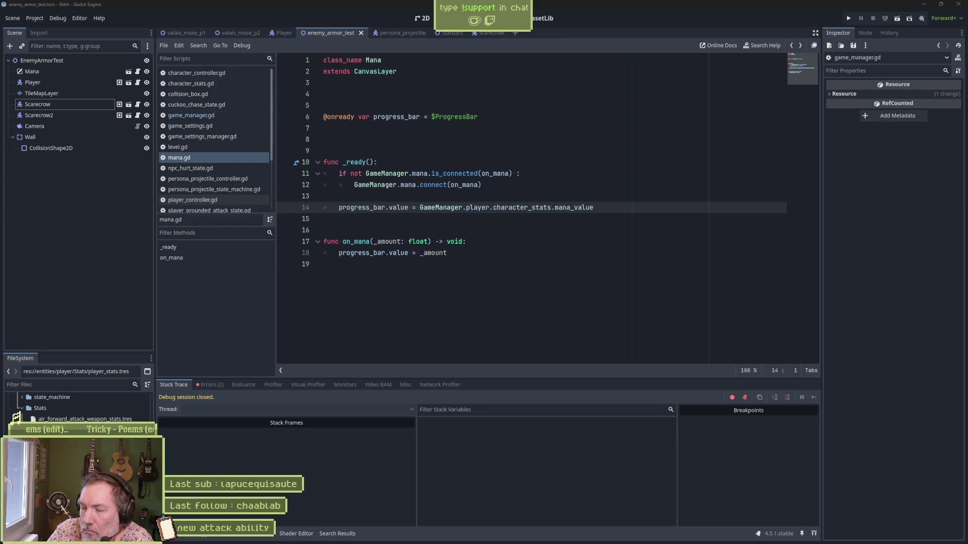
# Run the test scene and inspect the live GameManager's Player Stats in the Remote scene tree.
pyautogui.hotkey('alt', 'Tab')
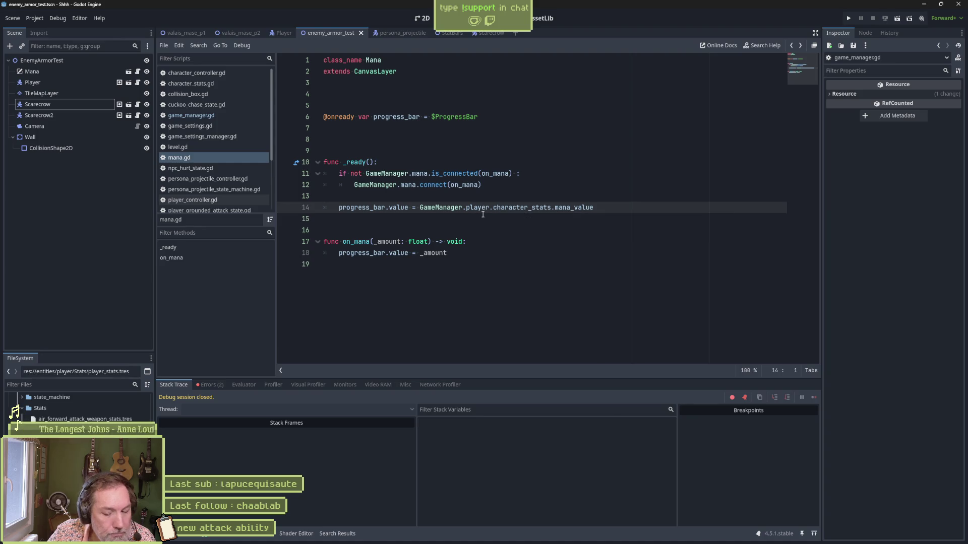
pyautogui.press('F6')
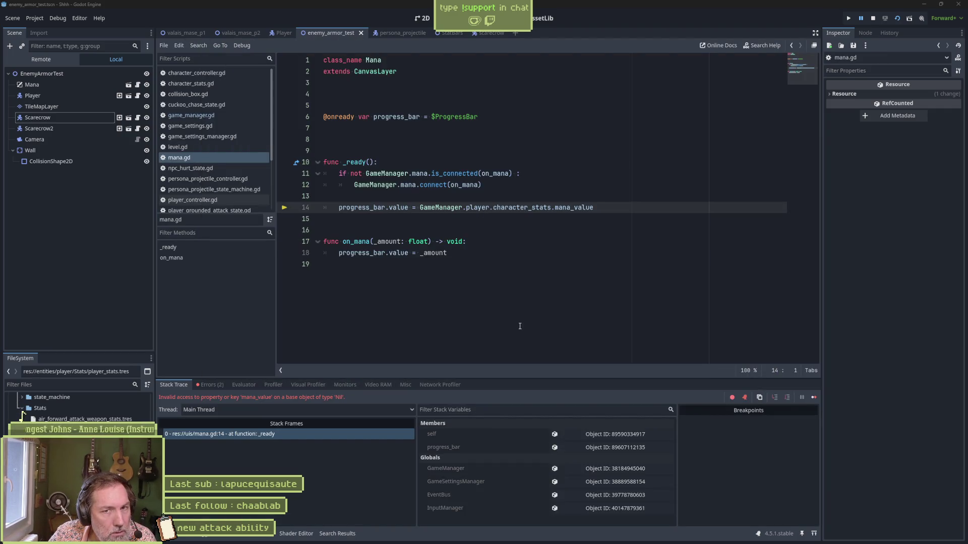
pyautogui.click(40, 59)
pyautogui.click(81, 85)
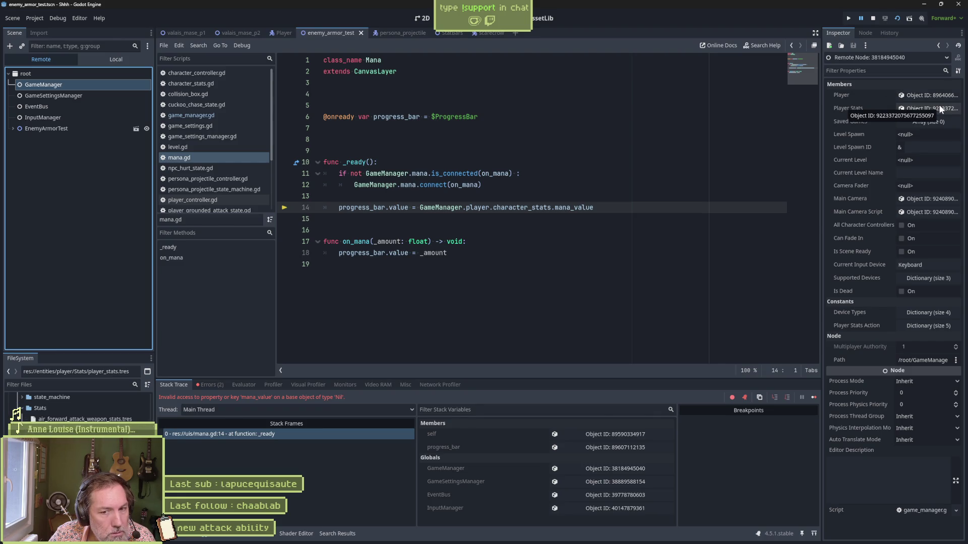
pyautogui.click(939, 106)
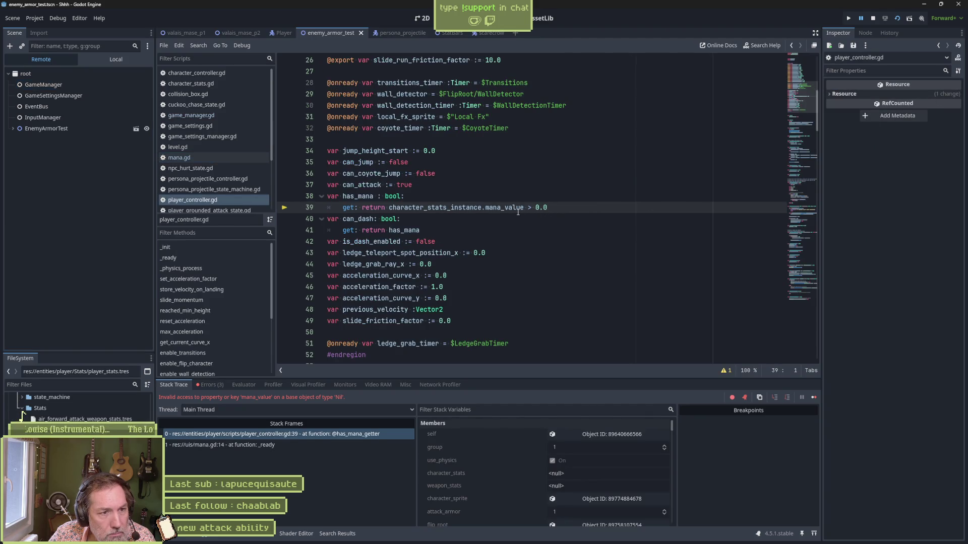
# Stop the test run and select character_stats_instance in the line 39 has_mana getter.
pyautogui.click(876, 19)
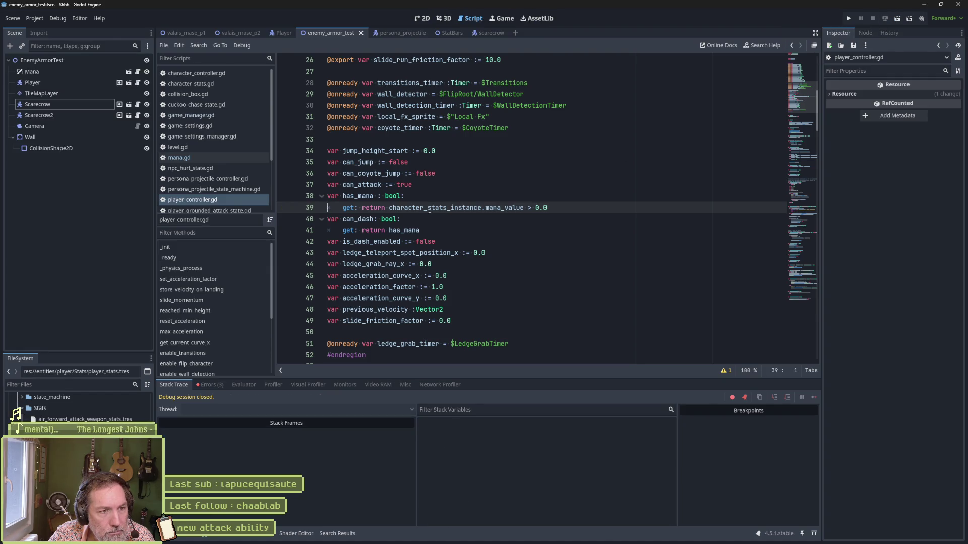
pyautogui.doubleClick(449, 208)
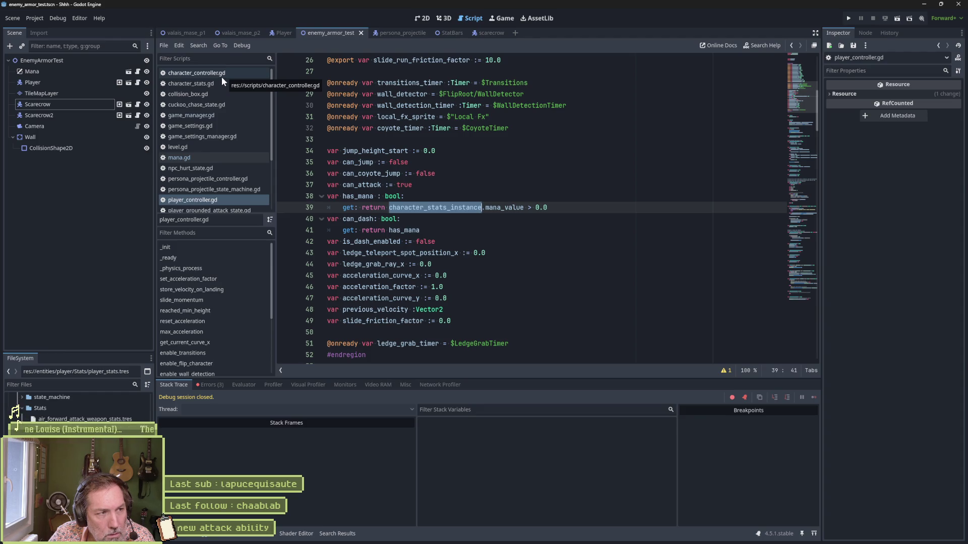
# Open character_controller.gd and select the character_stats_instance declaration on line 45.
pyautogui.click(222, 76)
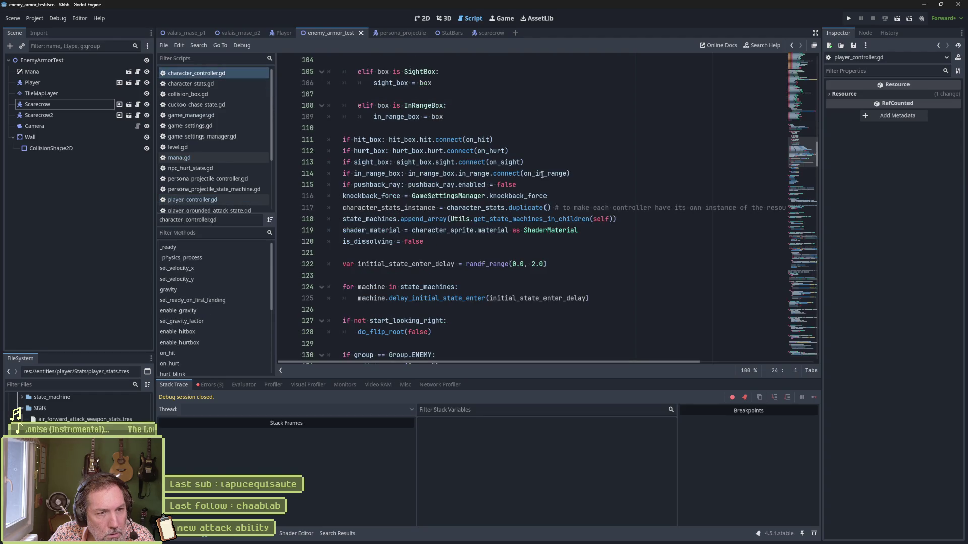
pyautogui.scroll(19, 358, 148)
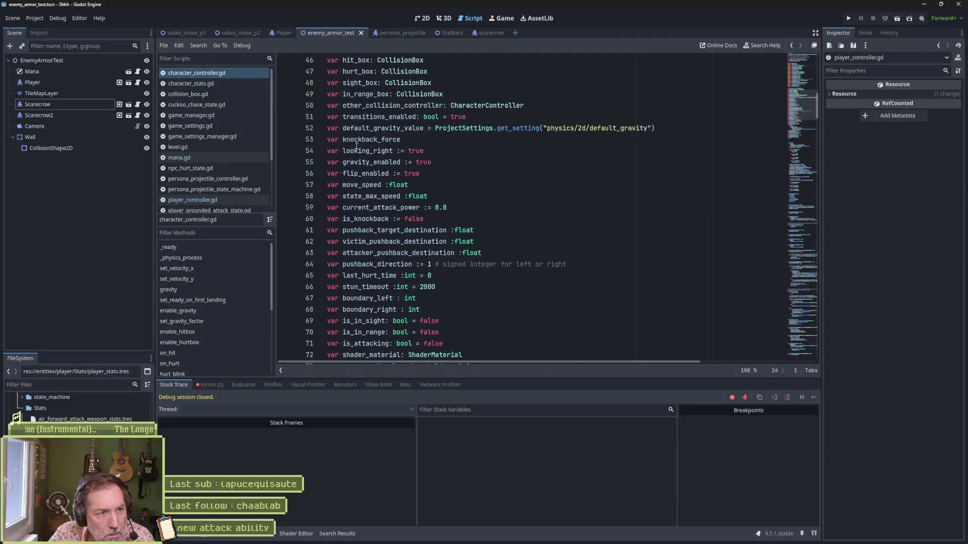
pyautogui.scroll(5, 363, 154)
pyautogui.doubleClick(376, 219)
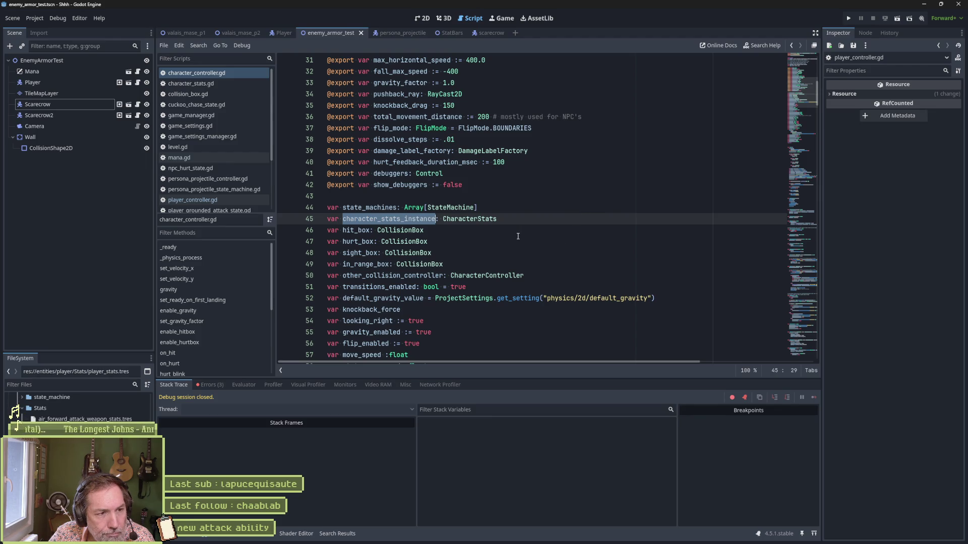
# Add a blank line at line 95, then open duplicate()'s documentation from line 118.
pyautogui.scroll(-5, 517, 236)
pyautogui.scroll(-6, 518, 236)
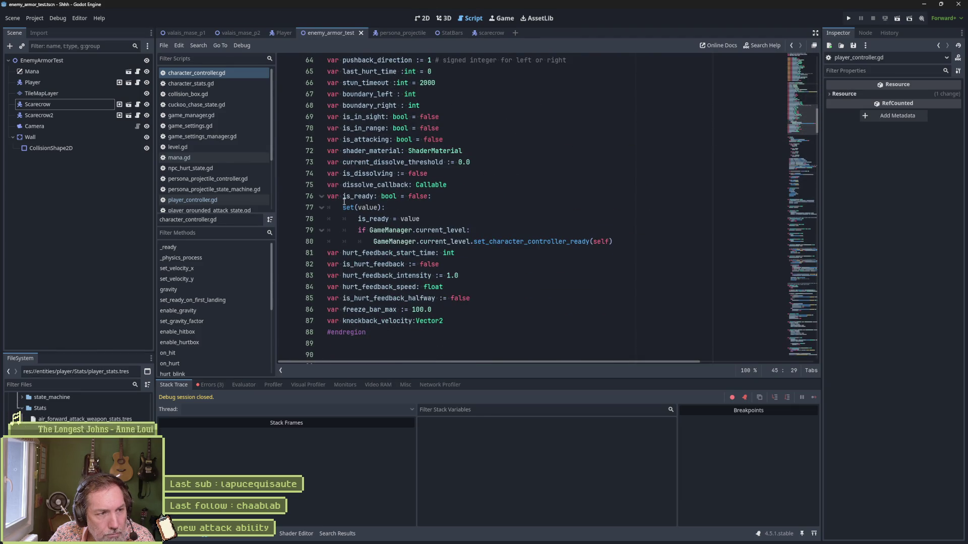
pyautogui.scroll(-6, 505, 249)
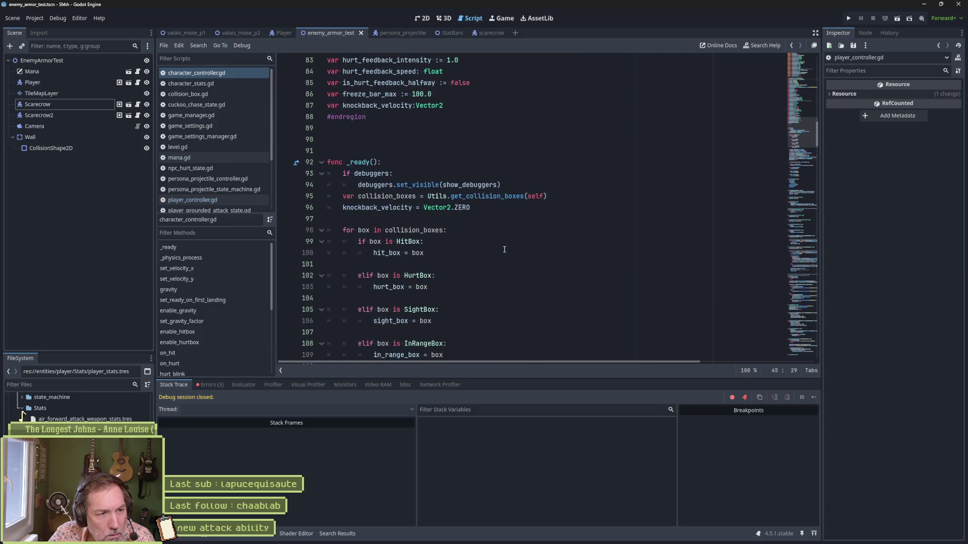
pyautogui.click(343, 196)
pyautogui.press('Return')
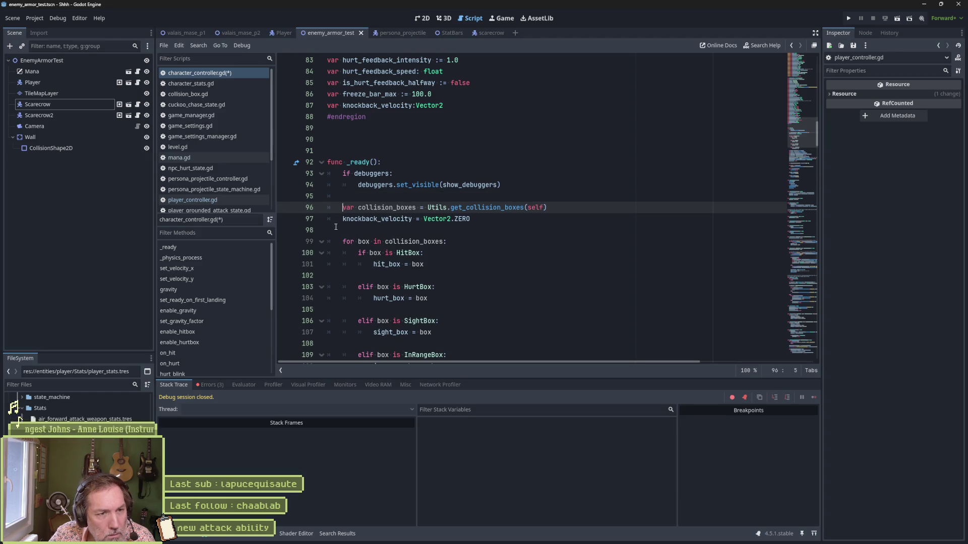
pyautogui.scroll(-5, 526, 244)
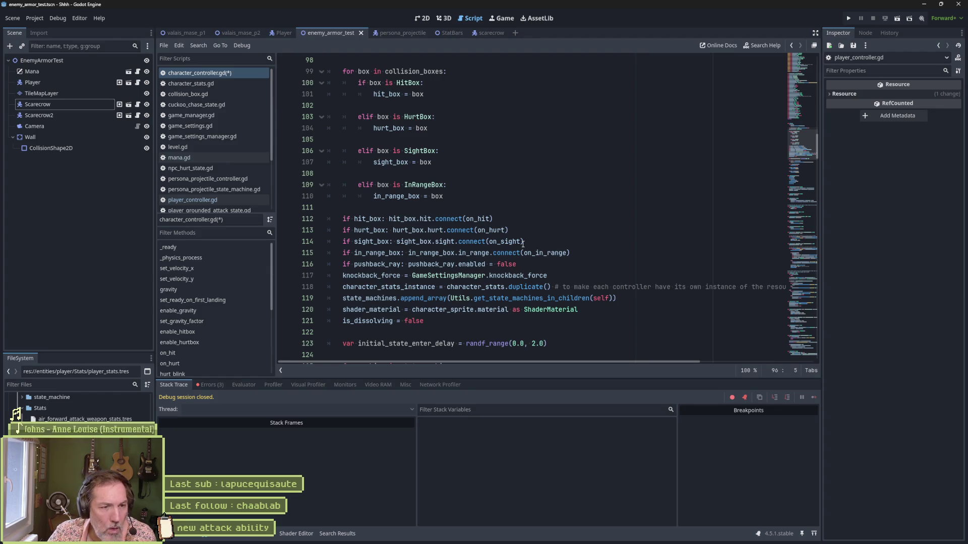
pyautogui.doubleClick(498, 291)
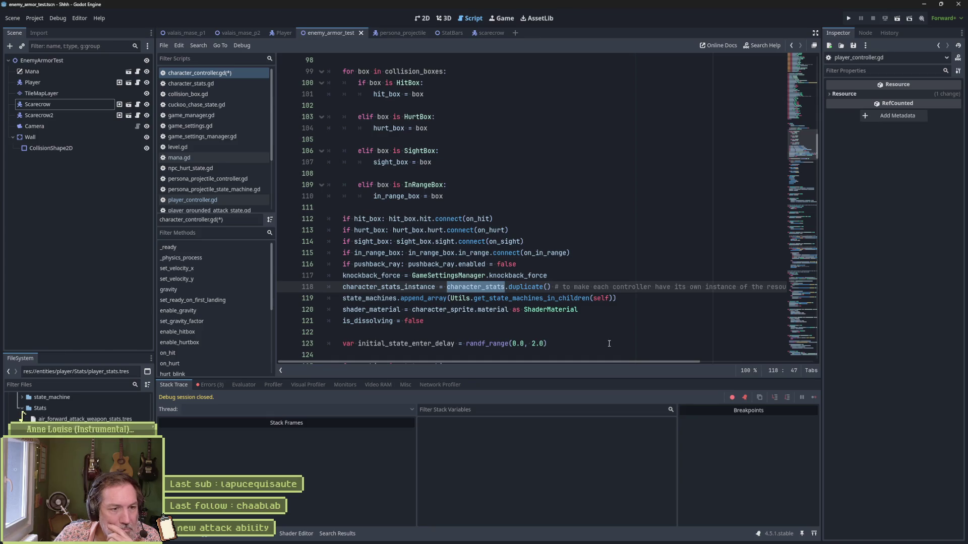
pyautogui.keyDown('ctrl'); pyautogui.click(536, 288); pyautogui.keyUp('ctrl')
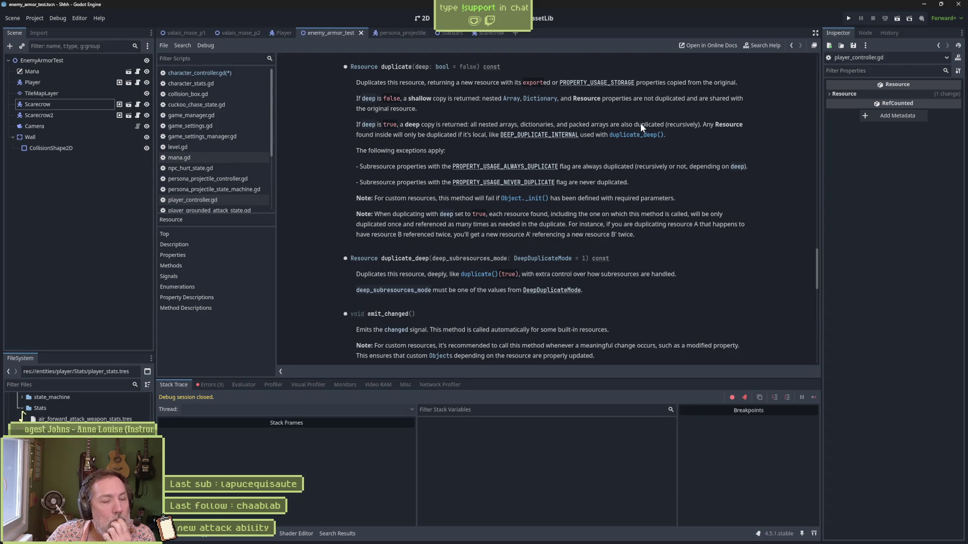
# Go back from the Resource help page to character_controller.gd at line 118.
pyautogui.hotkey('alt', 'Left')
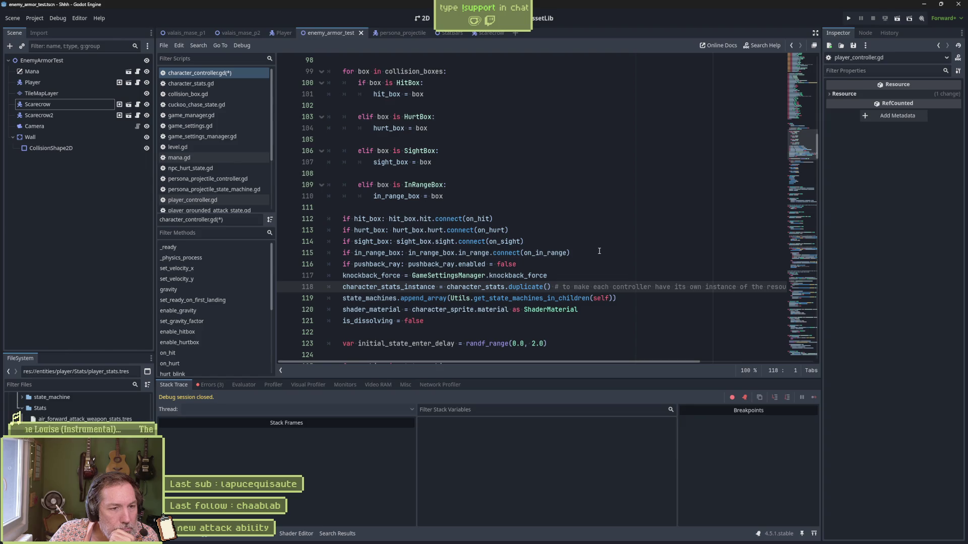
# Make line 118 assign character_stats.duplicate() to character_stats instead of character_stats_instance, and save.
pyautogui.click(485, 287)
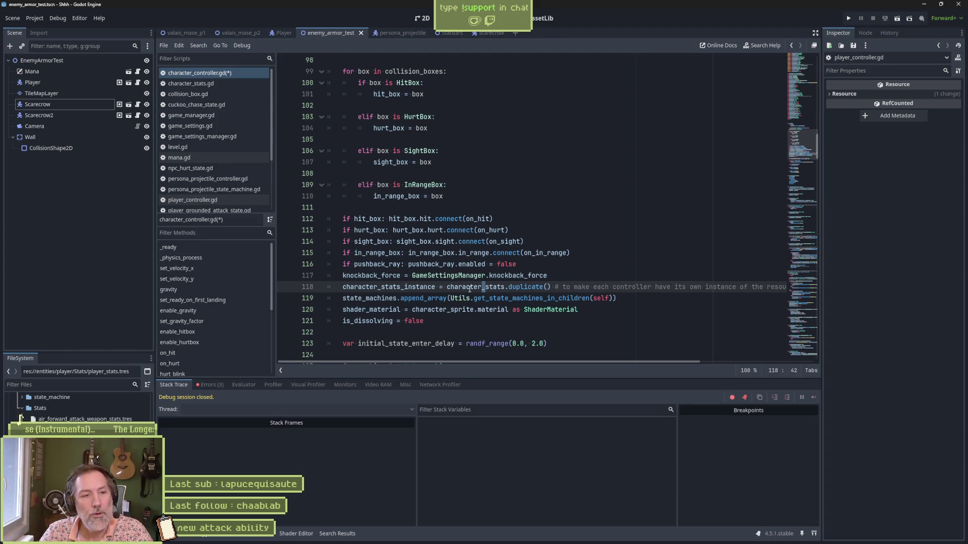
pyautogui.doubleClick(476, 287)
pyautogui.hotkey('ctrl', 'c')
pyautogui.click(390, 287)
pyautogui.doubleClick(389, 286)
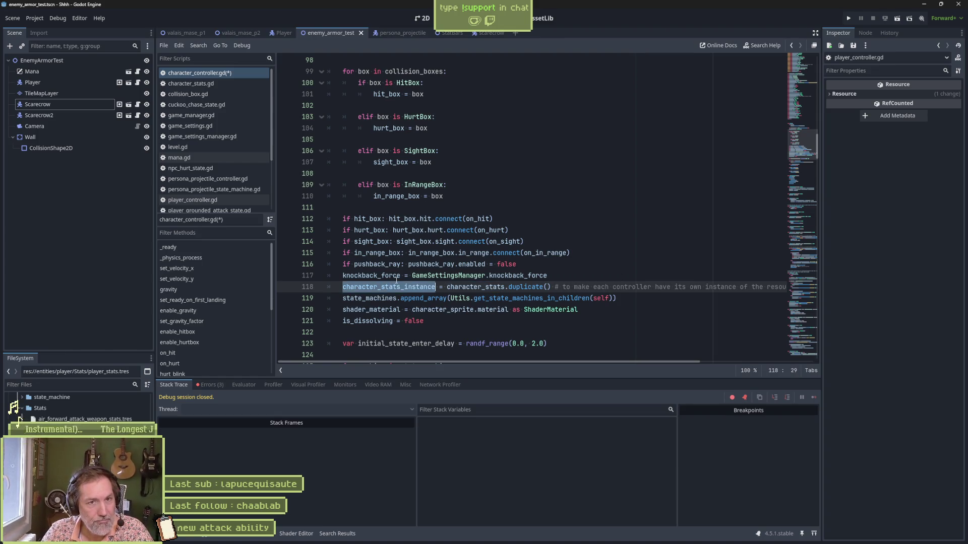
pyautogui.hotkey('ctrl', 'v')
pyautogui.hotkey('ctrl', 's')
# Comment out the line 45 character_stats_instance declaration and run the test scene.
pyautogui.scroll(20, 579, 213)
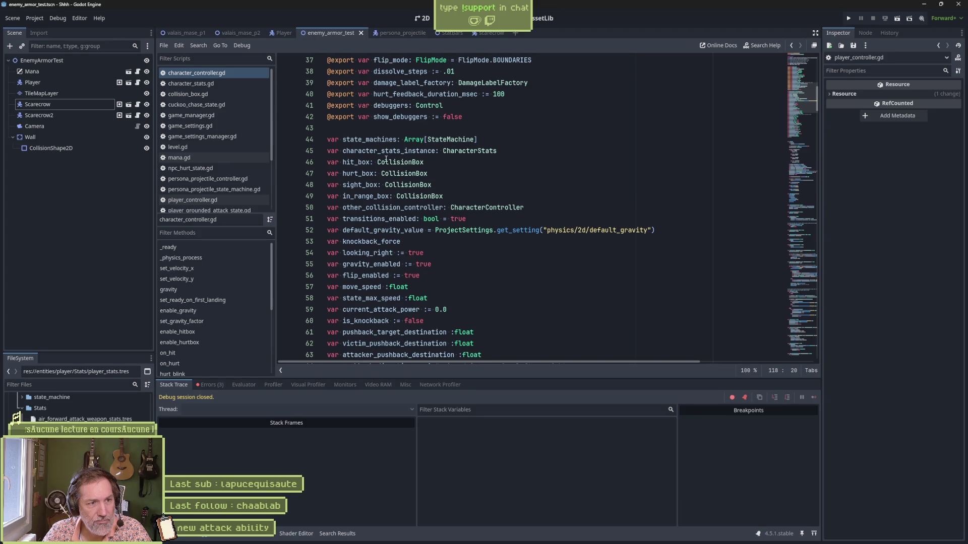
pyautogui.click(325, 150)
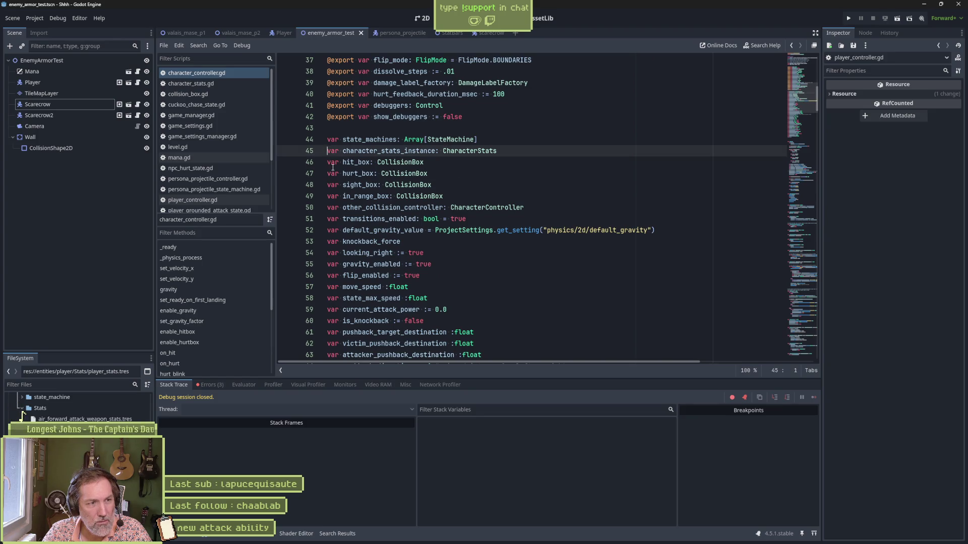
pyautogui.hotkey('ctrl', 'k')
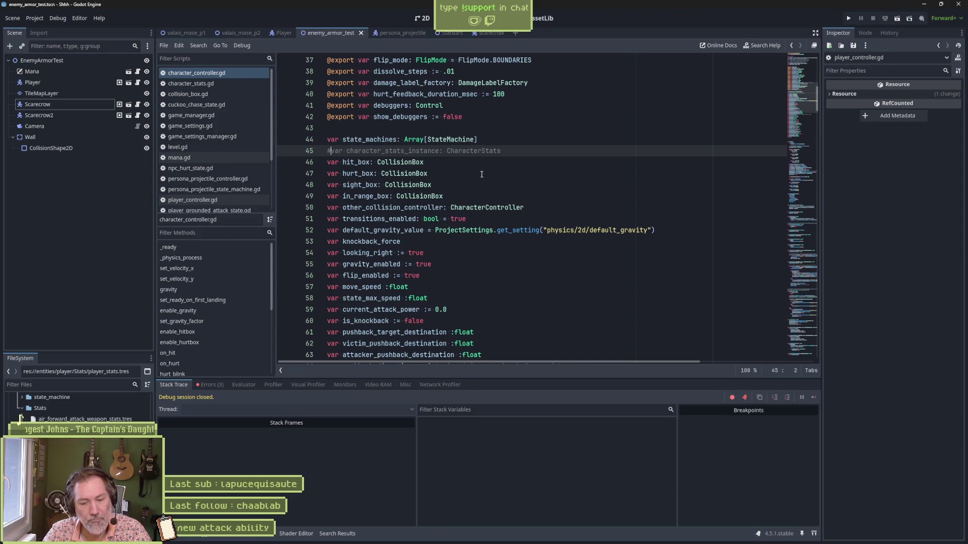
pyautogui.press('F6')
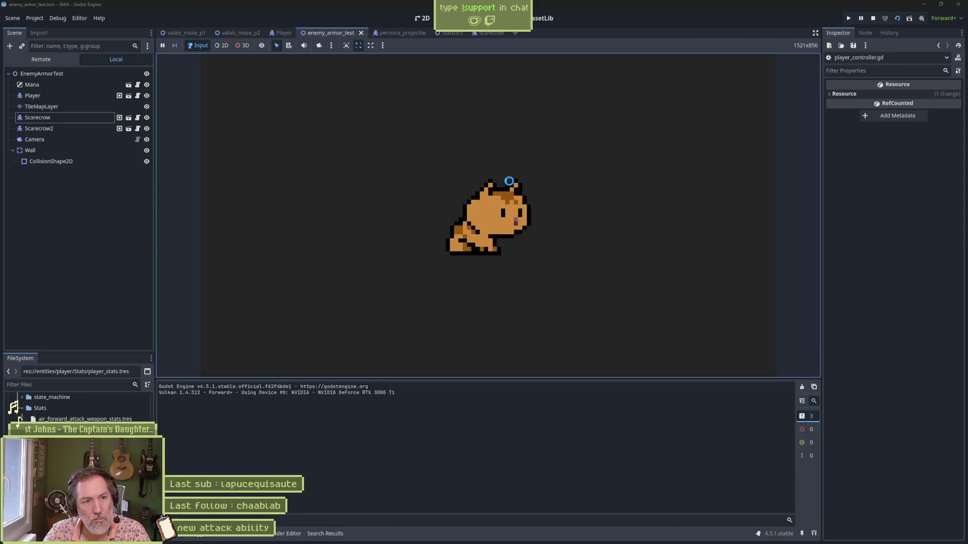
# Change the has_mana getter on line 39 to read character_stats.mana_value and rerun the scene.
pyautogui.click(510, 182)
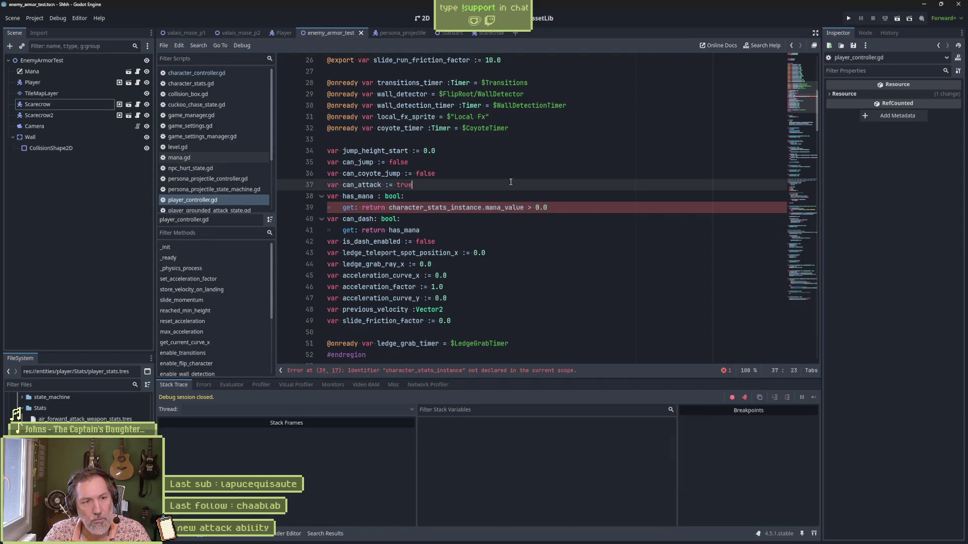
pyautogui.click(483, 207)
pyautogui.press('BackSpace')
pyautogui.press('BackSpace')
pyautogui.press('BackSpace')
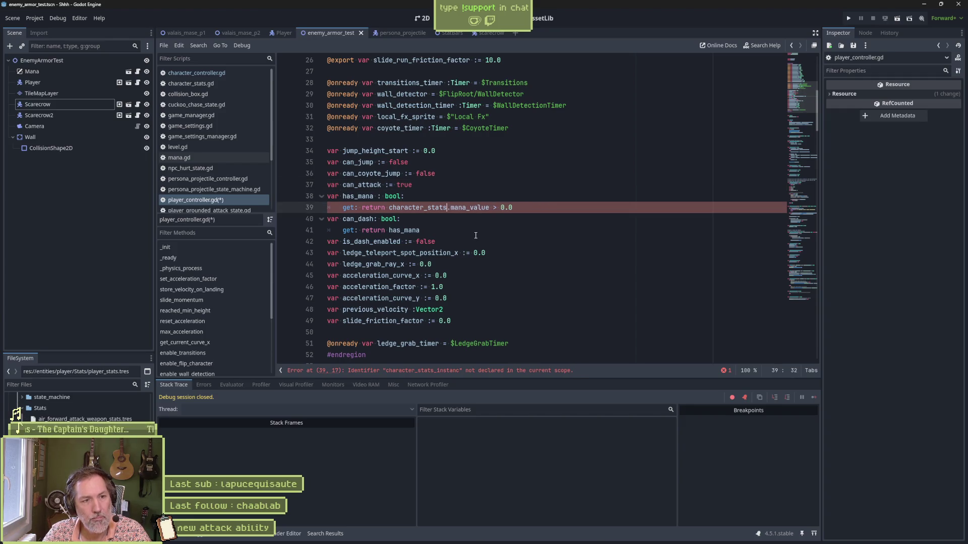
pyautogui.press('F6')
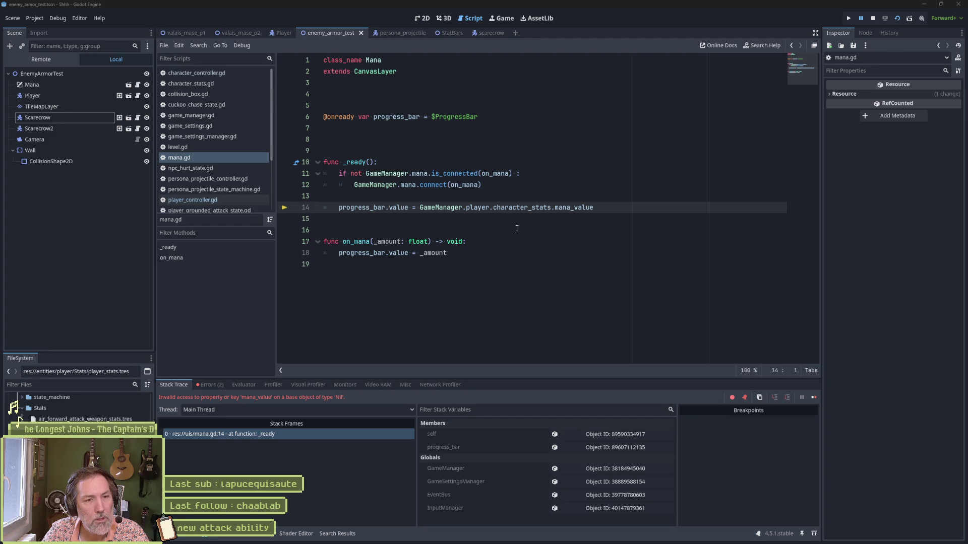
# Stop the run, open the Player scene from the test scene, then return to enemy_armor_test.
pyautogui.click(872, 18)
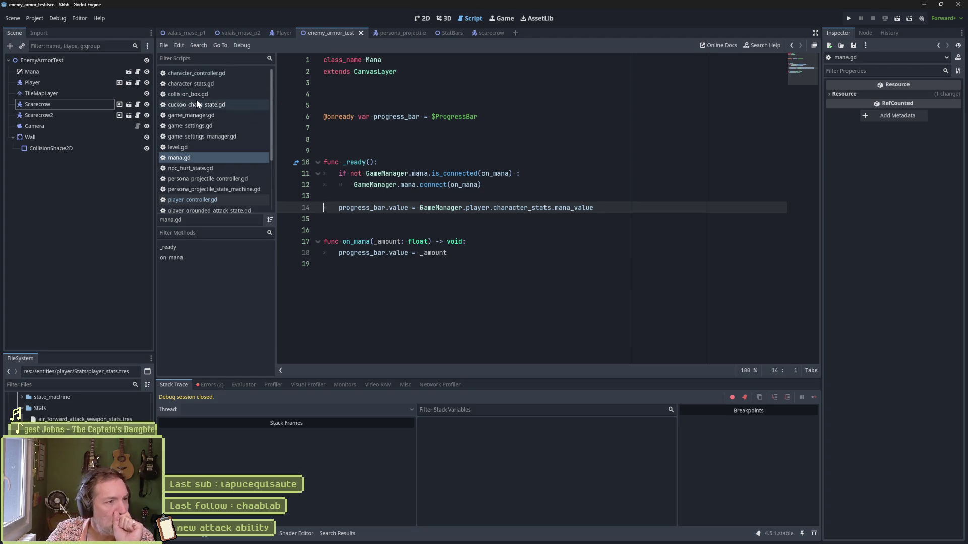
pyautogui.click(56, 84)
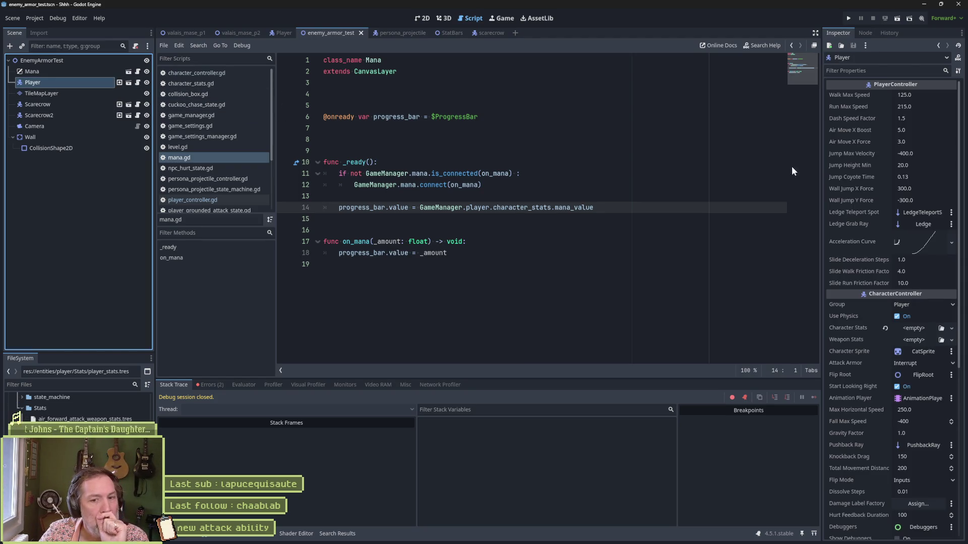
pyautogui.click(137, 84)
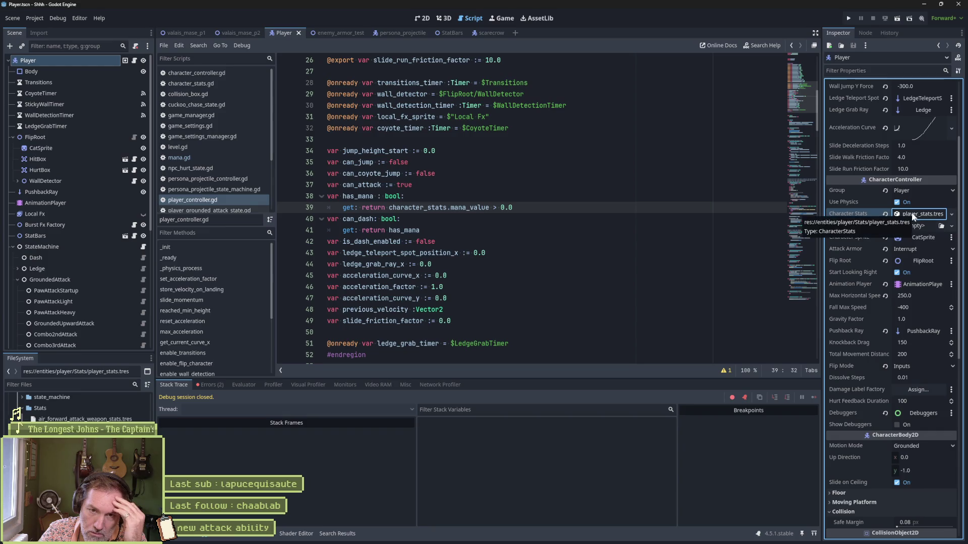
pyautogui.click(338, 34)
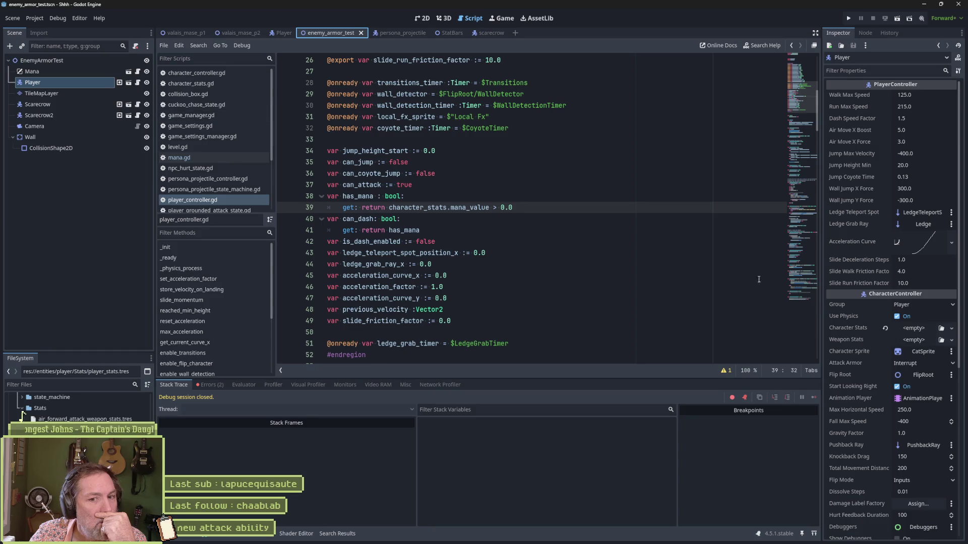
# Assign player_stats.tres as the Player's Character Stats and save the enemy_armor_test scene.
pyautogui.click(885, 328)
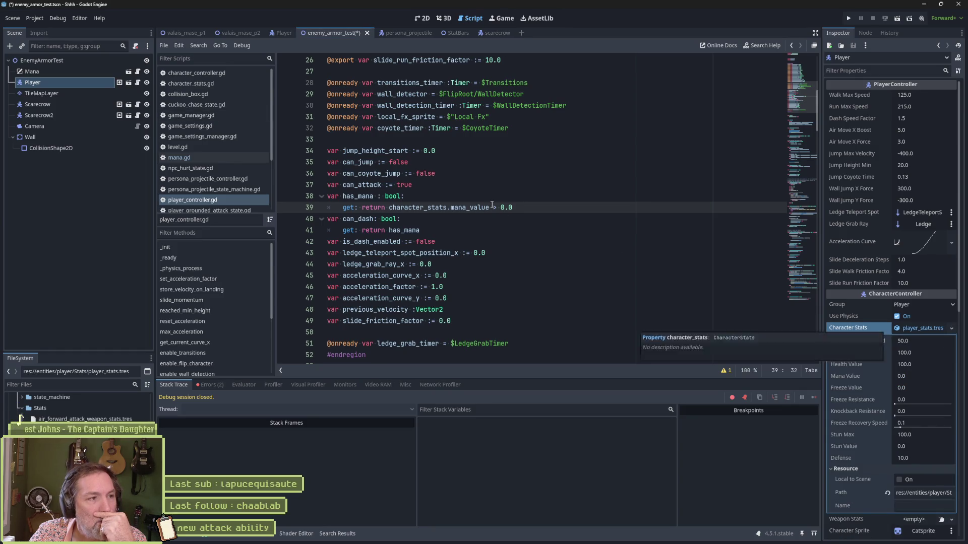
pyautogui.click(515, 199)
pyautogui.hotkey('ctrl', 's')
# Run the test scene, attack the first scarecrow, then stop the game with F8.
pyautogui.press('F6')
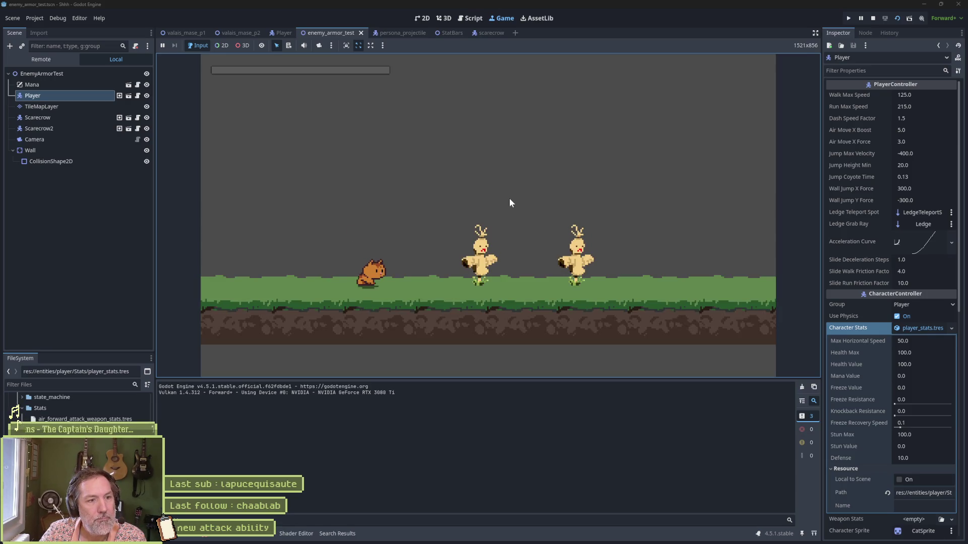
pyautogui.press('Right')
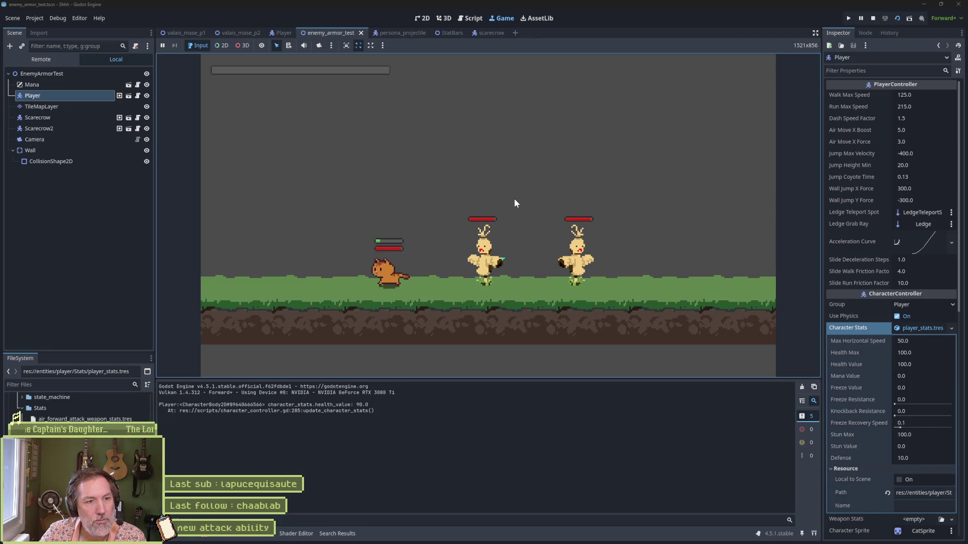
pyautogui.press('F8')
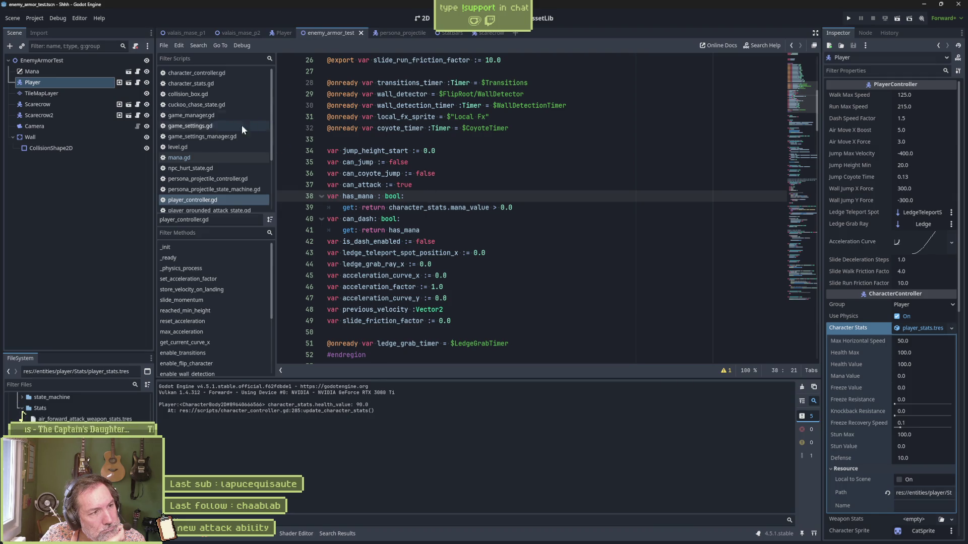
# In character_controller.gd, go from on_hurt to the update_character_stats definition.
pyautogui.click(222, 75)
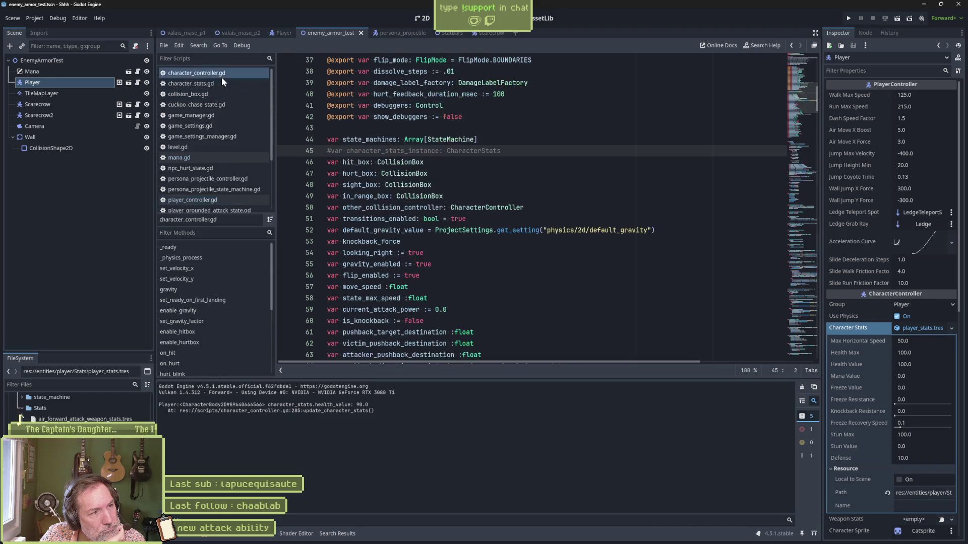
pyautogui.scroll(-2, 219, 312)
pyautogui.click(212, 330)
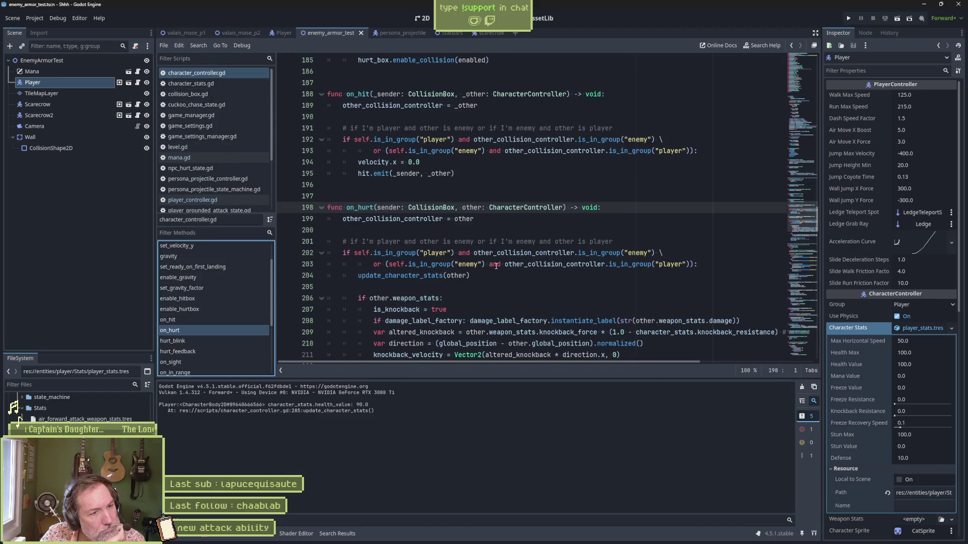
pyautogui.scroll(-2, 495, 266)
pyautogui.scroll(-1, 495, 266)
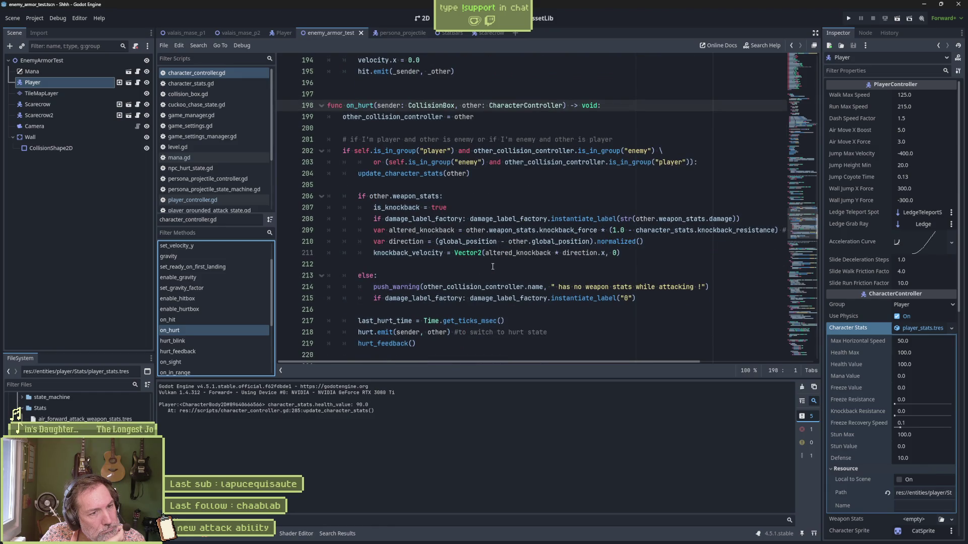
pyautogui.keyDown('ctrl'); pyautogui.click(359, 176); pyautogui.keyUp('ctrl')
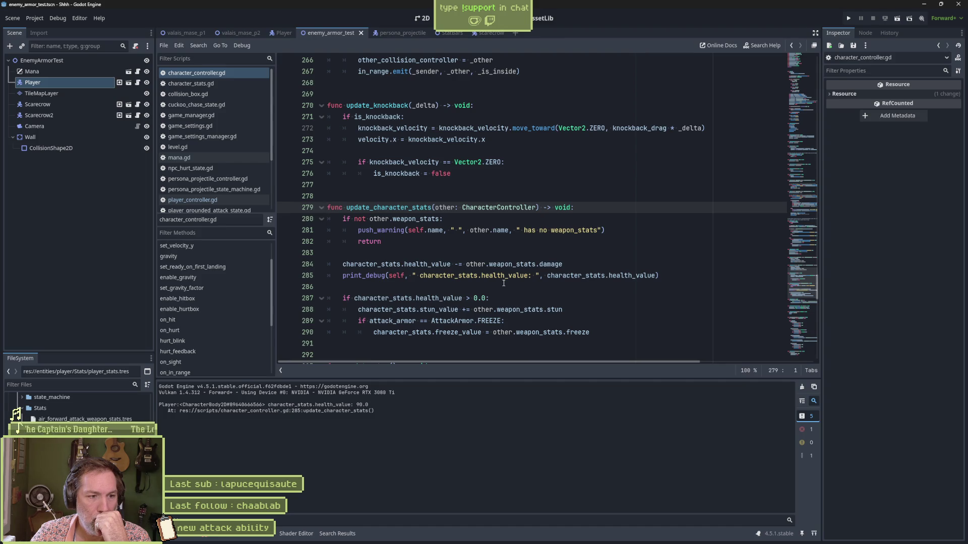
# Review on_hurt and update_character_stats, highlighting character_stats and health_value on line 284.
pyautogui.scroll(-2, 451, 281)
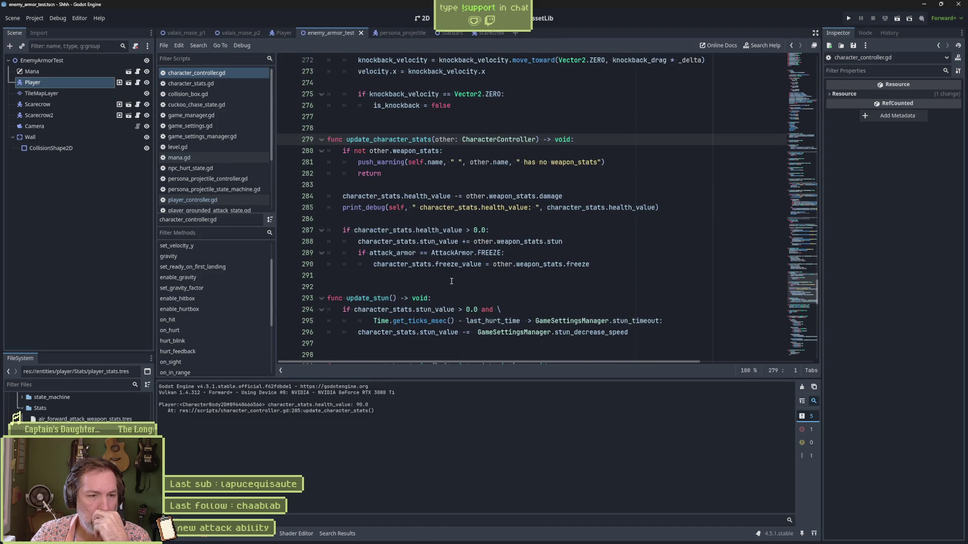
pyautogui.doubleClick(386, 231)
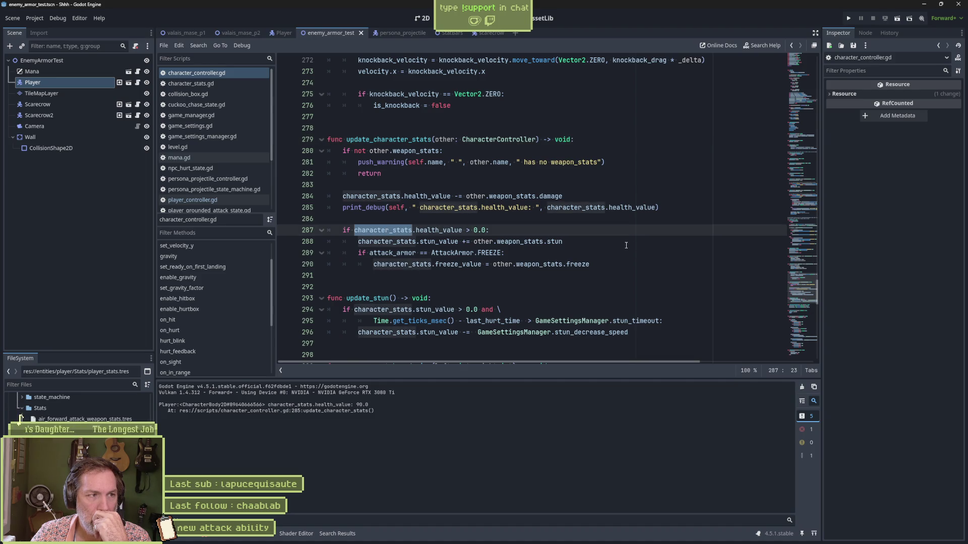
pyautogui.moveTo(794, 250)
pyautogui.mouseDown()
pyautogui.moveTo(812, 126)
pyautogui.moveTo(806, 47)
pyautogui.moveTo(805, 266)
pyautogui.mouseUp()
pyautogui.click(234, 340)
pyautogui.click(237, 331)
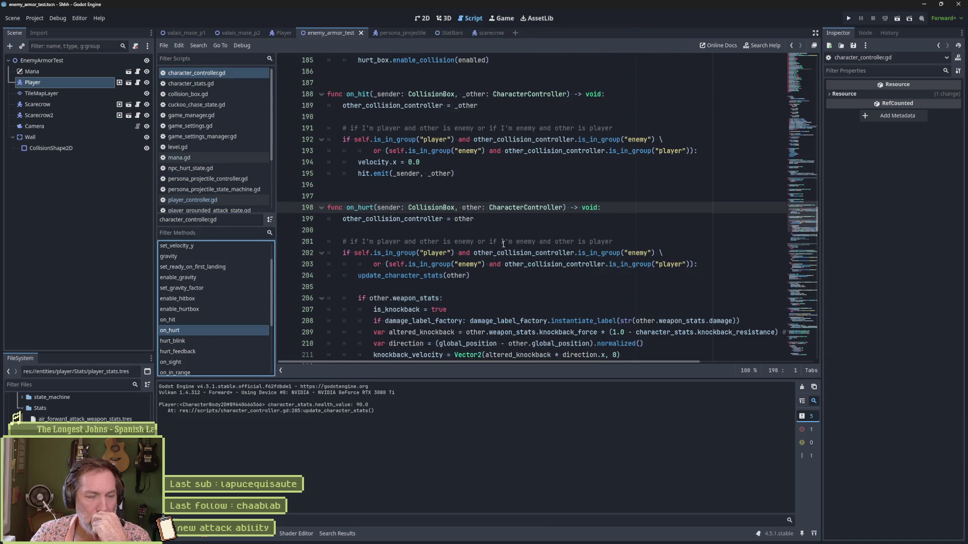
pyautogui.scroll(-3, 527, 250)
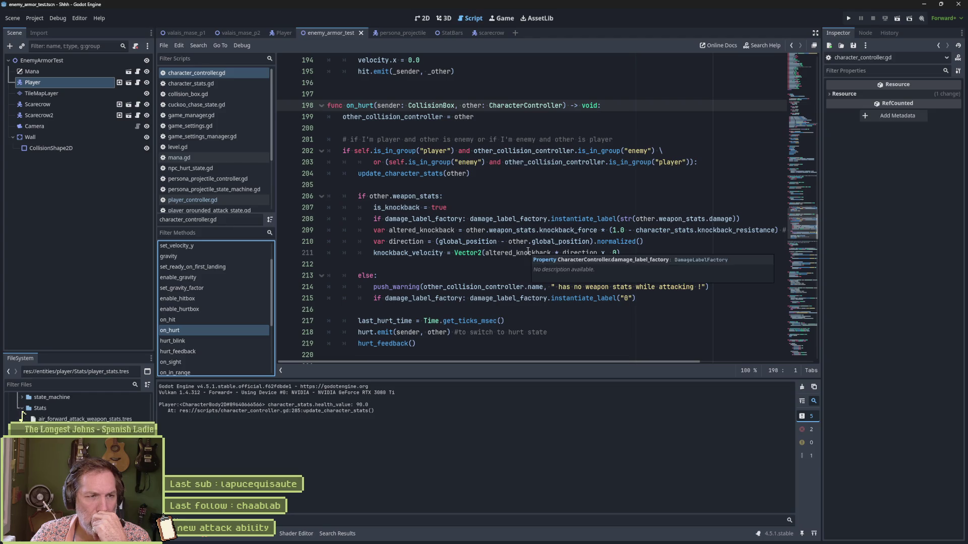
pyautogui.click(425, 173)
pyautogui.keyDown('ctrl'); pyautogui.click(425, 174); pyautogui.keyUp('ctrl')
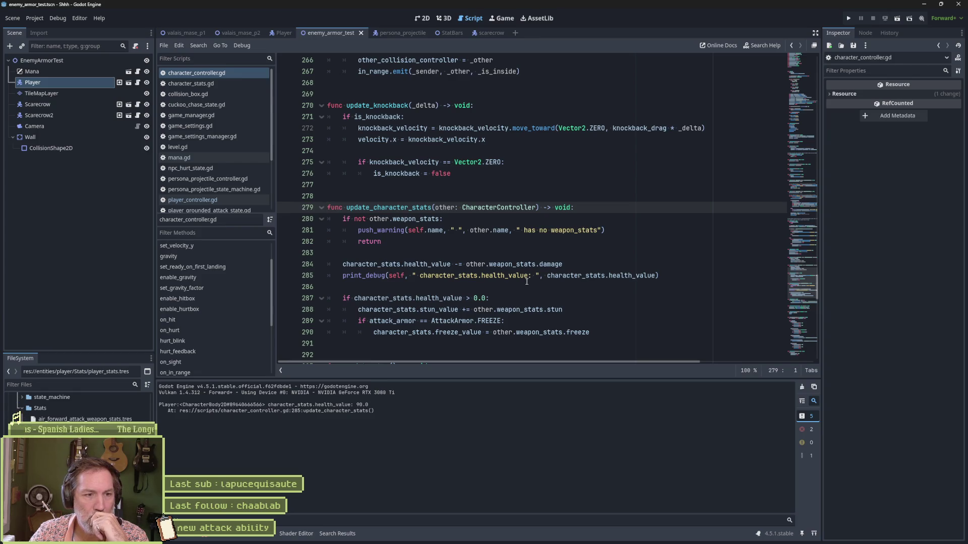
pyautogui.doubleClick(382, 264)
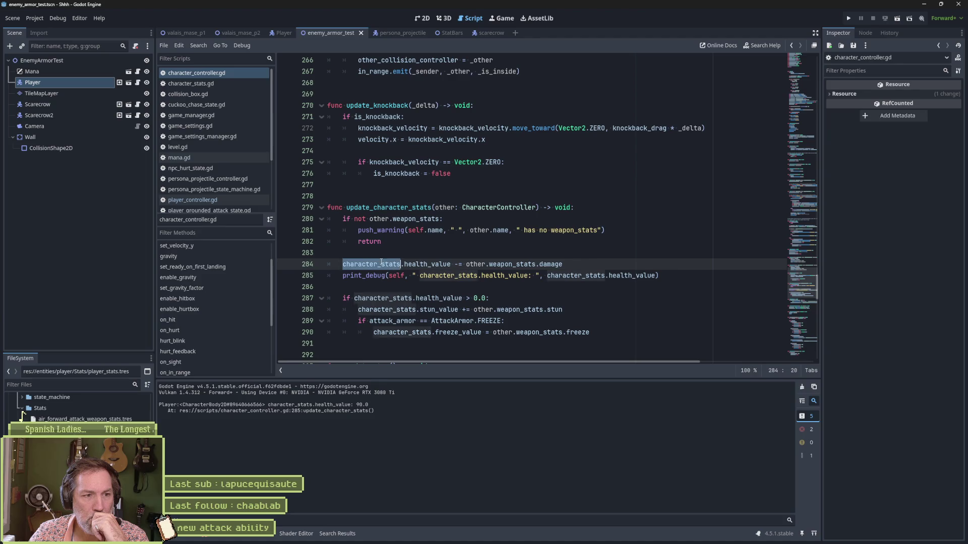
pyautogui.moveTo(641, 279)
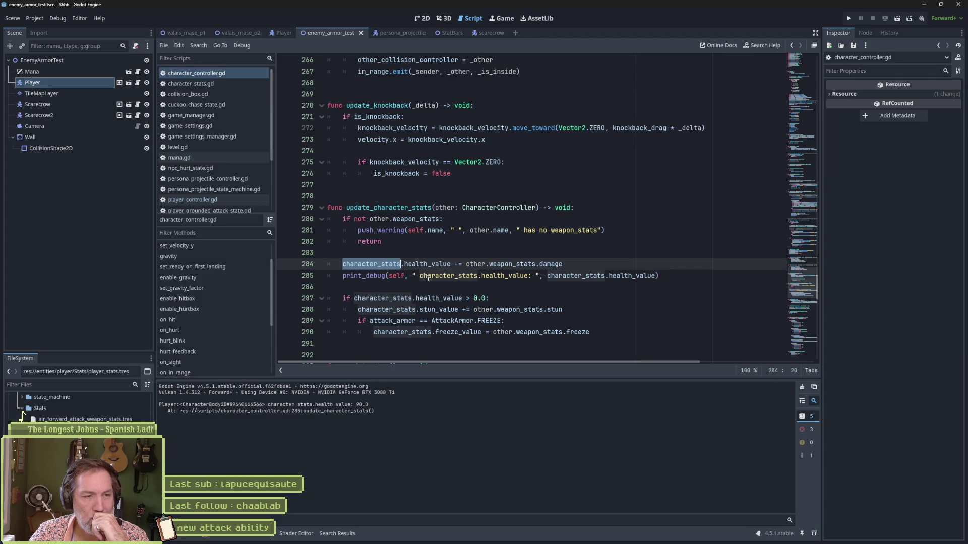
pyautogui.doubleClick(427, 264)
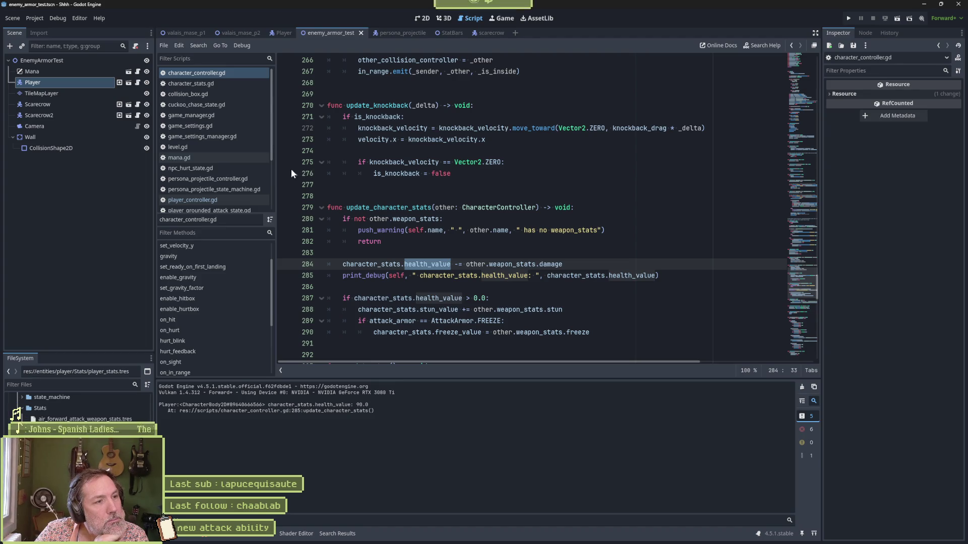
# Open the Player scene, then StatBars.tscn with stat_bars.gd, highlighting character_controller uses.
pyautogui.click(120, 82)
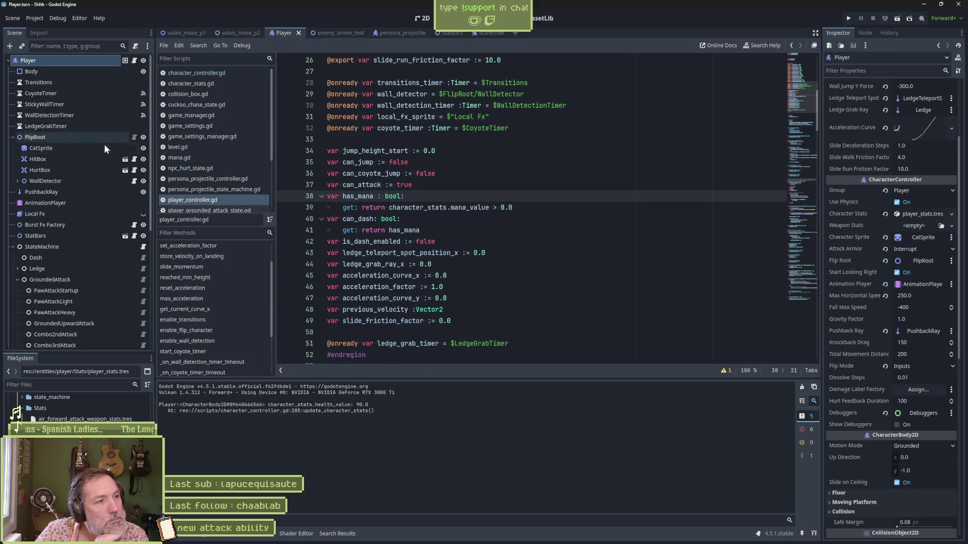
pyautogui.click(129, 236)
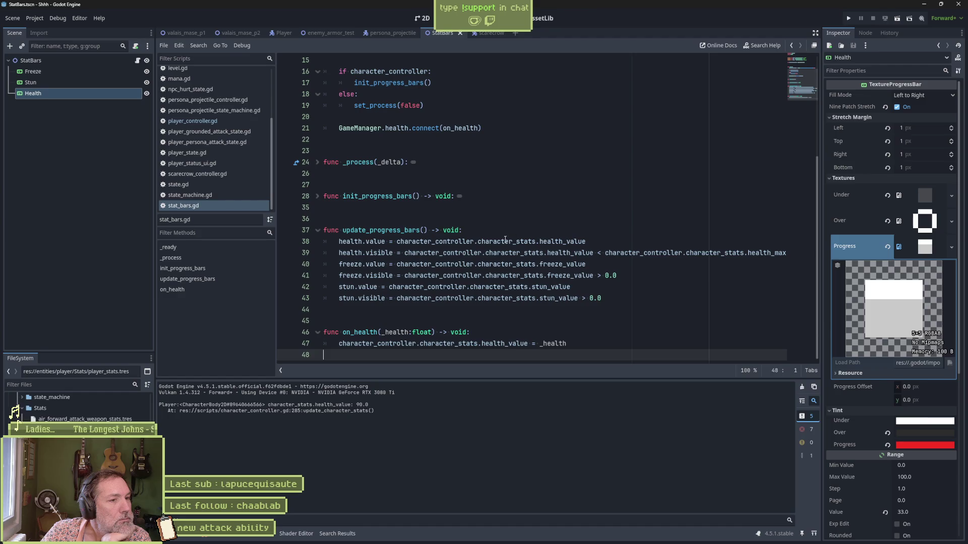
pyautogui.doubleClick(438, 242)
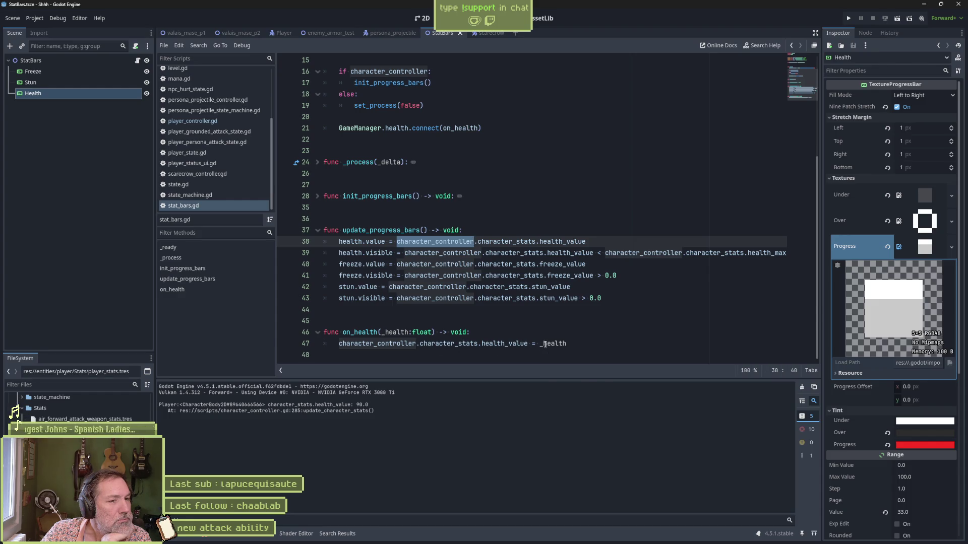
# Insert print_debug(self, " on_health: ", _health) at the top of on_health, save, and run the game.
pyautogui.moveTo(544, 346)
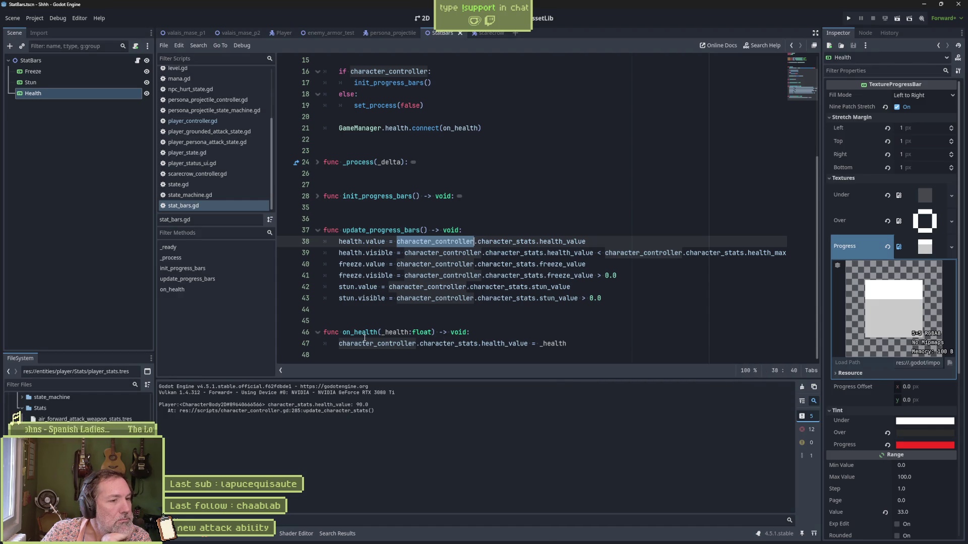
pyautogui.doubleClick(362, 333)
pyautogui.click(484, 333)
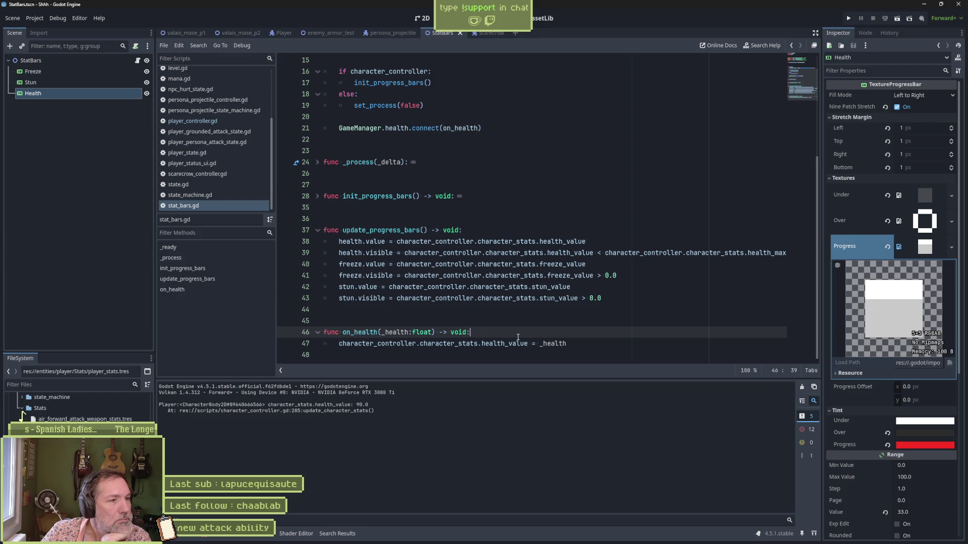
pyautogui.press('Return')
pyautogui.write('pe')
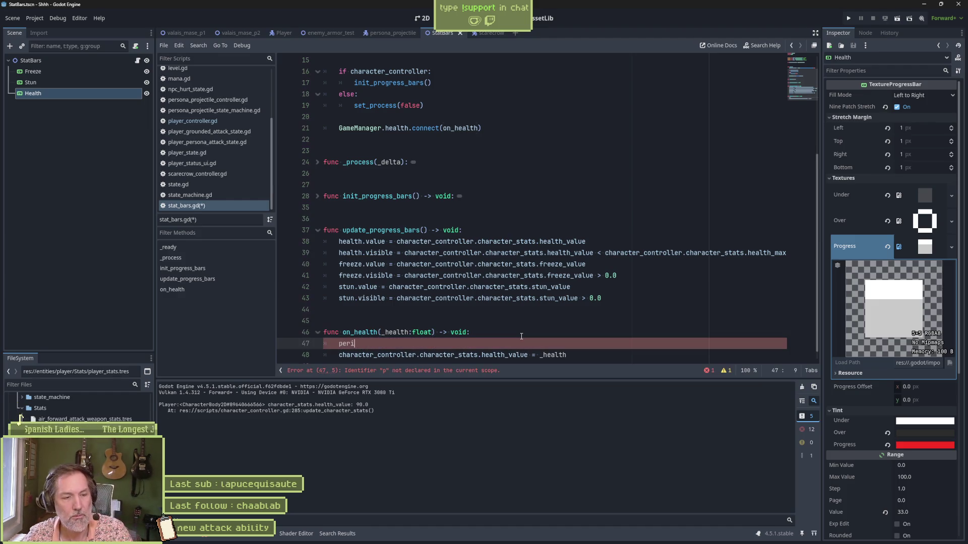
pyautogui.press('BackSpace')
pyautogui.write('rint_d')
pyautogui.press('Return')
pyautogui.write('s')
pyautogui.write('el;f')
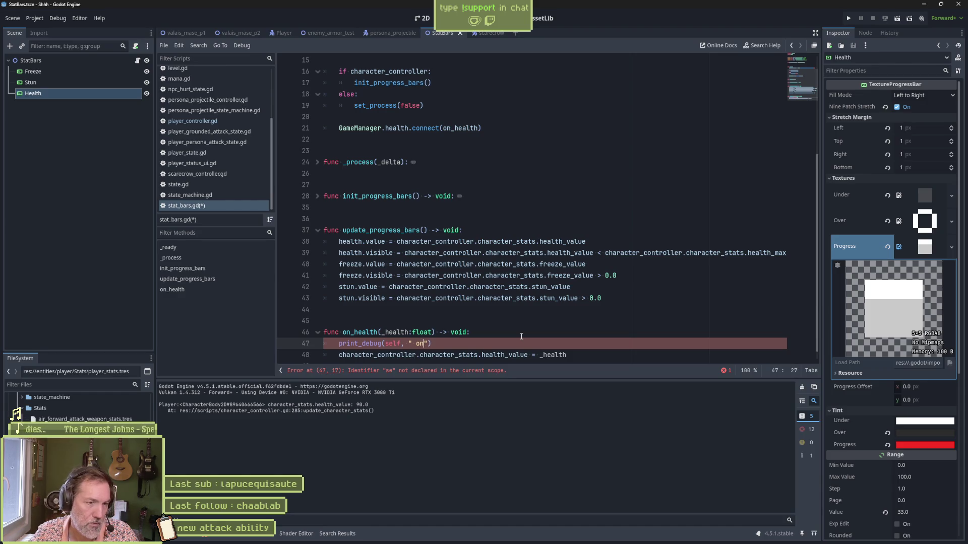
pyautogui.write('_health:')
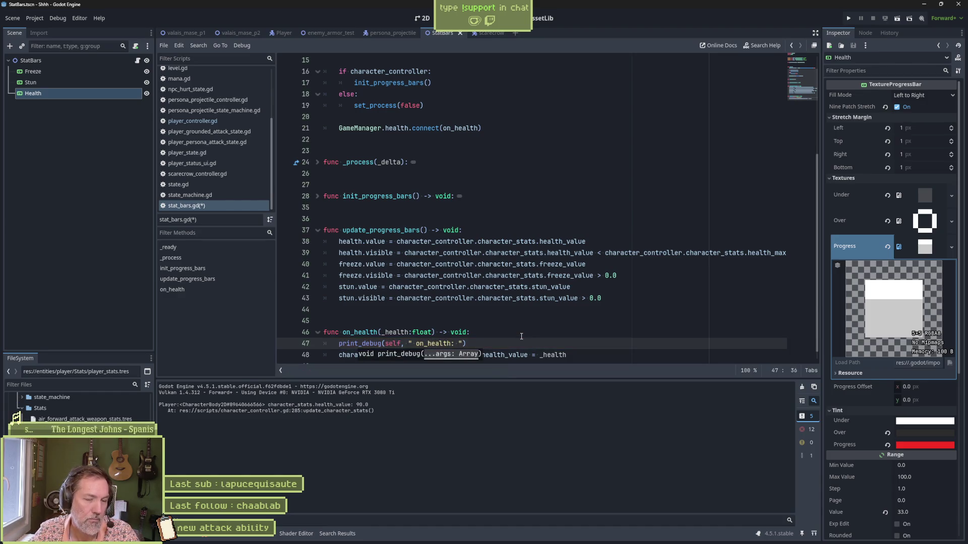
pyautogui.write(' _hea')
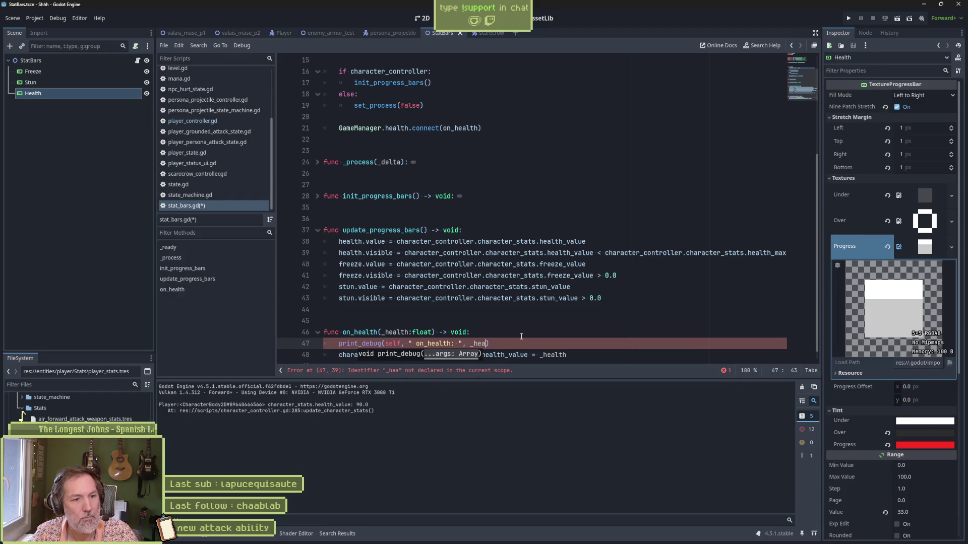
pyautogui.write('lth')
pyautogui.hotkey('ctrl', 's')
pyautogui.press('F5')
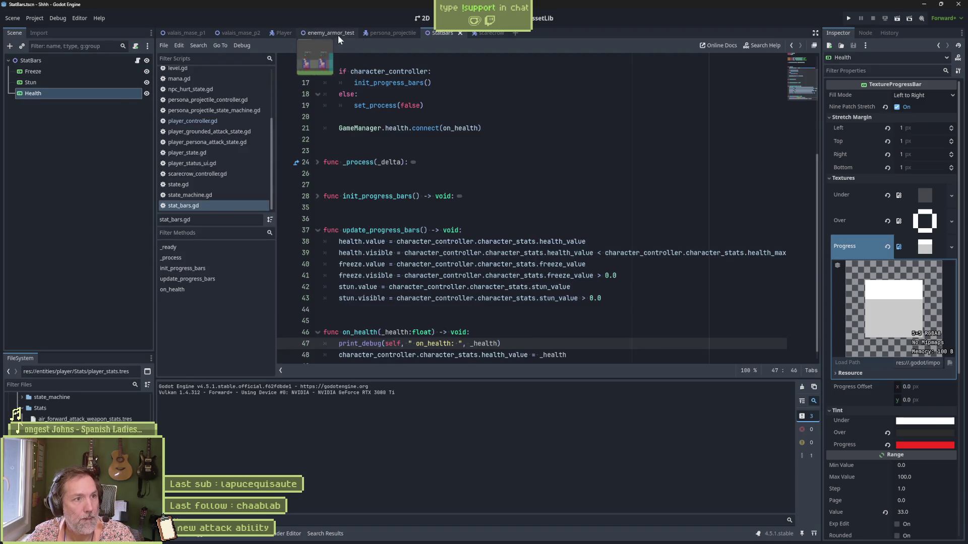
# Run enemy_armor_test, walk the cat into a scarecrow's hit to log on_health, then stop.
pyautogui.click(349, 35)
pyautogui.press('F6')
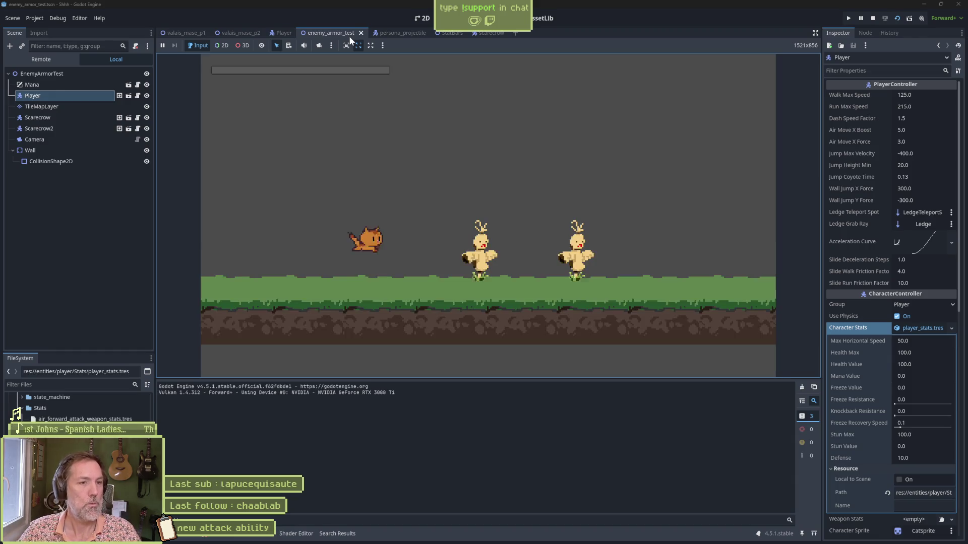
pyautogui.press('Right')
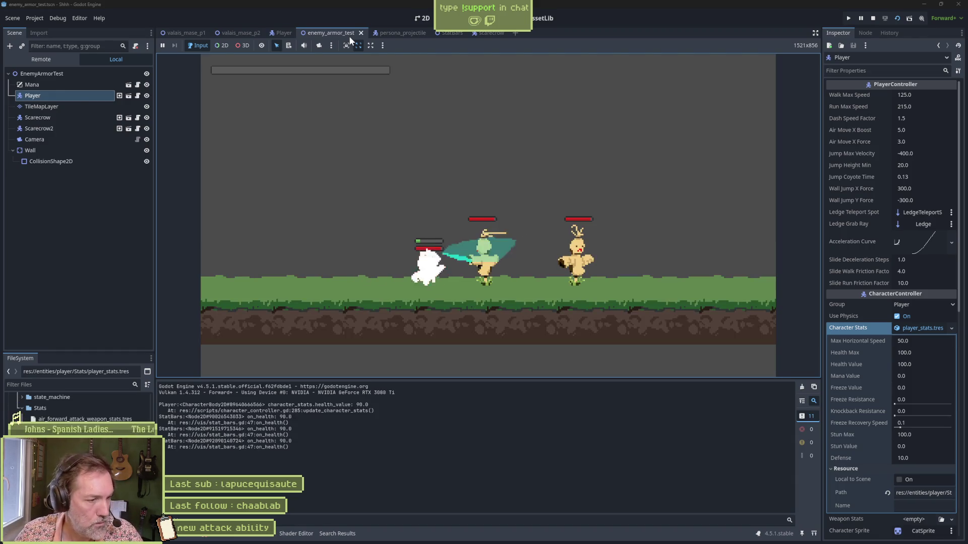
pyautogui.press('Left')
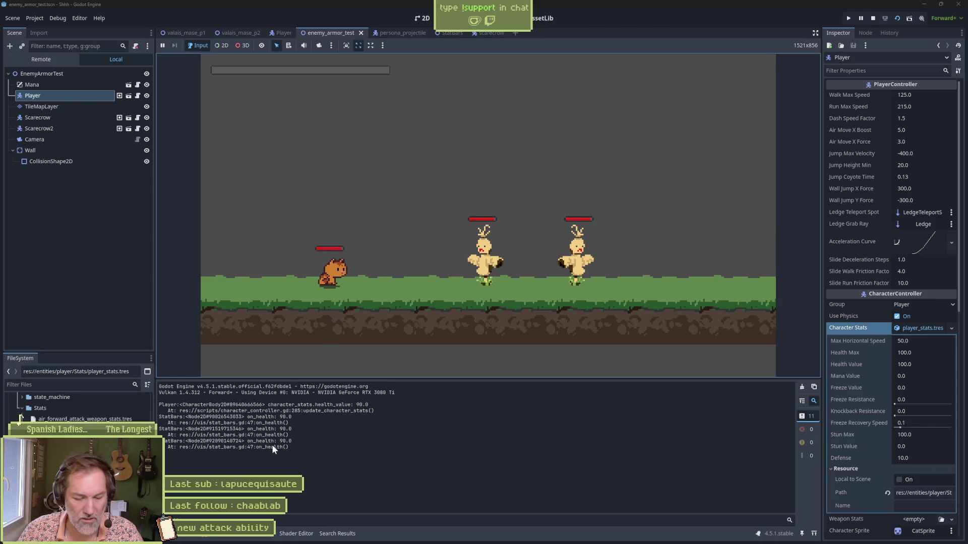
pyautogui.press('F8')
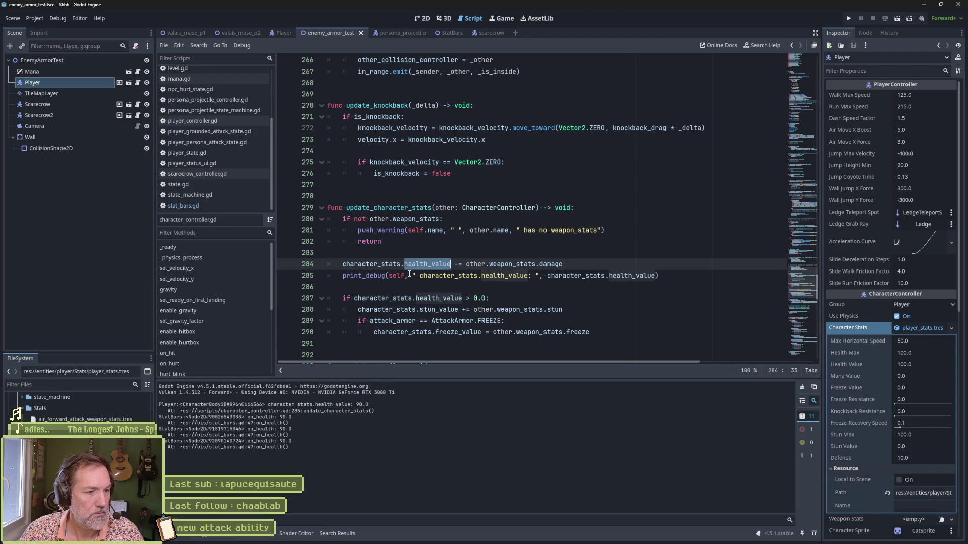
# Open stat_bars.gd and inspect its on_health handler connected via GameManager.health.connect.
pyautogui.click(184, 205)
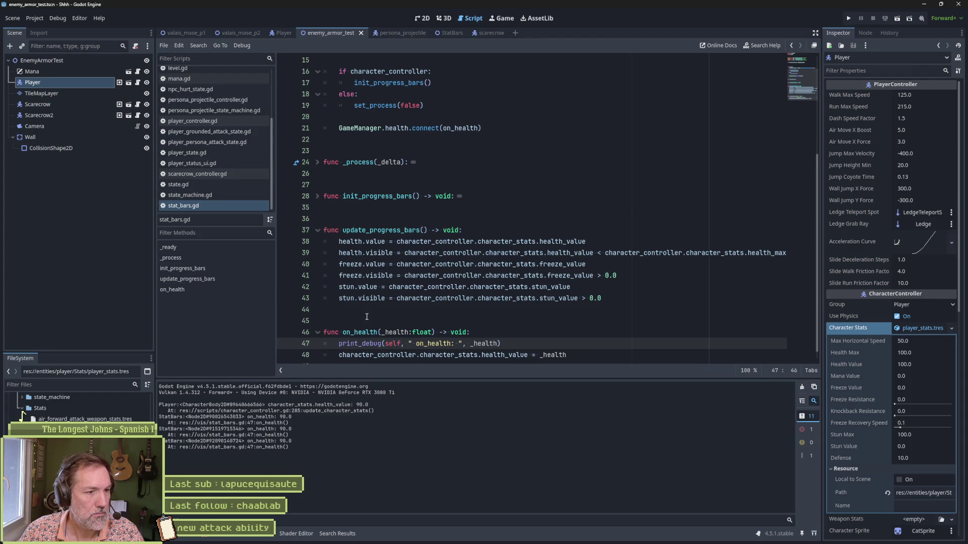
pyautogui.doubleClick(359, 332)
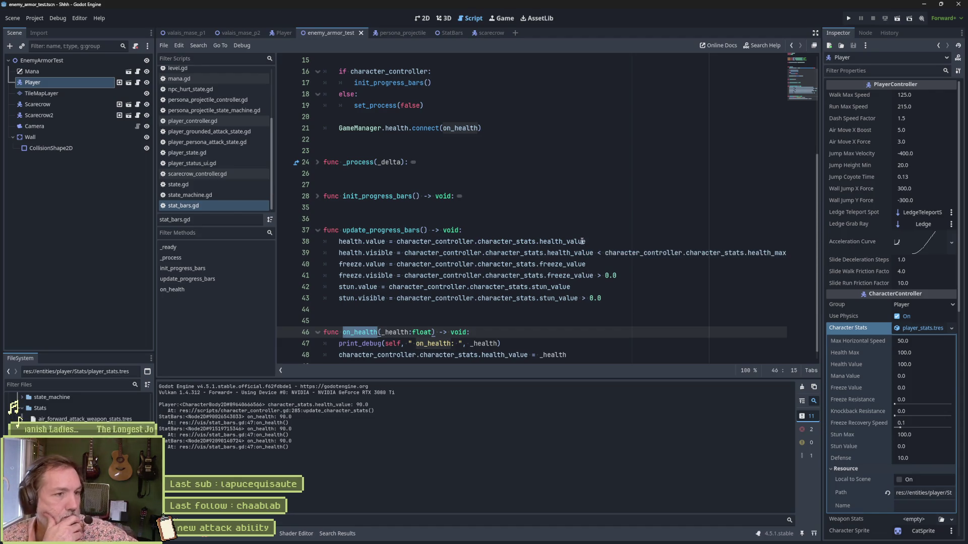
pyautogui.moveTo(582, 241)
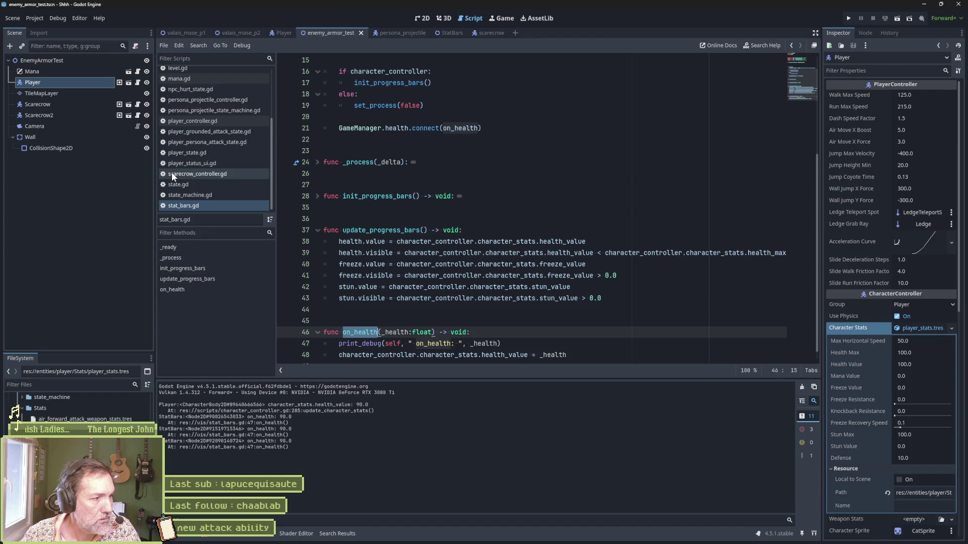
pyautogui.scroll(3, 216, 106)
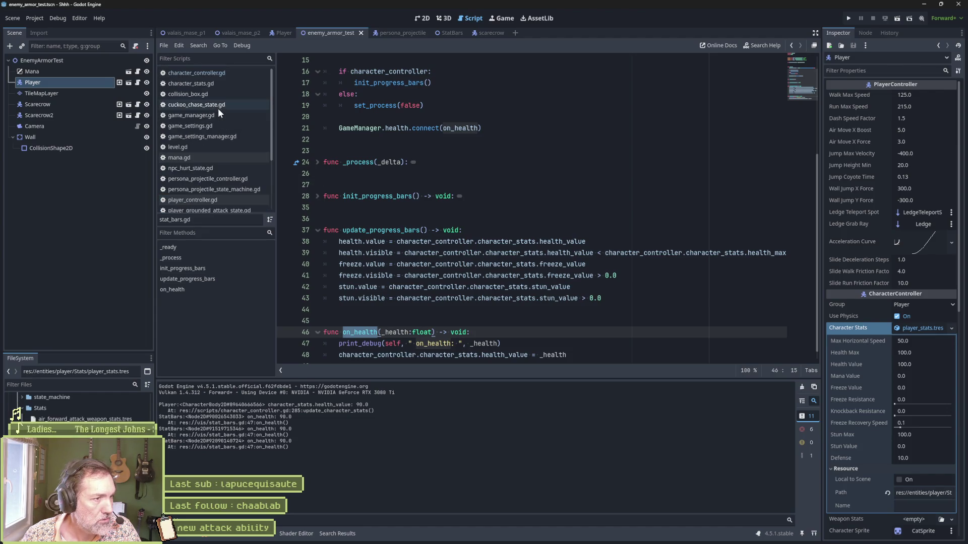
# Inspect character_controller.gd's on_hurt method and highlight every use of the hurt signal.
pyautogui.click(220, 72)
pyautogui.scroll(-5, 206, 282)
pyautogui.click(225, 329)
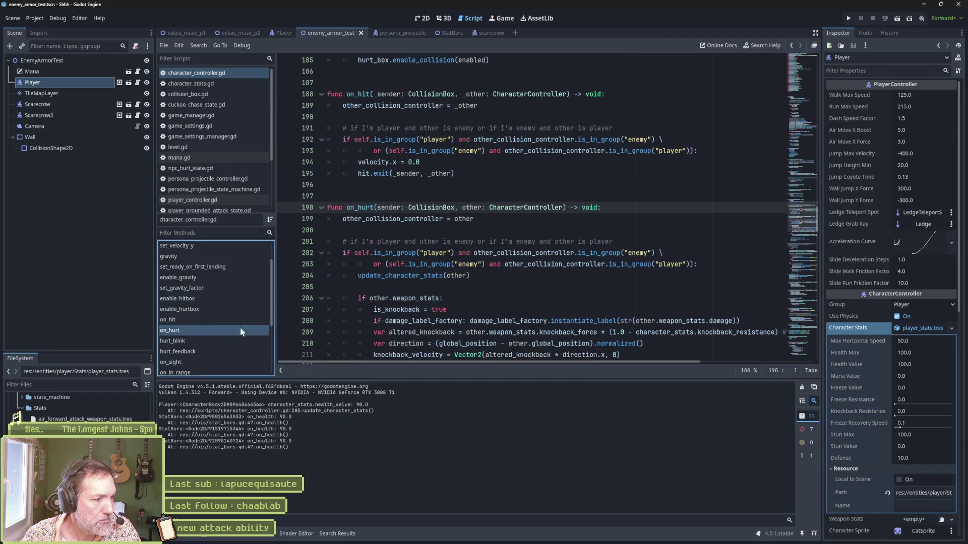
pyautogui.scroll(-6, 415, 242)
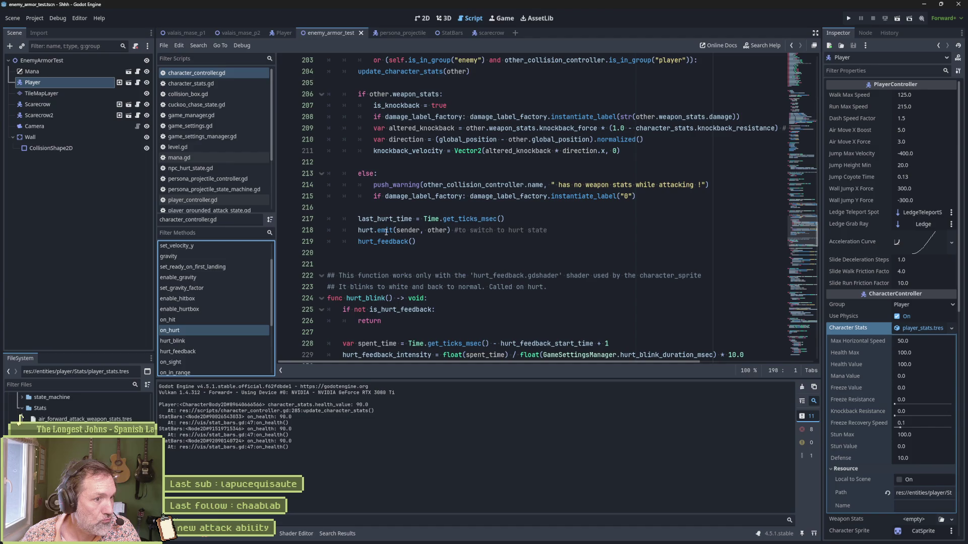
pyautogui.doubleClick(365, 230)
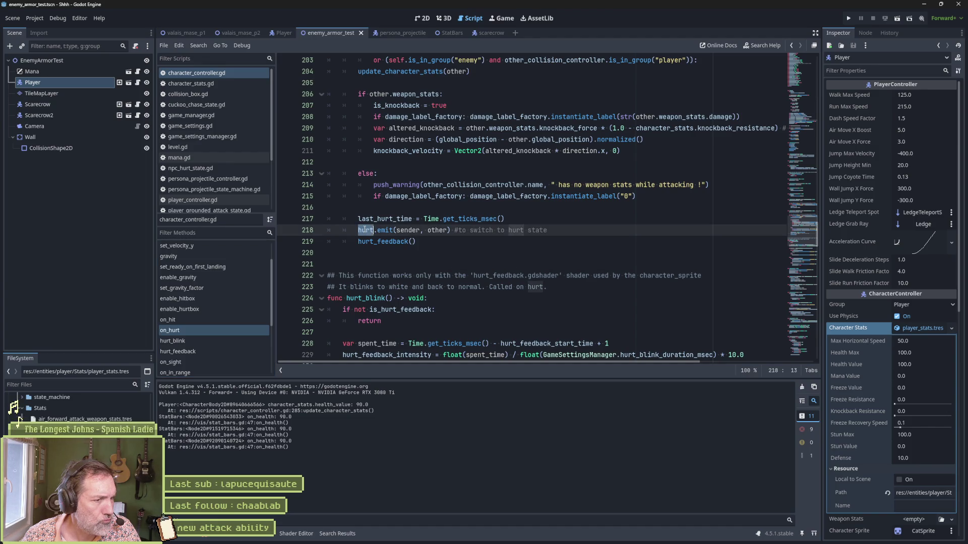
# Review game_manager.gd's _ready and character_stats.gd, then leave the project and bring up Fork.
pyautogui.click(201, 117)
pyautogui.click(237, 253)
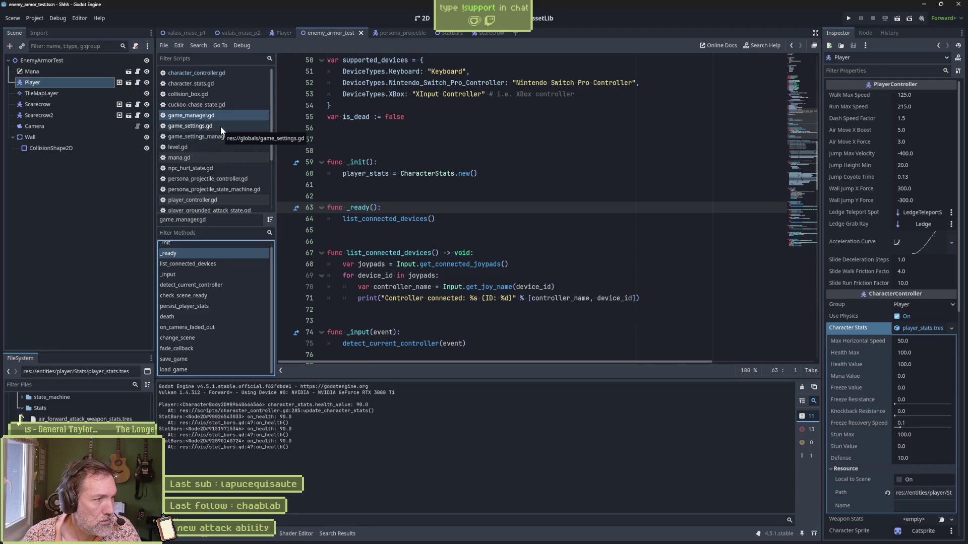
pyautogui.click(223, 86)
pyautogui.click(466, 265)
pyautogui.hotkey('ctrl', 's')
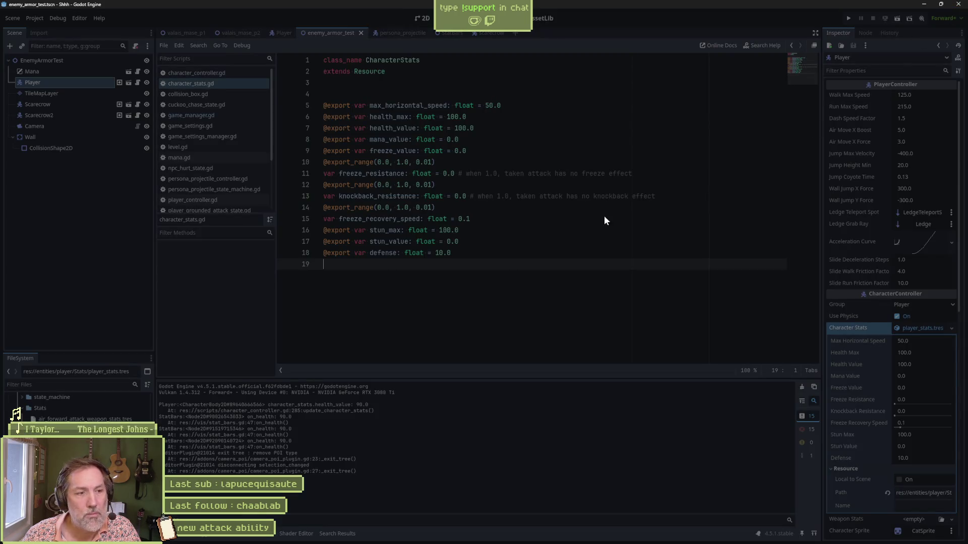
pyautogui.click(517, 535)
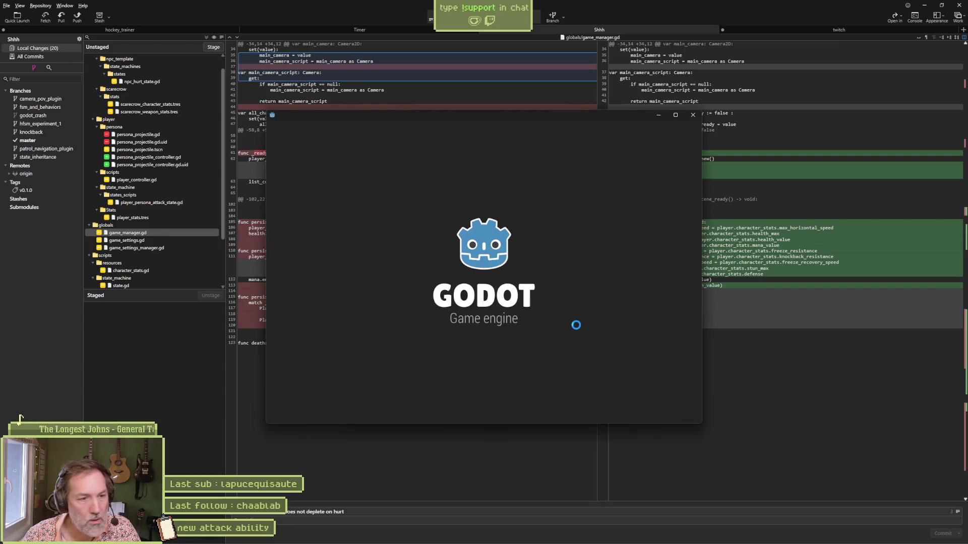
# Reopen the Shhh project from the Project Manager and wait for the editor to load.
pyautogui.doubleClick(409, 174)
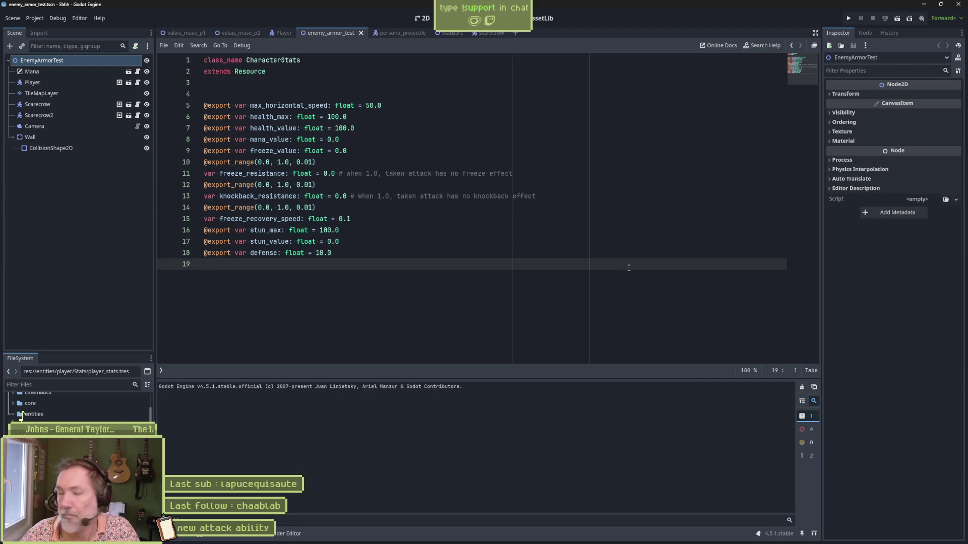
# Search all project files for health.emit and jump to its match in game_manager.gd.
pyautogui.hotkey('alt', 'Left')
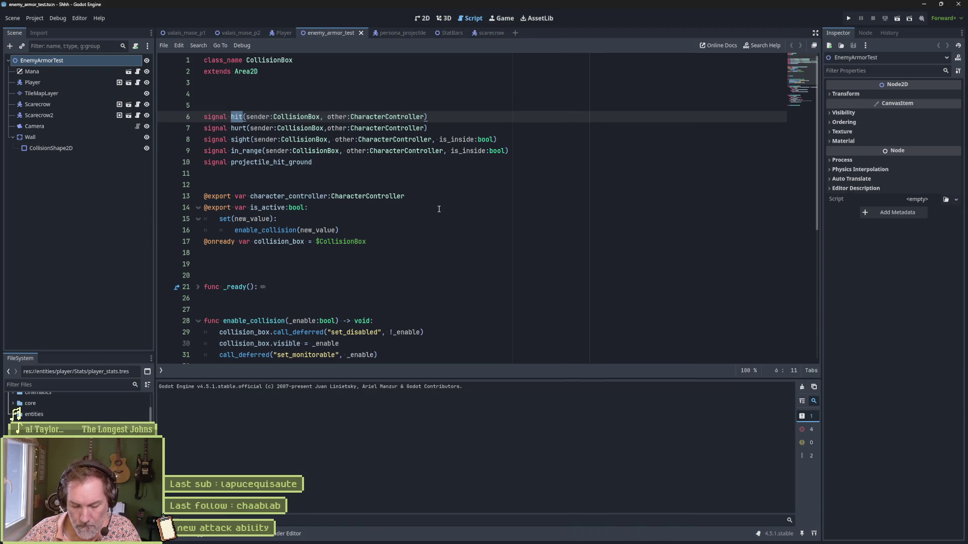
pyautogui.hotkey('ctrl', 'shift', 'f')
pyautogui.write('health.m')
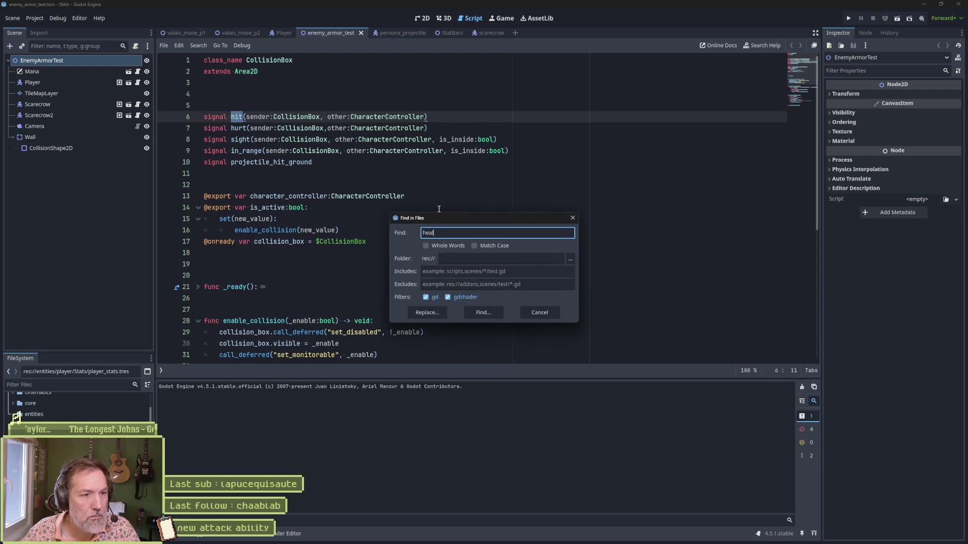
pyautogui.press('BackSpace')
pyautogui.write('emit')
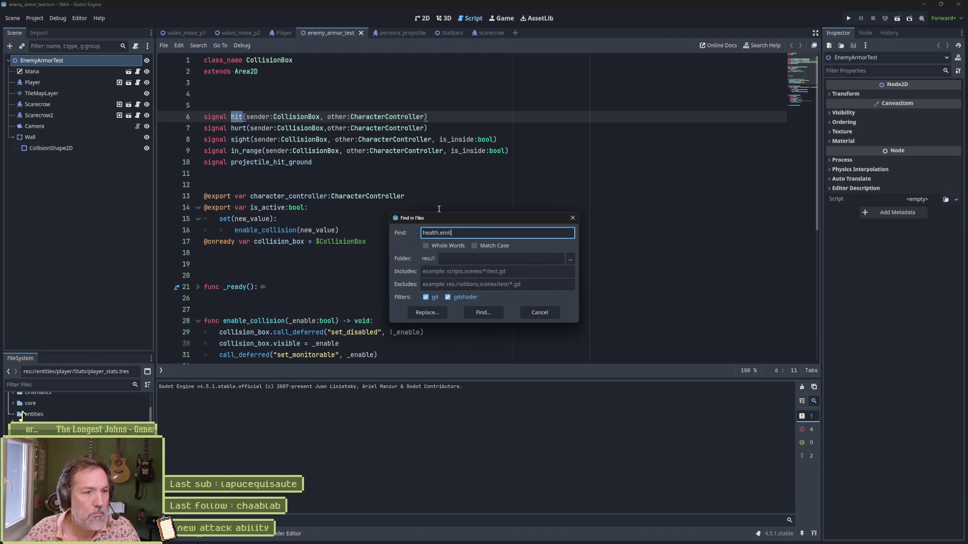
pyautogui.click(465, 309)
pyautogui.click(294, 419)
pyautogui.scroll(5, 337, 327)
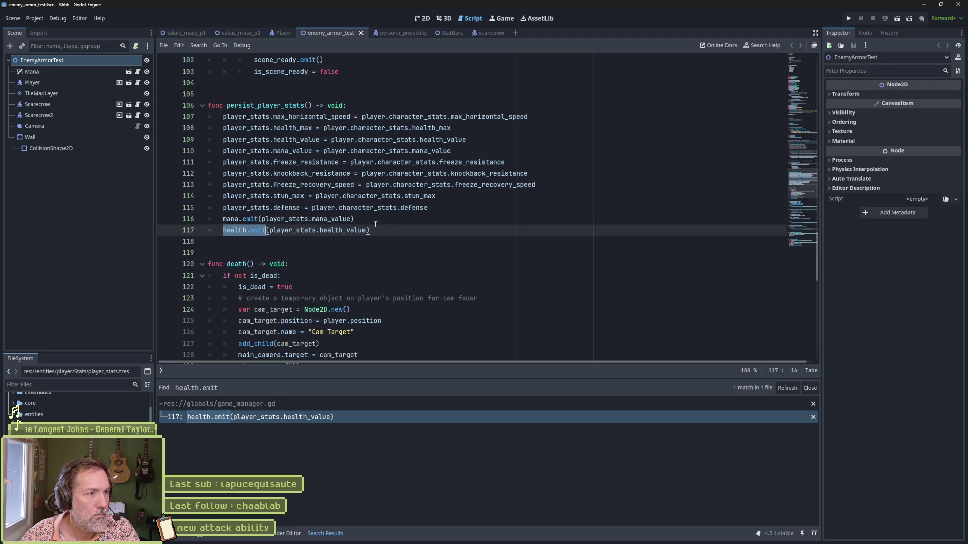
# Highlight persist_player_stats and the health signal it emits on line 117.
pyautogui.click(160, 372)
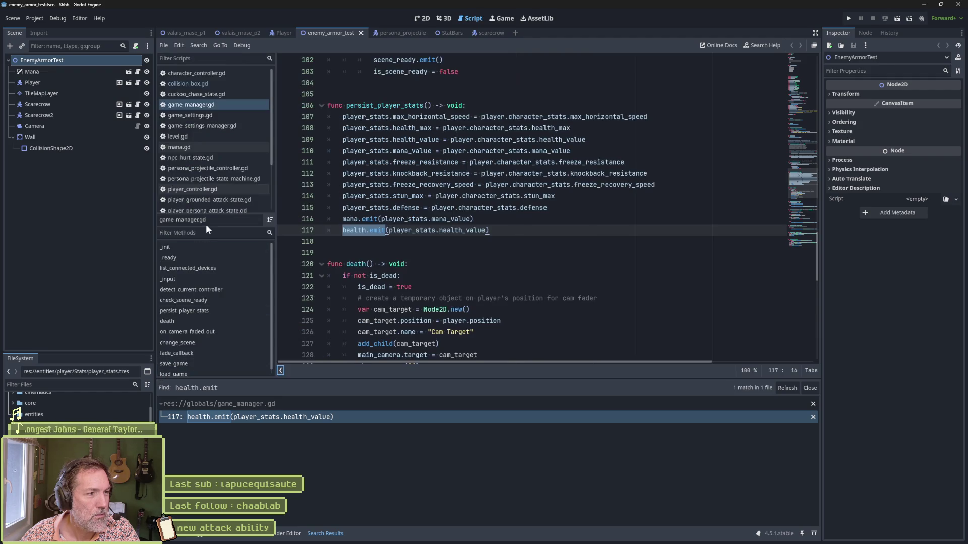
pyautogui.doubleClick(385, 105)
pyautogui.doubleClick(358, 230)
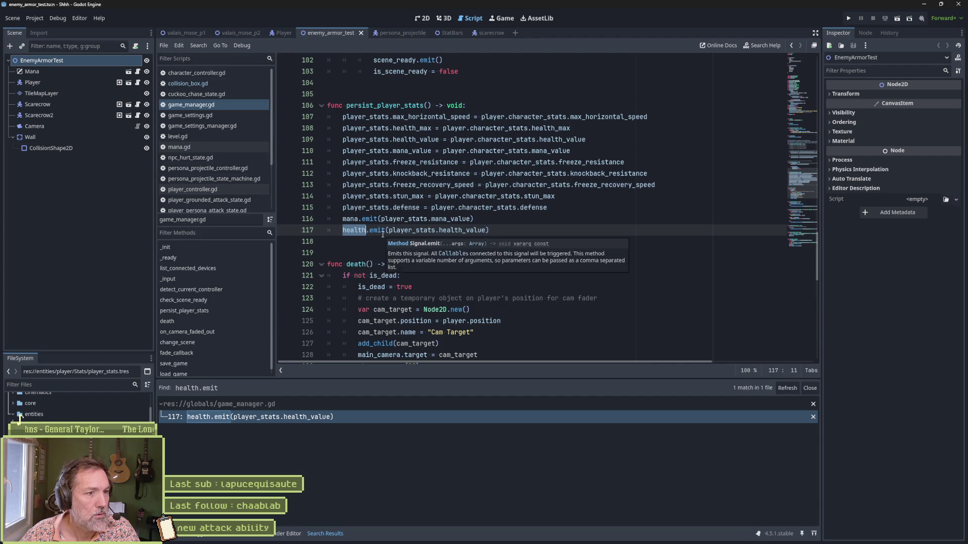
pyautogui.moveTo(382, 234)
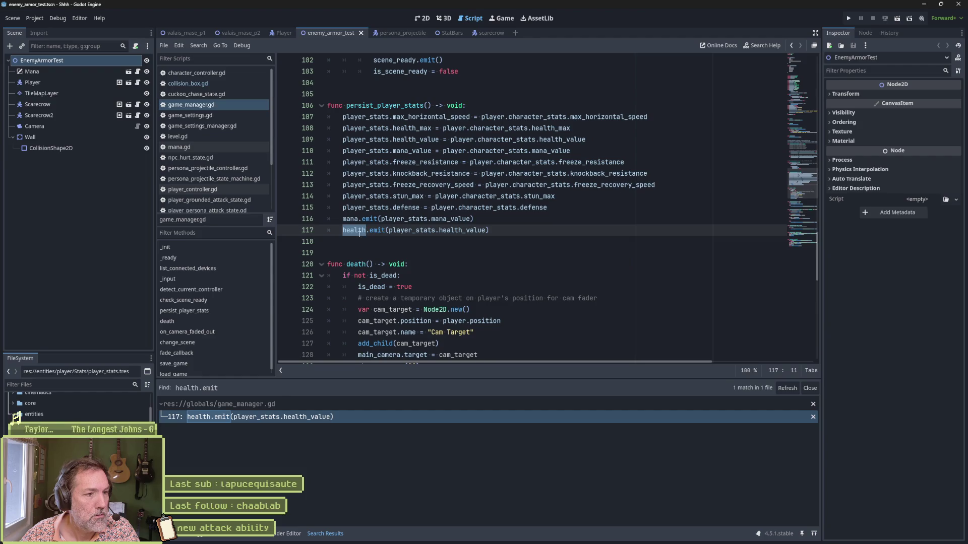
pyautogui.hotkey('ctrl', 'shift', 'f')
# Search all project files for health and scroll the 46 results down to stat_bars.gd's matches.
pyautogui.click(479, 310)
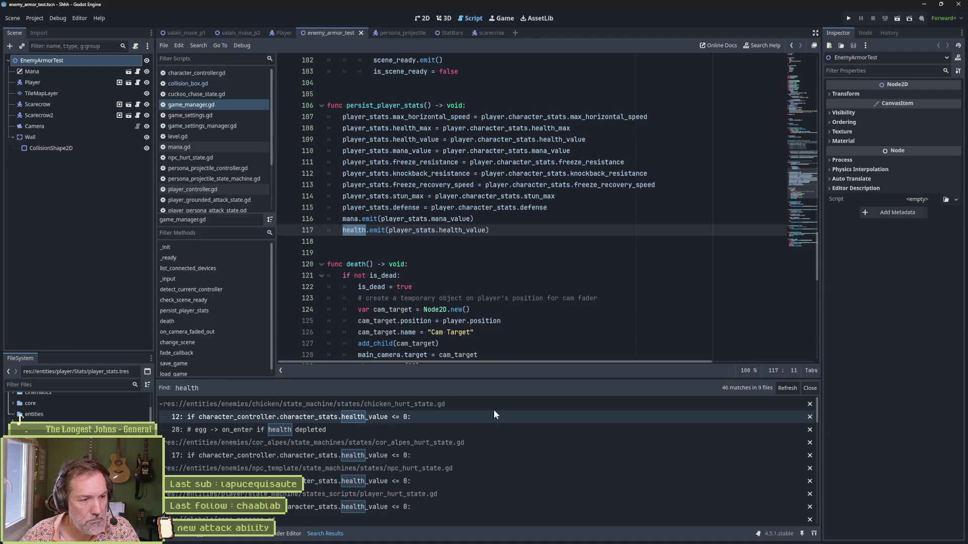
pyautogui.scroll(-2, 484, 434)
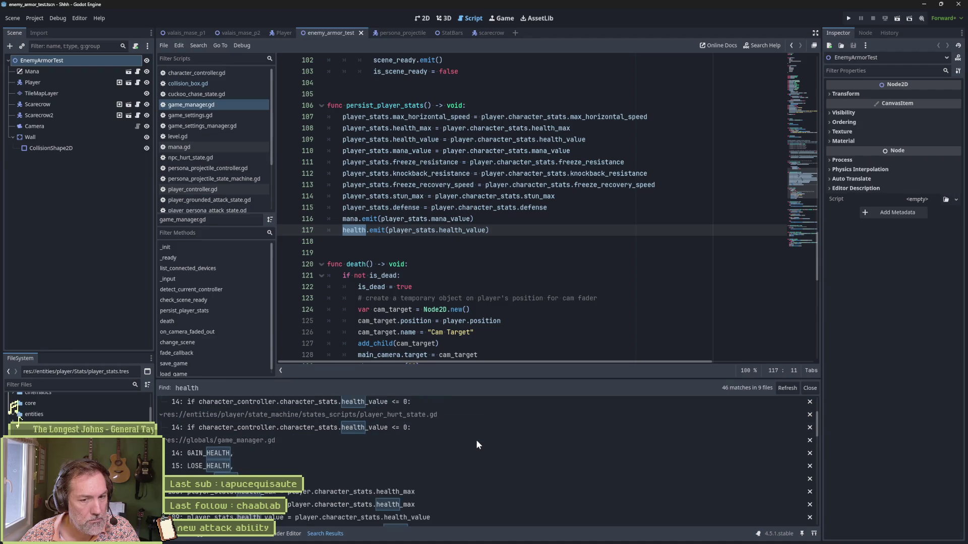
pyautogui.scroll(-1, 472, 444)
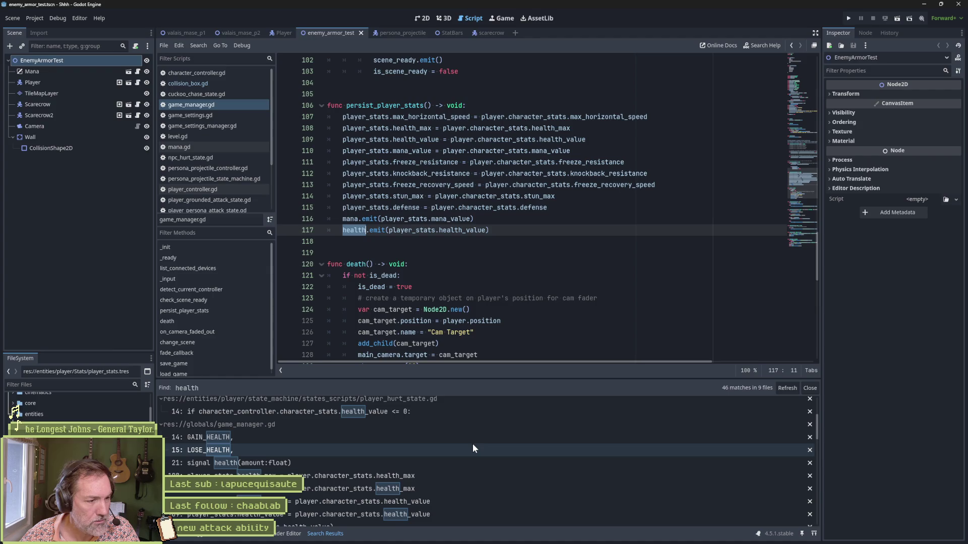
pyautogui.scroll(-4, 471, 449)
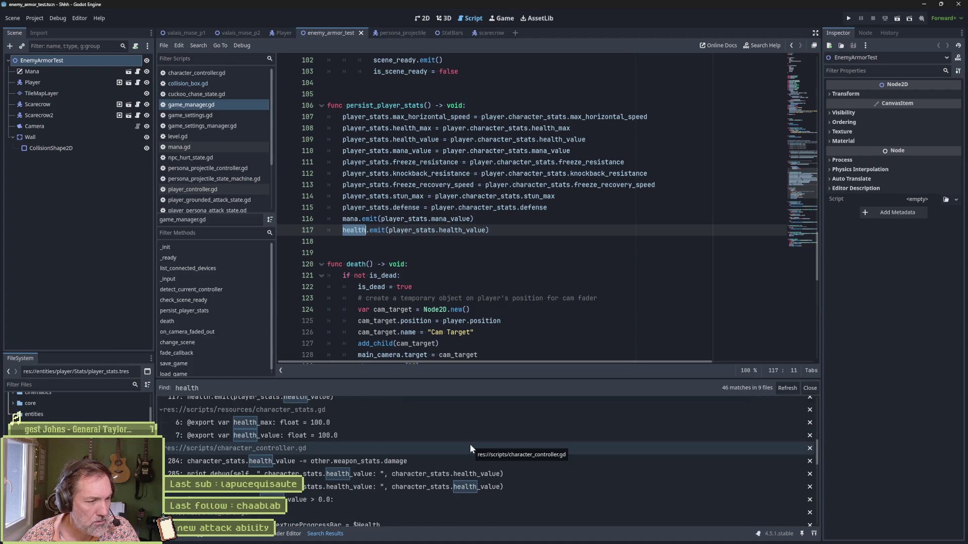
pyautogui.scroll(-3, 462, 452)
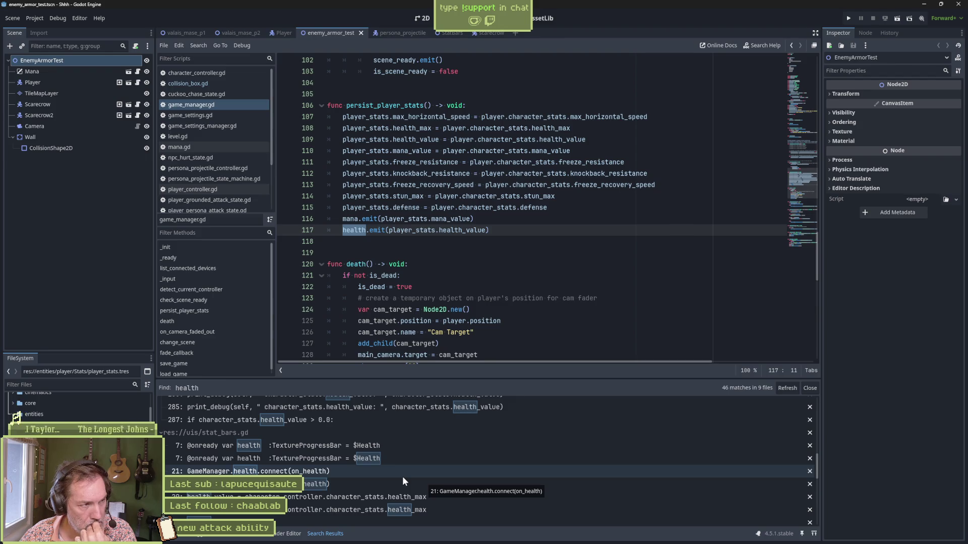
pyautogui.click(222, 76)
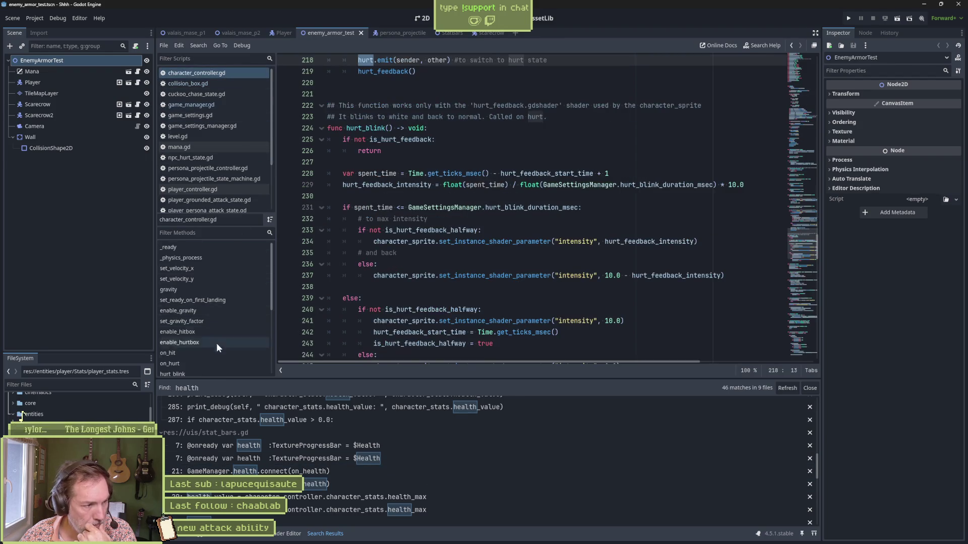
pyautogui.click(216, 364)
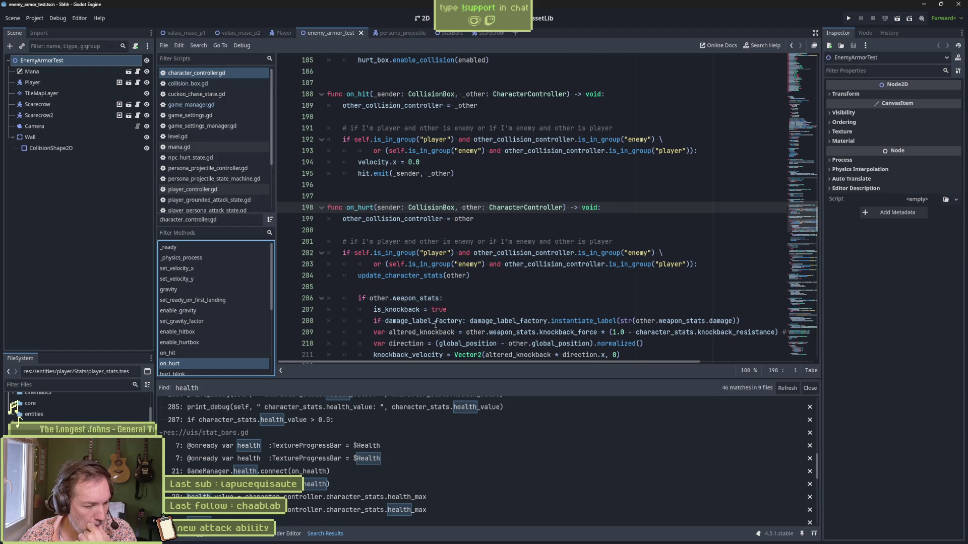
pyautogui.press('F6')
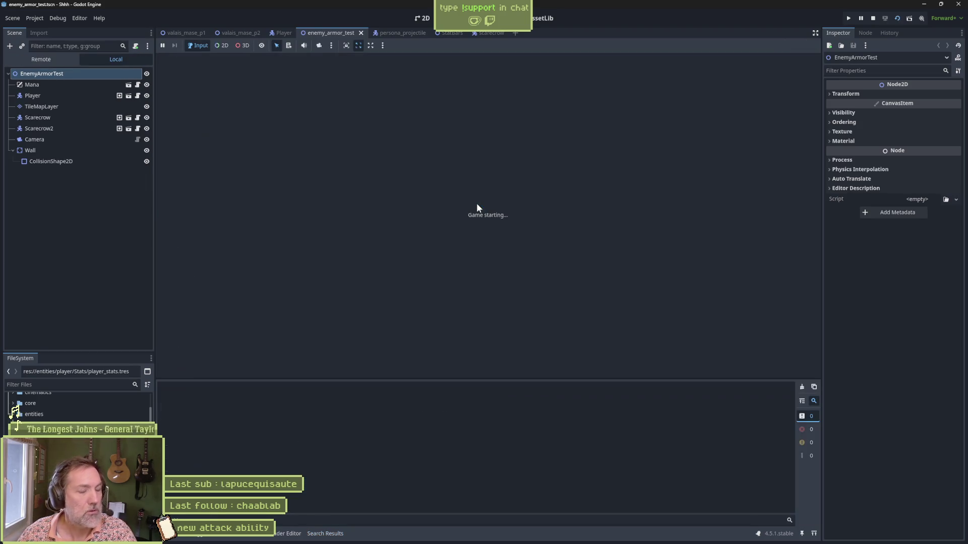
pyautogui.press('F8')
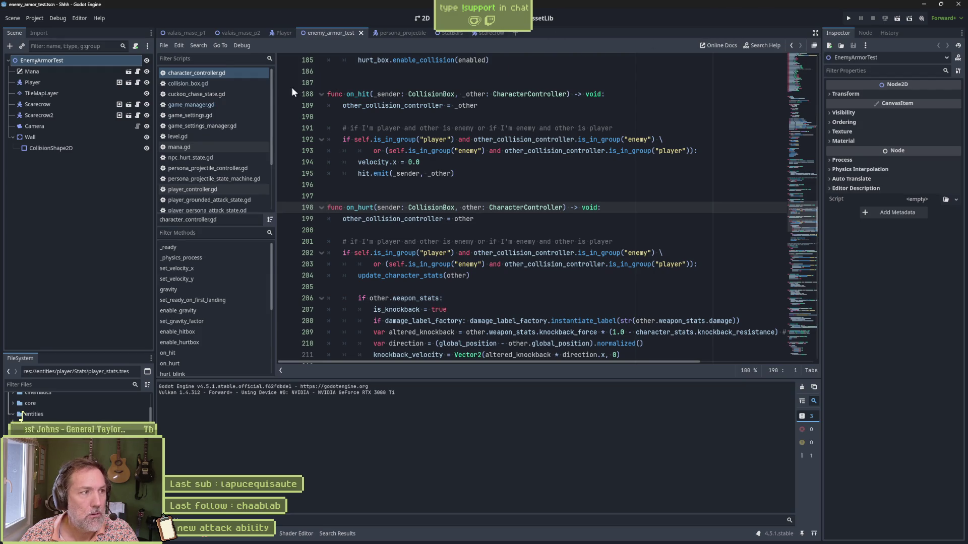
pyautogui.click(101, 107)
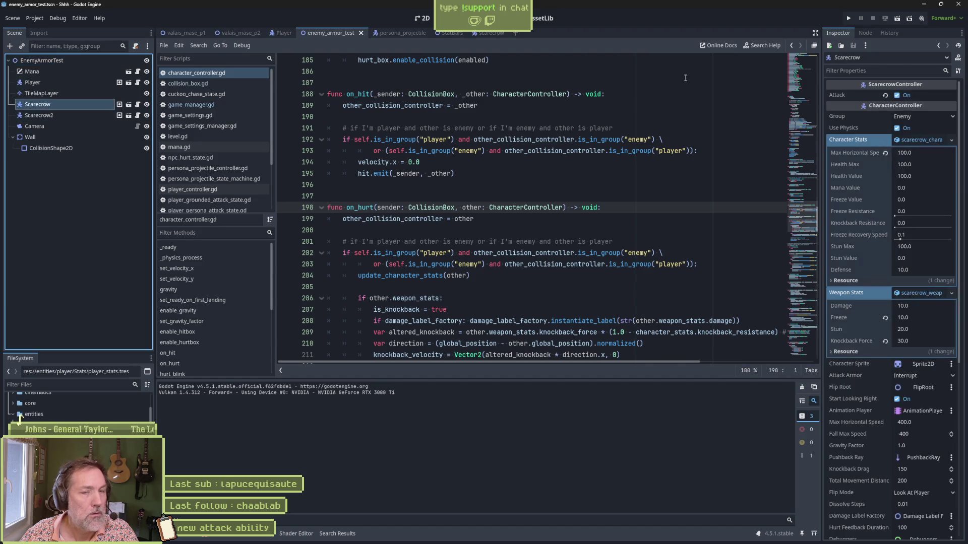
pyautogui.click(897, 95)
pyautogui.press('F6')
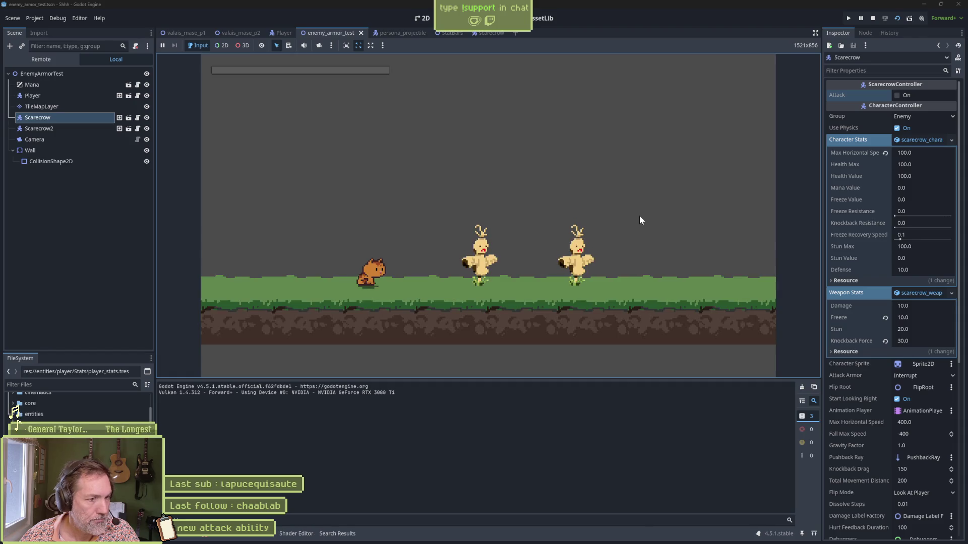
pyautogui.click(639, 221)
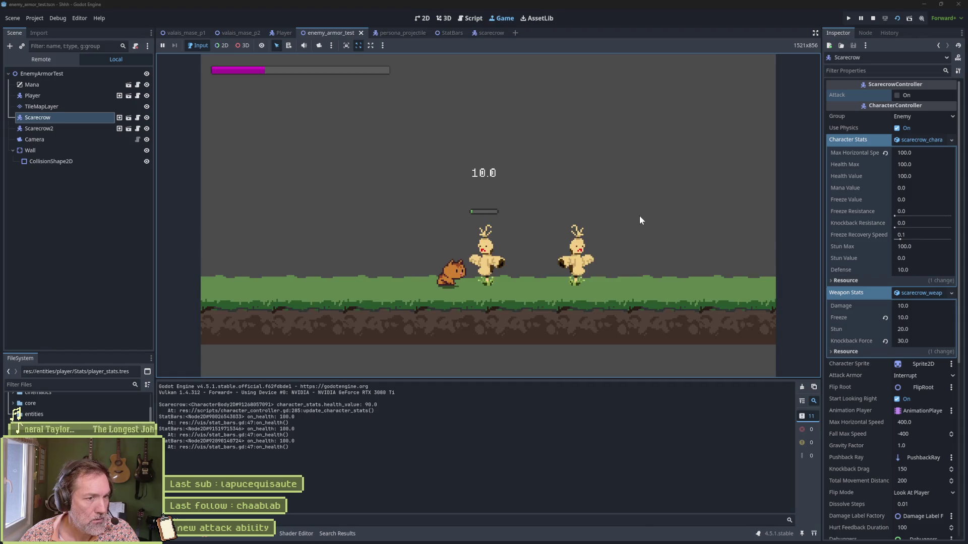
pyautogui.click(639, 220)
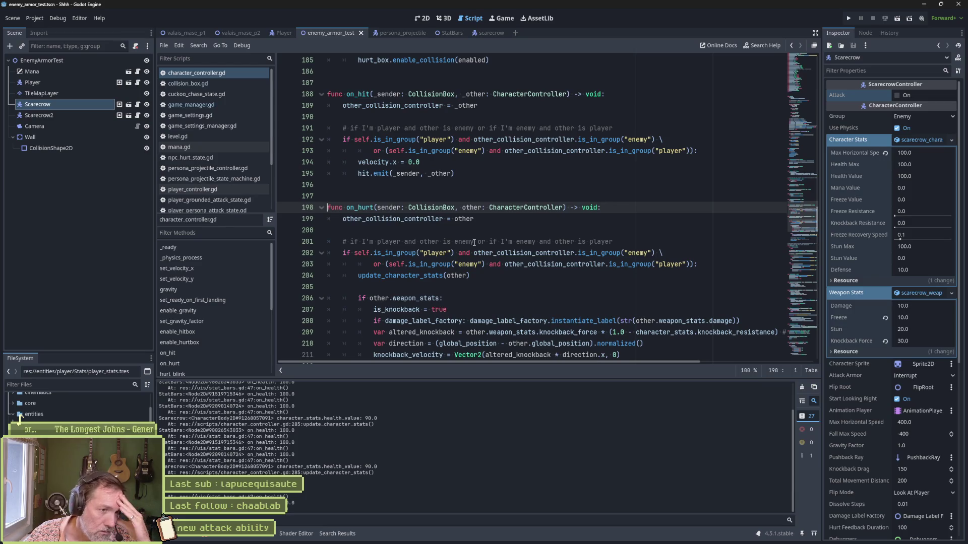
pyautogui.scroll(-1, 445, 267)
pyautogui.click(433, 244)
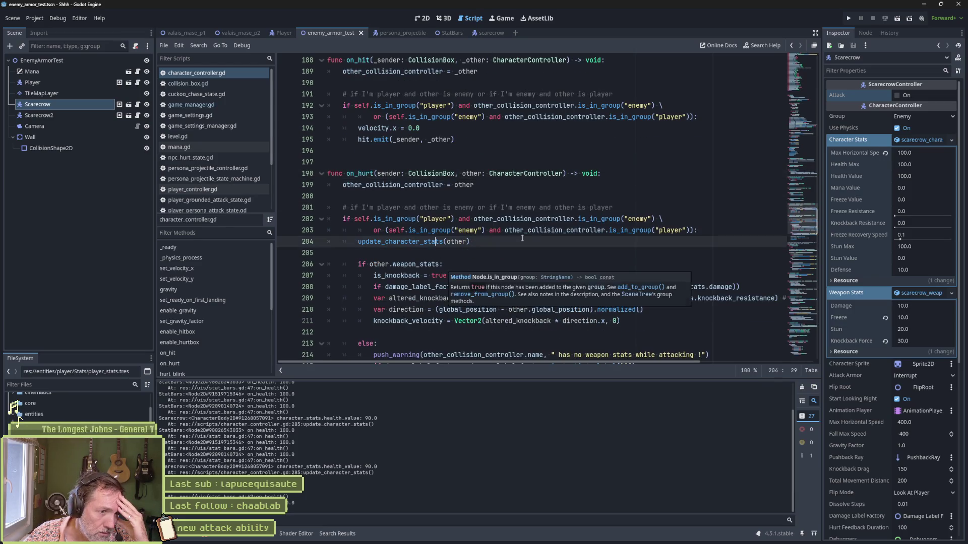
pyautogui.scroll(-2, 558, 243)
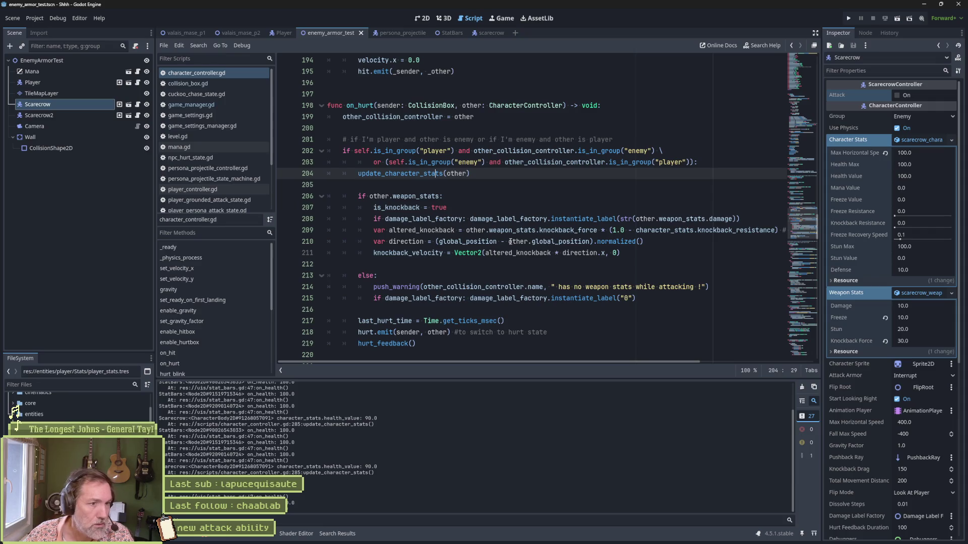
pyautogui.keyDown('ctrl'); pyautogui.click(416, 174); pyautogui.keyUp('ctrl')
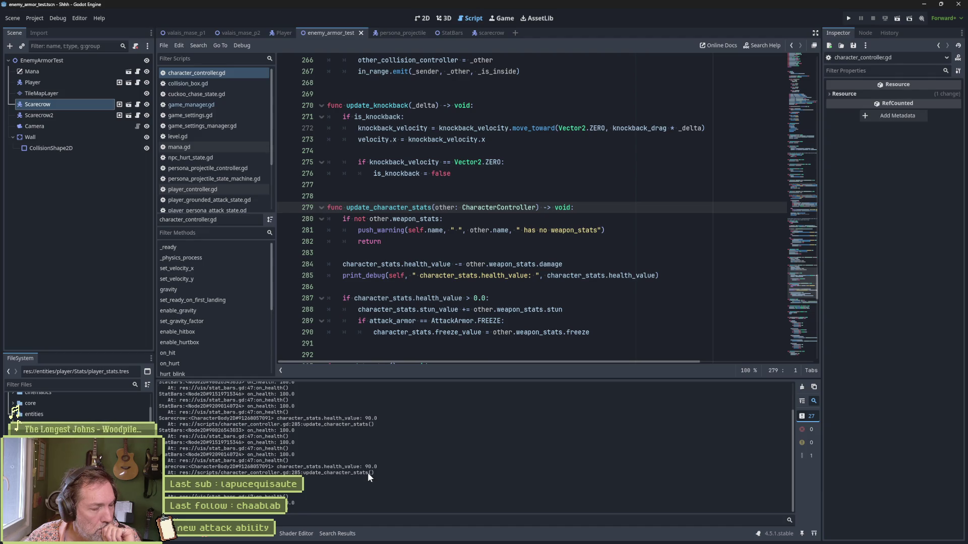
pyautogui.doubleClick(376, 264)
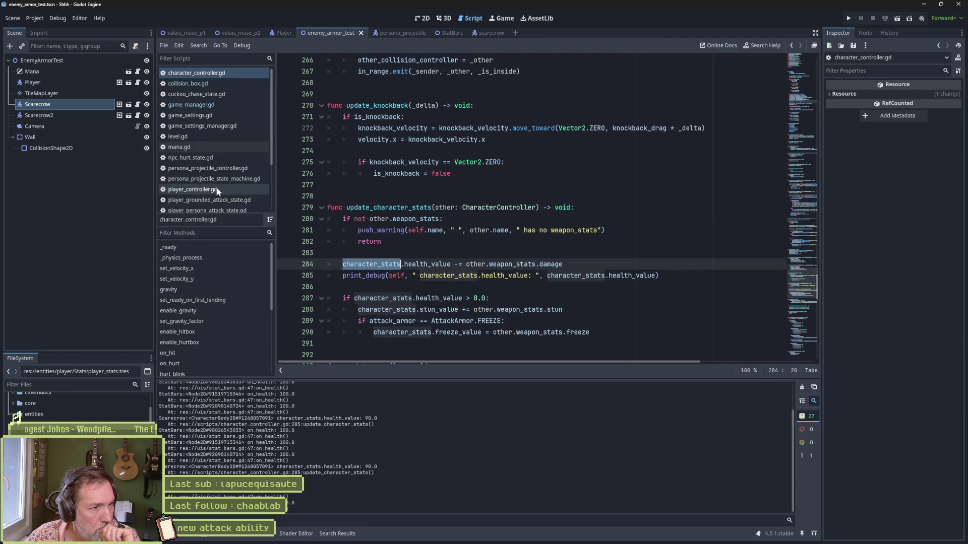
pyautogui.scroll(-3, 215, 186)
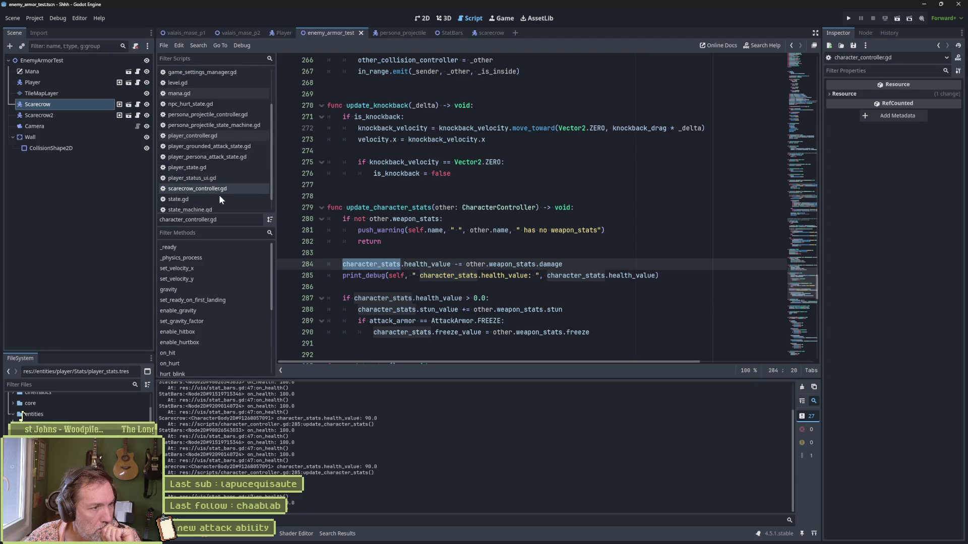
pyautogui.scroll(-1, 219, 197)
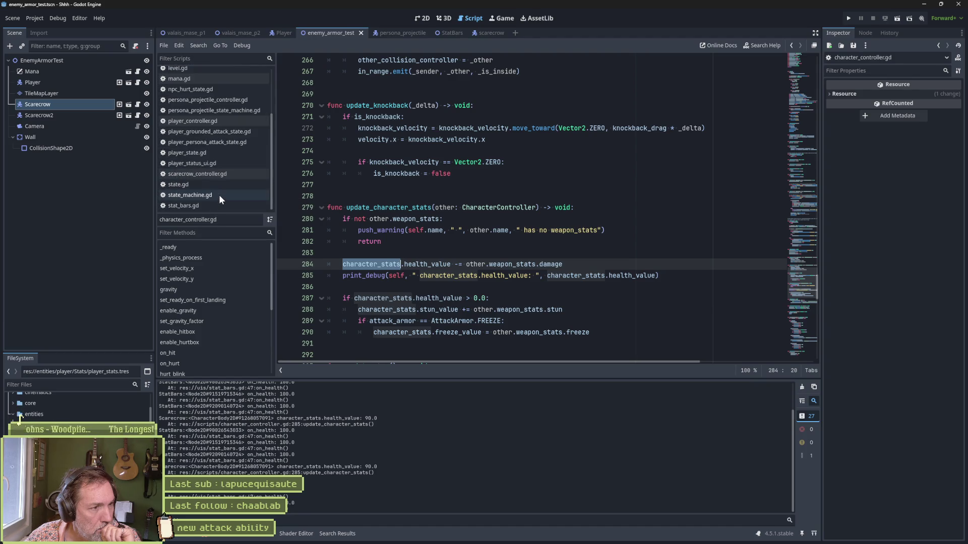
pyautogui.click(205, 206)
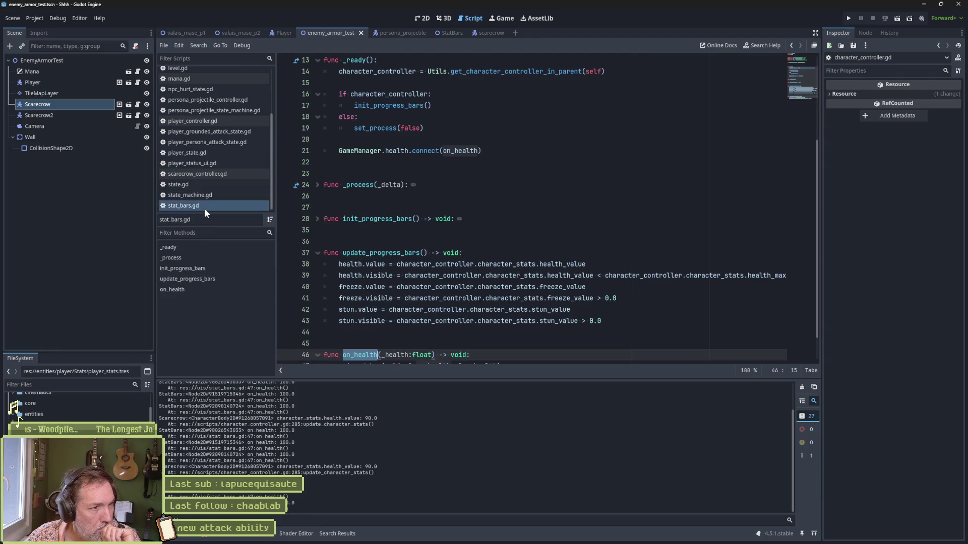
pyautogui.doubleClick(433, 265)
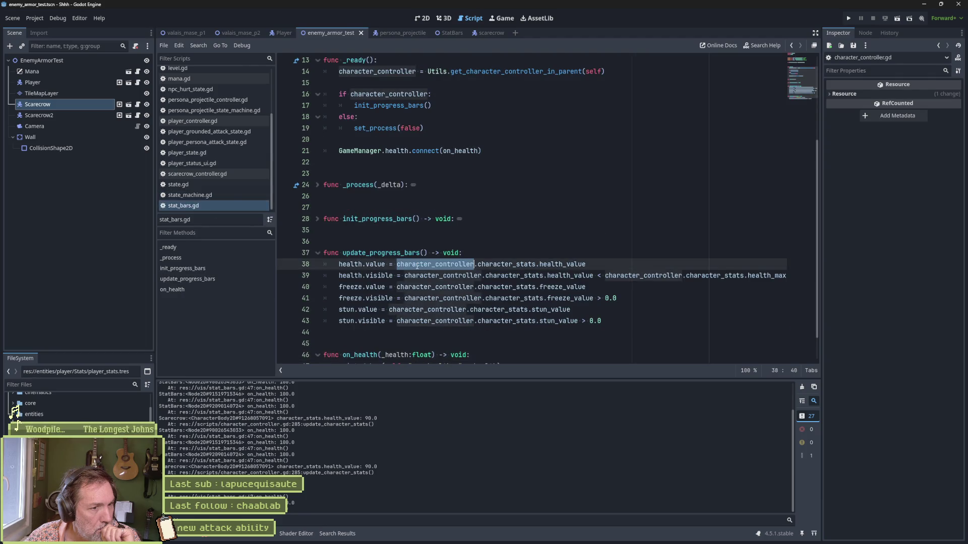
pyautogui.doubleClick(507, 264)
pyautogui.doubleClick(560, 265)
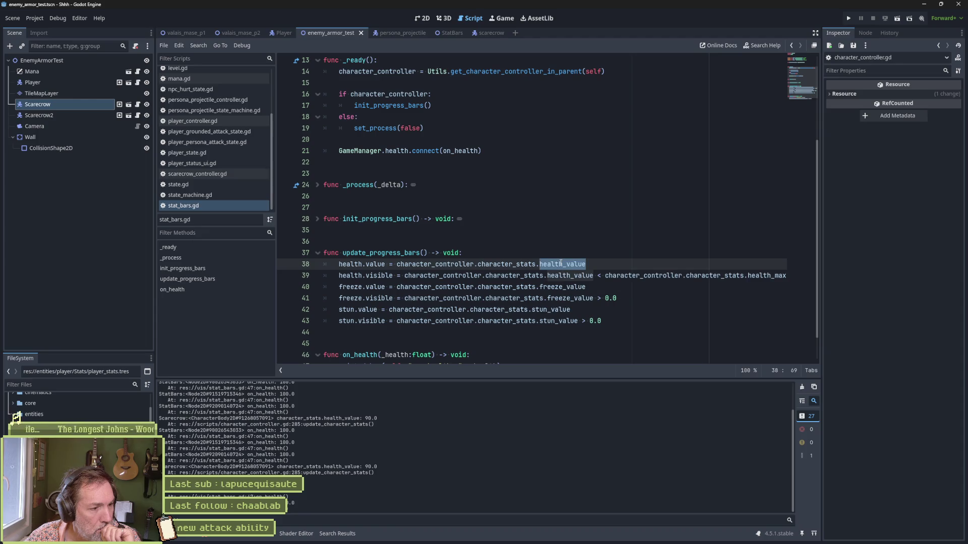
pyautogui.moveTo(560, 263)
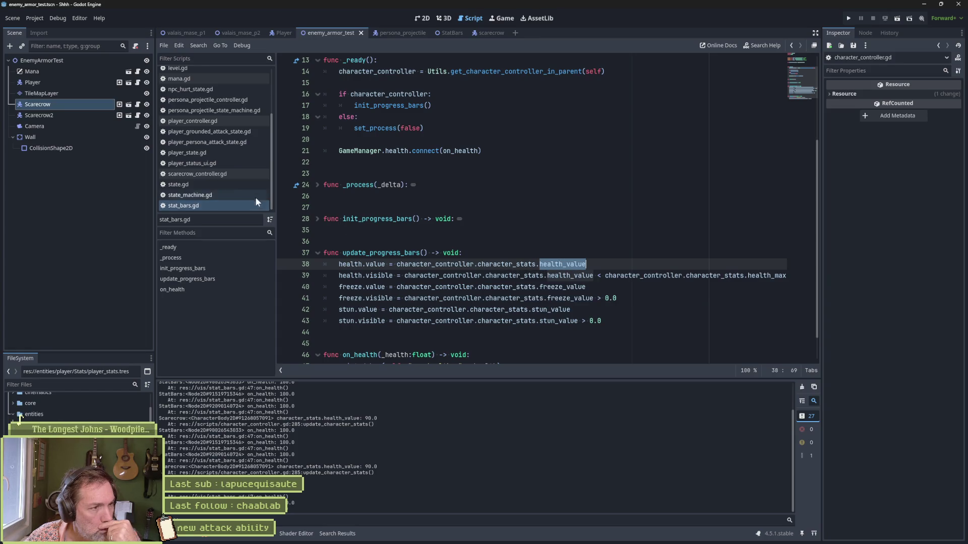
pyautogui.scroll(2, 178, 98)
pyautogui.scroll(3, 204, 125)
pyautogui.click(204, 74)
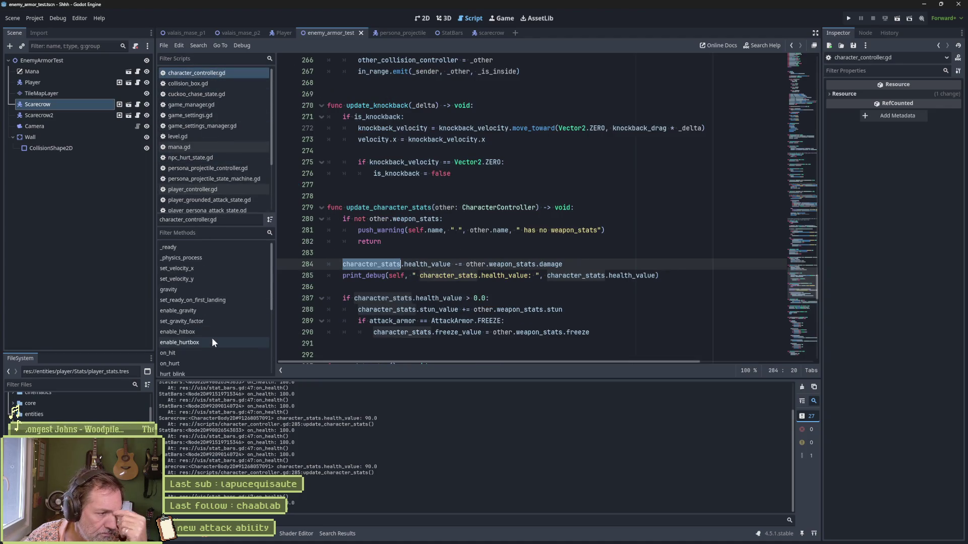
pyautogui.click(209, 362)
pyautogui.scroll(-5, 501, 309)
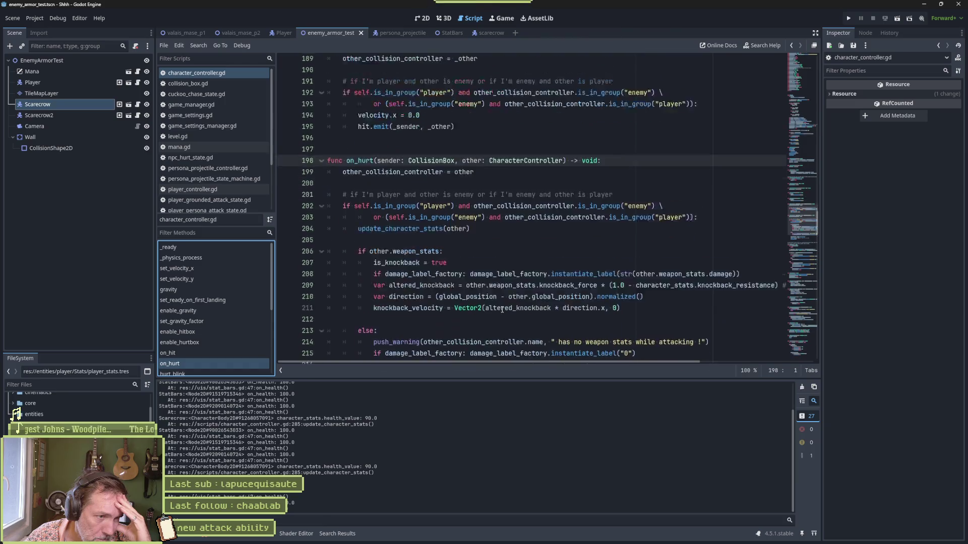
pyautogui.scroll(1, 502, 309)
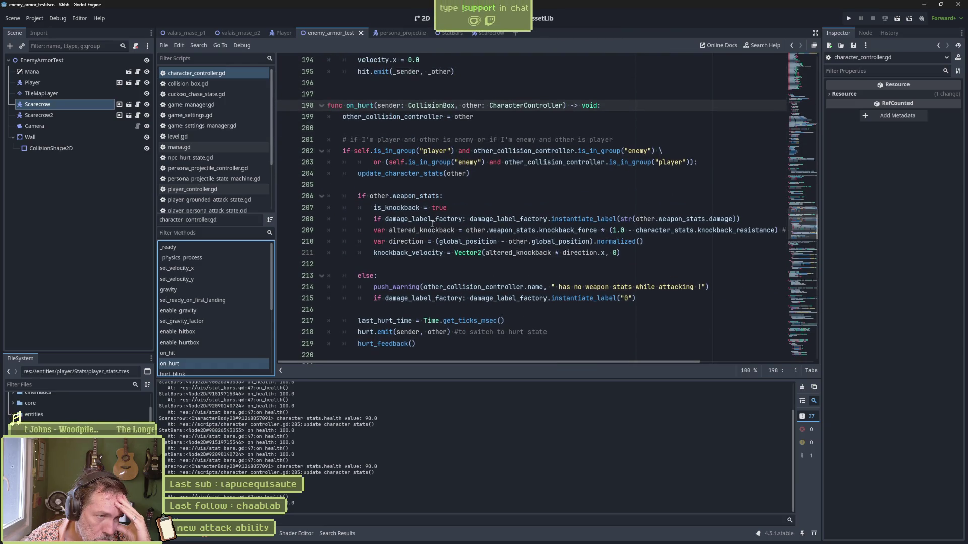
pyautogui.click(418, 173)
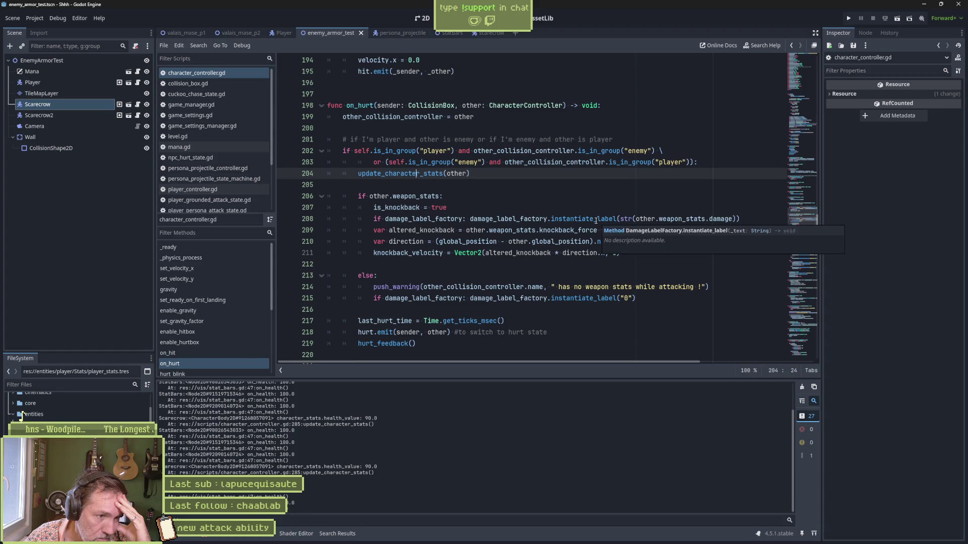
pyautogui.moveTo(594, 221)
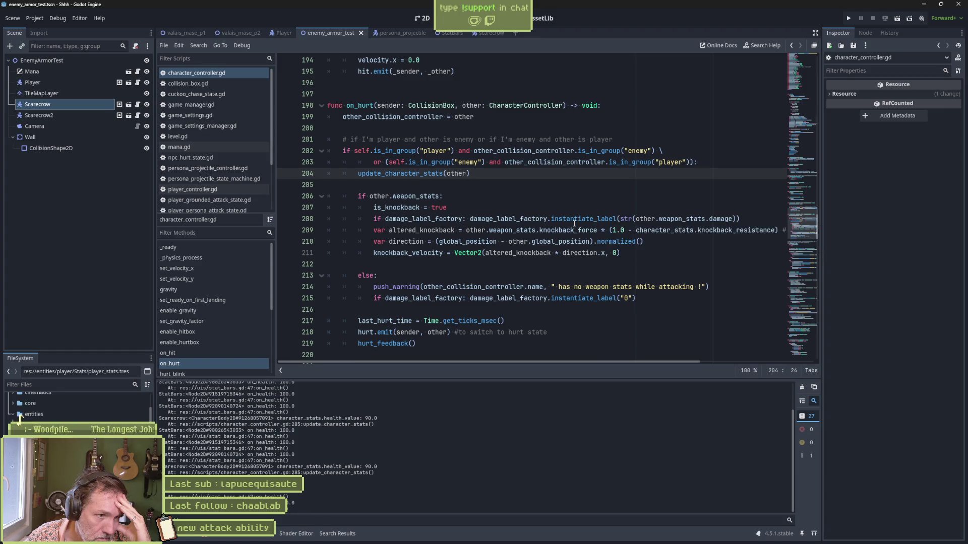
pyautogui.keyDown('ctrl'); pyautogui.click(434, 174); pyautogui.keyUp('ctrl')
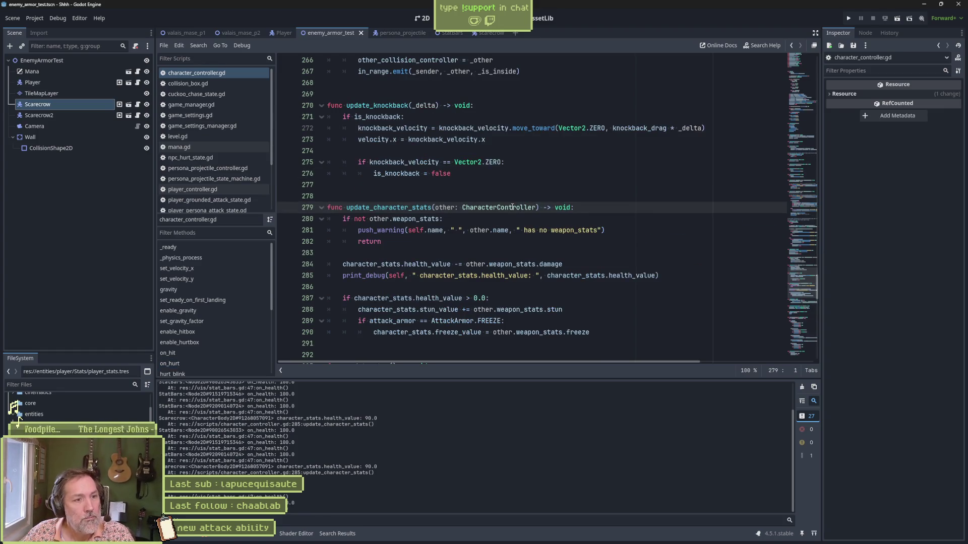
pyautogui.scroll(-3, 504, 216)
pyautogui.scroll(2, 540, 242)
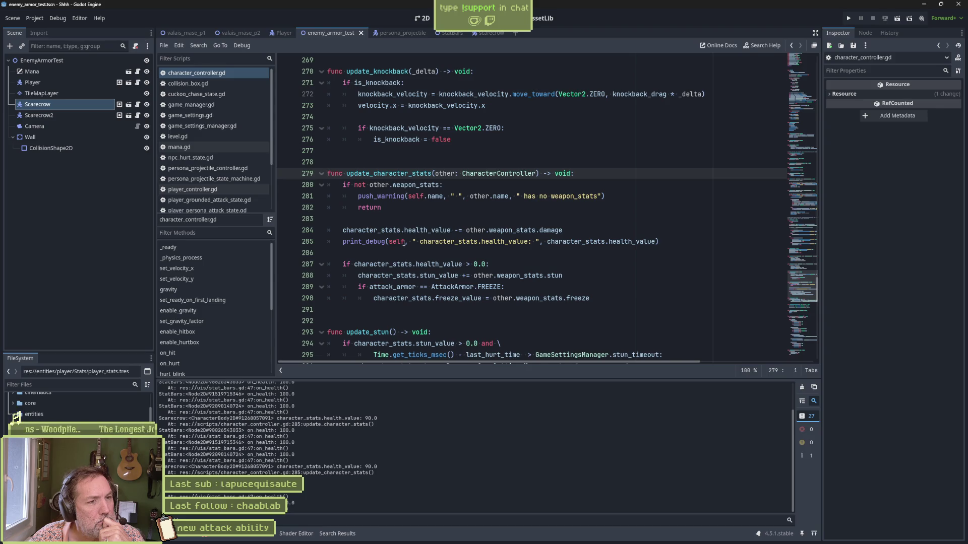
pyautogui.moveTo(604, 542)
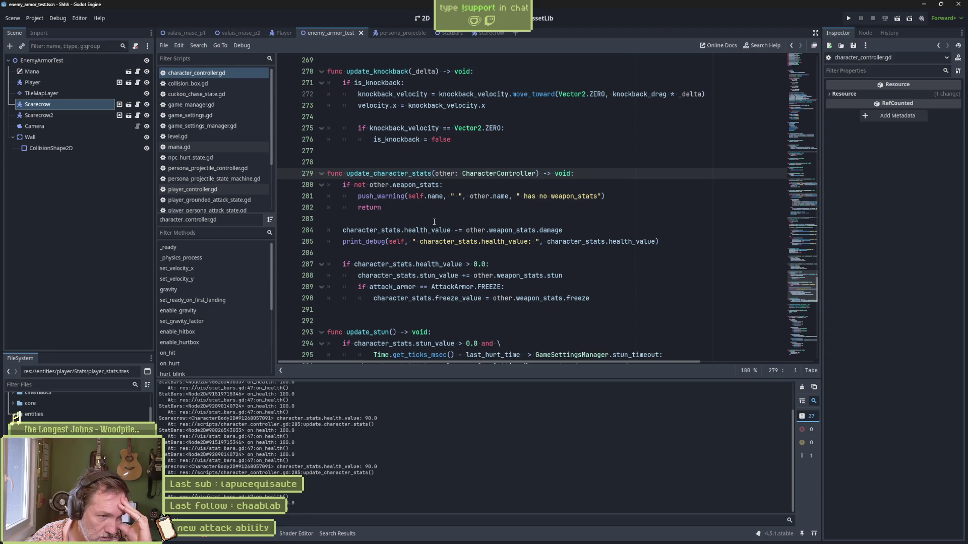
pyautogui.doubleClick(388, 173)
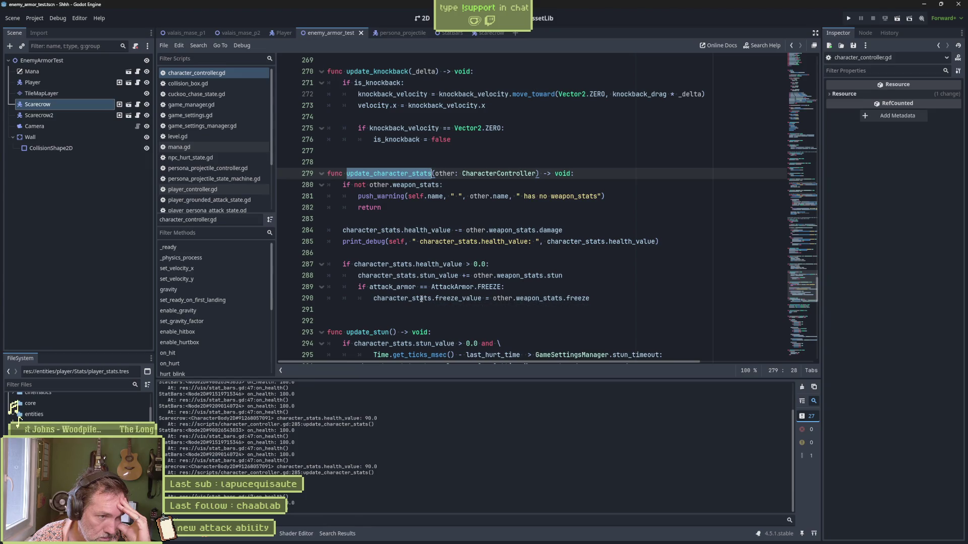
pyautogui.scroll(5, 470, 422)
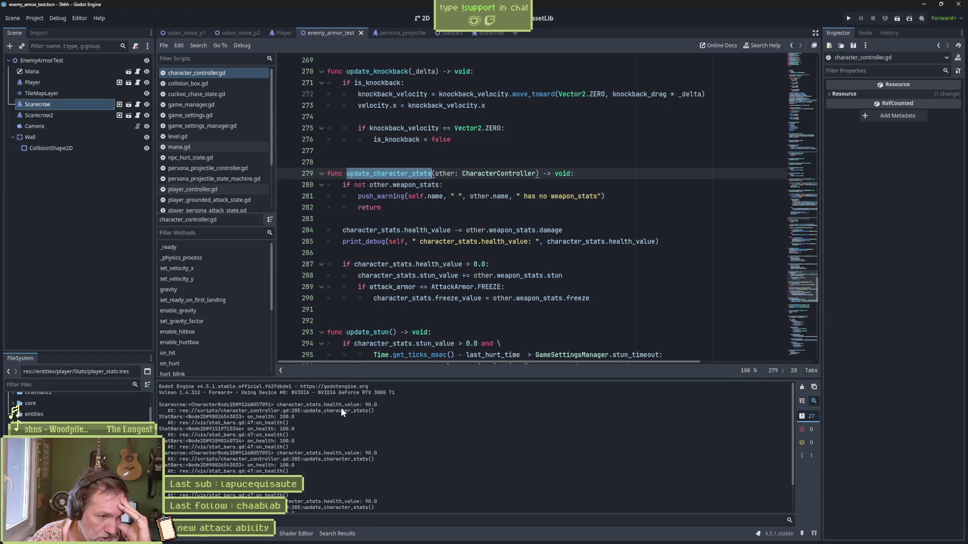
pyautogui.moveTo(160, 404); pyautogui.dragTo(262, 404)
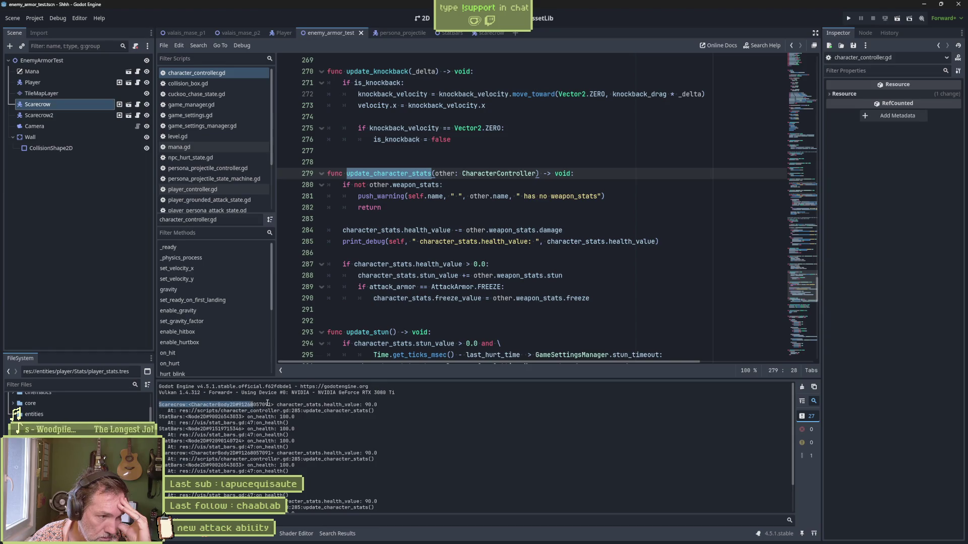
pyautogui.tripleClick(261, 404)
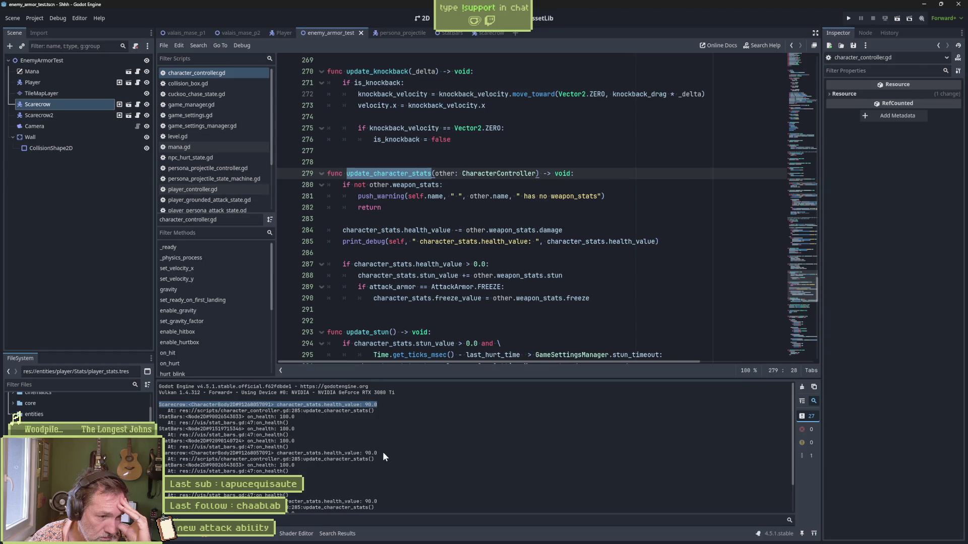
pyautogui.tripleClick(241, 452)
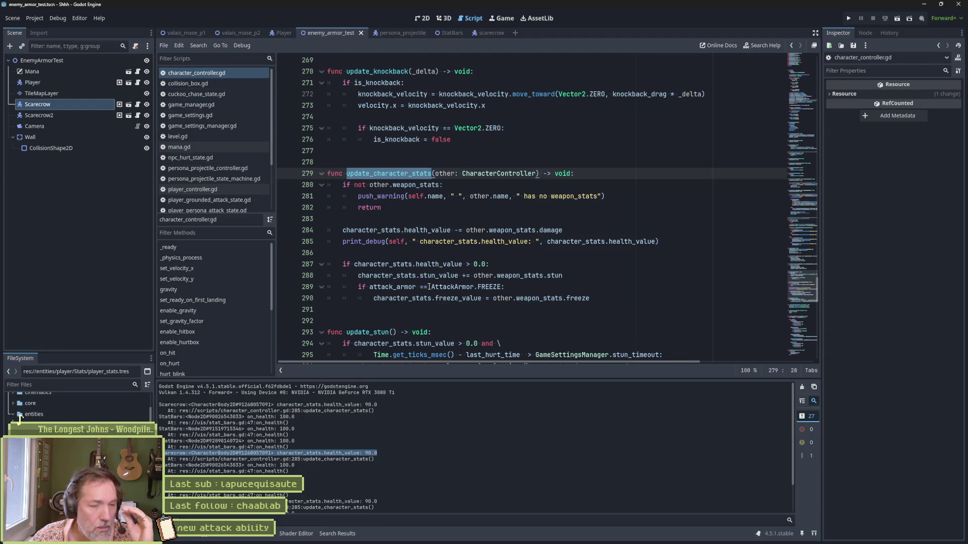
pyautogui.scroll(-11, 515, 271)
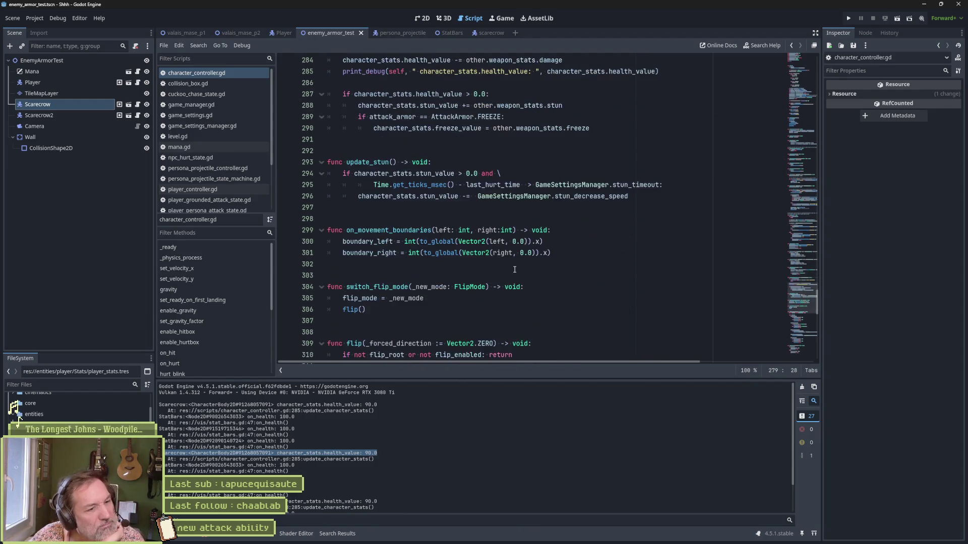
pyautogui.scroll(-5, 489, 268)
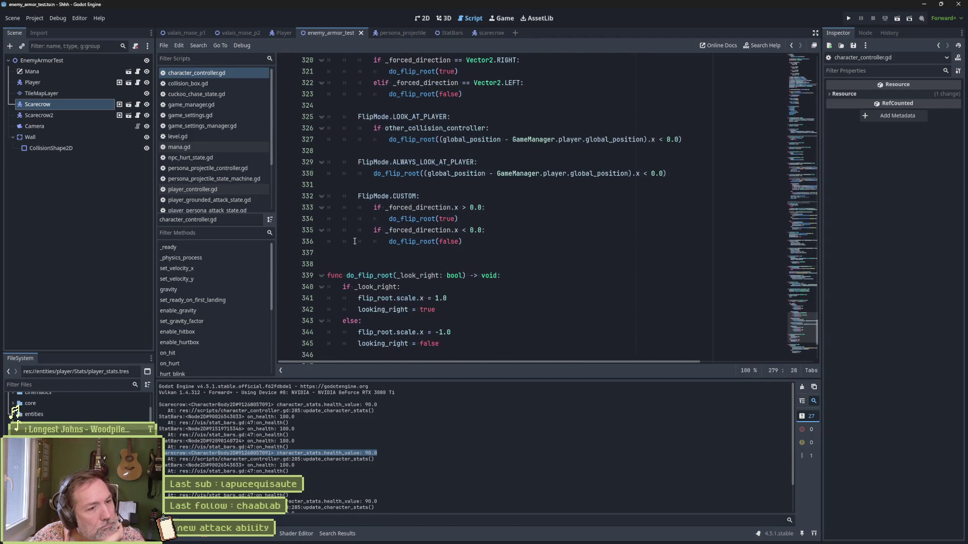
pyautogui.click(224, 362)
pyautogui.doubleClick(398, 275)
pyautogui.scroll(-4, 494, 240)
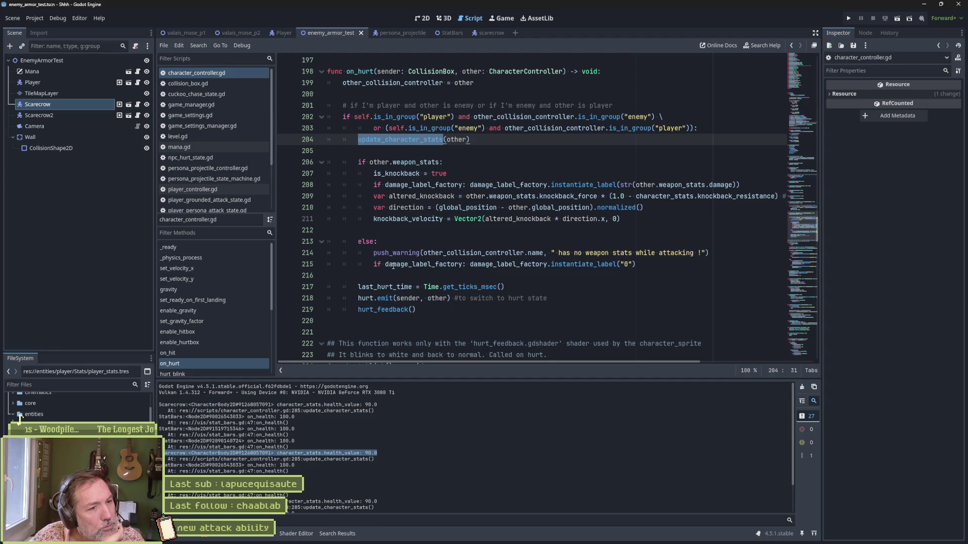
pyautogui.click(365, 299)
pyautogui.moveTo(352, 301); pyautogui.dragTo(375, 299)
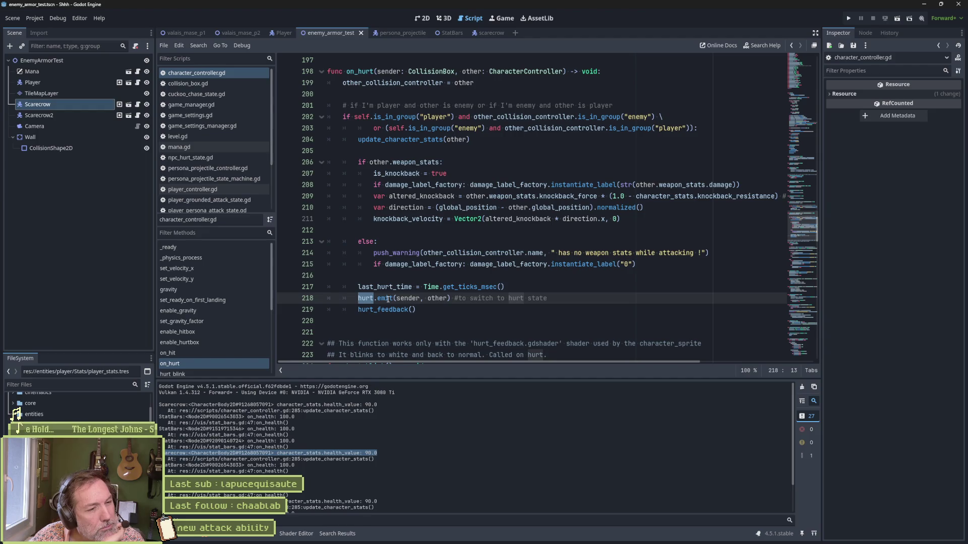
pyautogui.moveTo(386, 299)
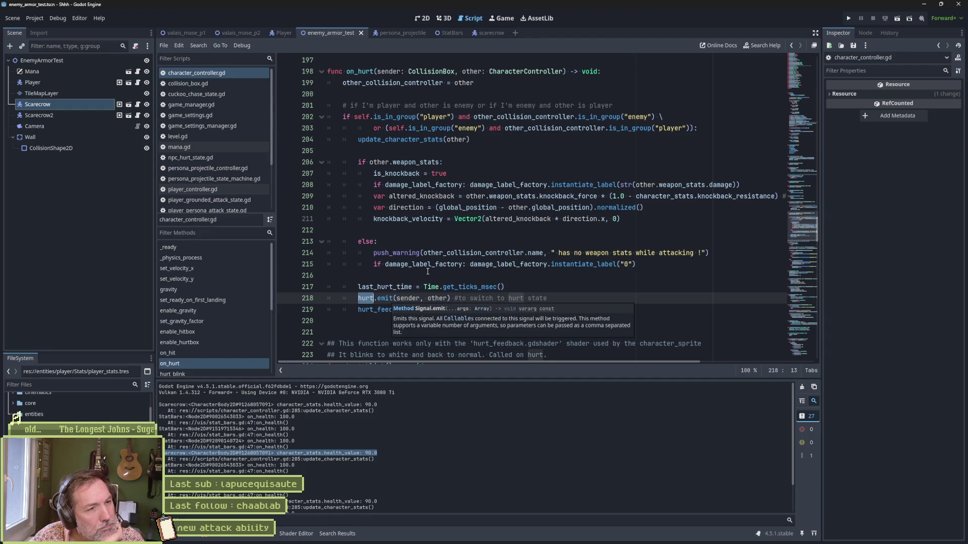
pyautogui.scroll(4, 479, 266)
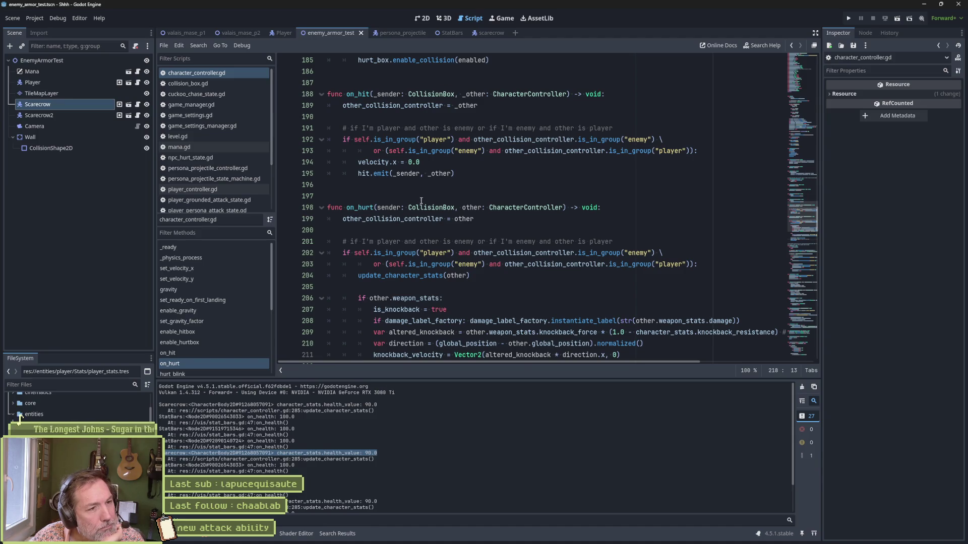
pyautogui.scroll(-2, 420, 200)
pyautogui.click(445, 207)
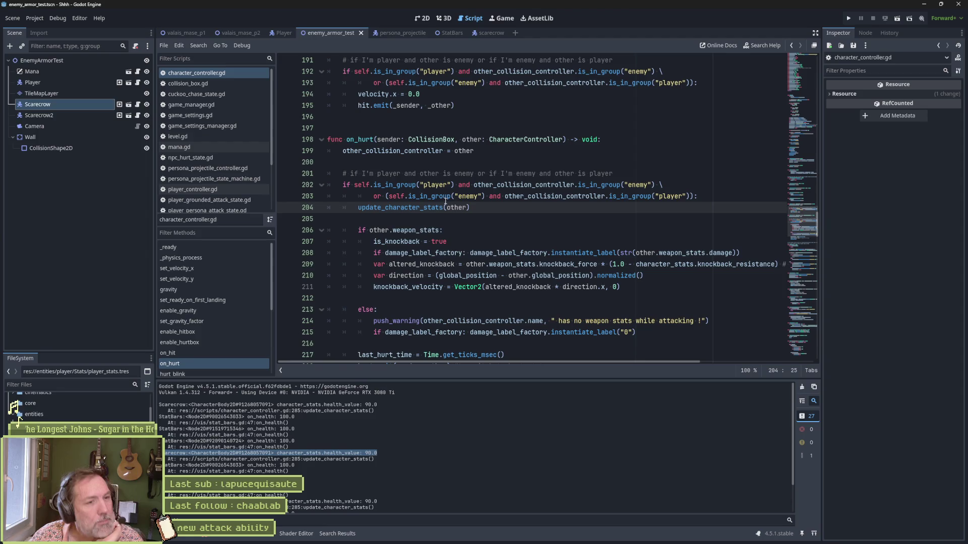
pyautogui.keyDown('ctrl'); pyautogui.click(436, 207); pyautogui.keyUp('ctrl')
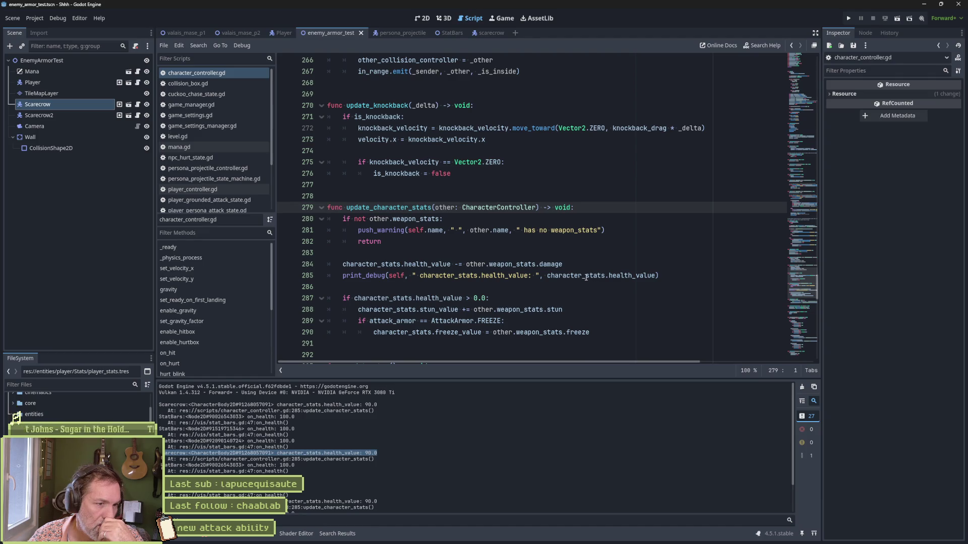
pyautogui.moveTo(584, 277)
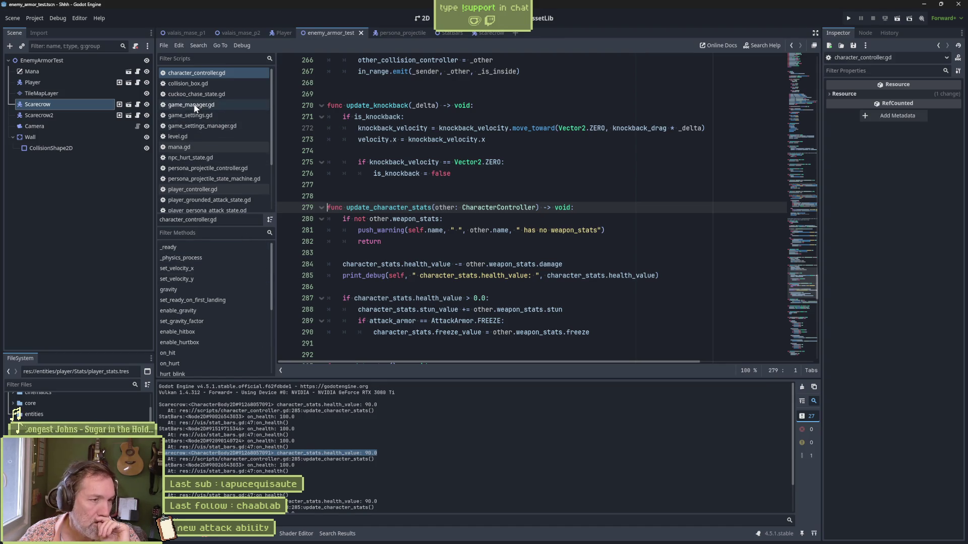
pyautogui.scroll(-2, 197, 169)
# Comment out the GameManager.health.connect(on_health) line in stat_bars.gd's _ready.
pyautogui.scroll(-3, 197, 171)
pyautogui.scroll(-2, 195, 204)
pyautogui.click(195, 205)
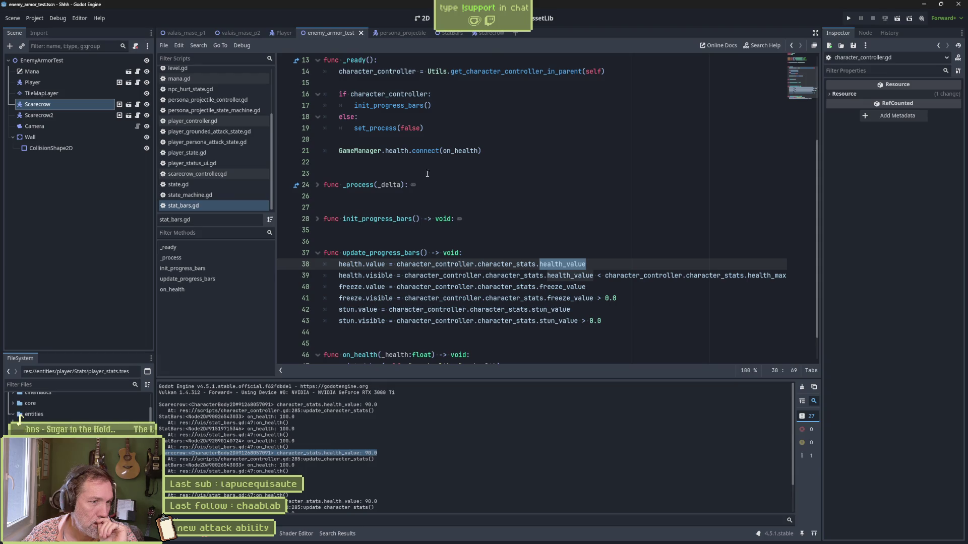
pyautogui.click(504, 151)
pyautogui.hotkey('shift', 'Up')
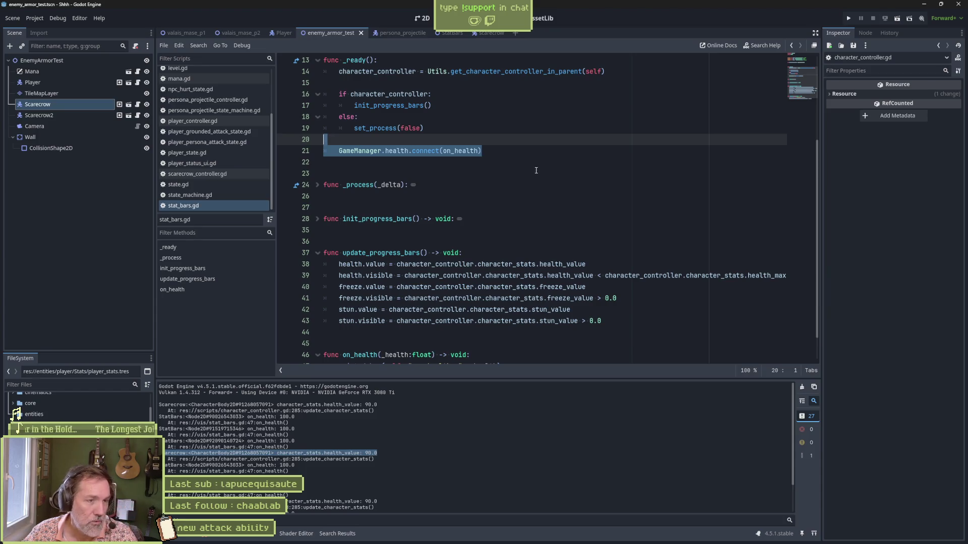
pyautogui.click(339, 152)
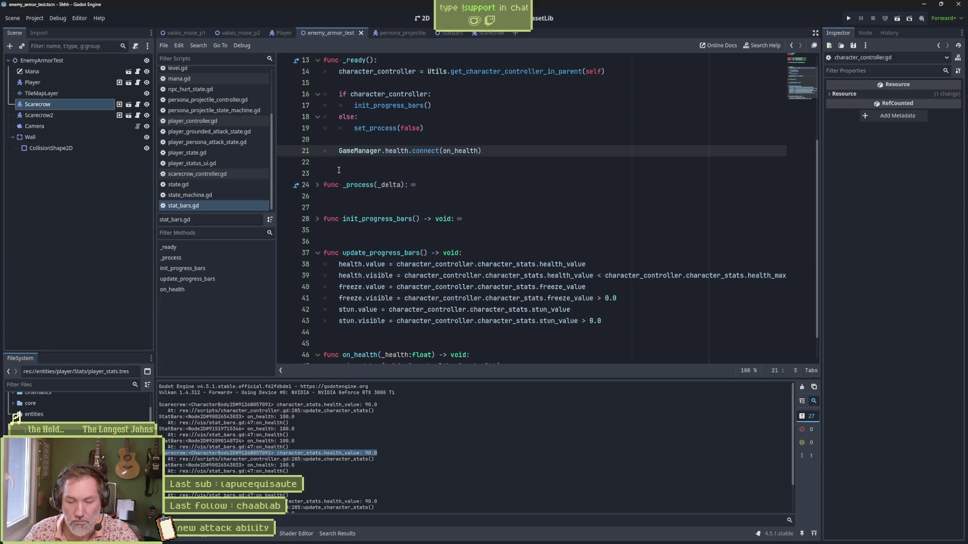
pyautogui.write('#')
# Test-run the scene, striking the scarecrows and firing the mana attack, then stop the game.
pyautogui.press('F6')
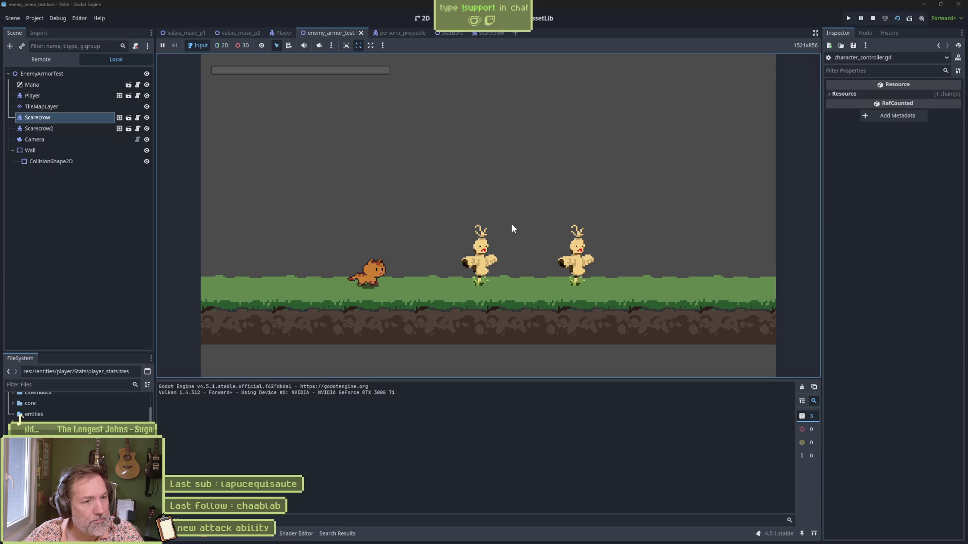
pyautogui.press('d')
pyautogui.click(511, 226)
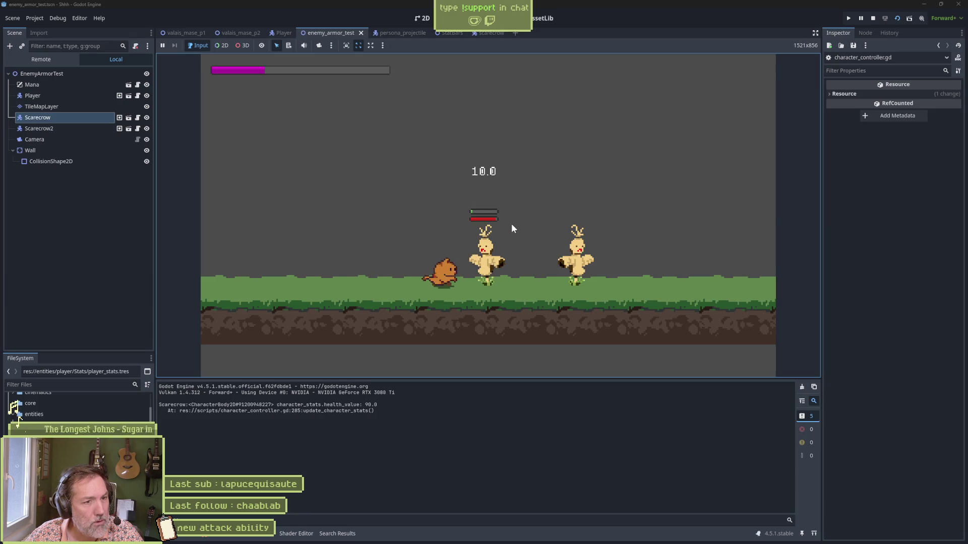
pyautogui.click(512, 227)
pyautogui.press('a')
pyautogui.rightClick(511, 222)
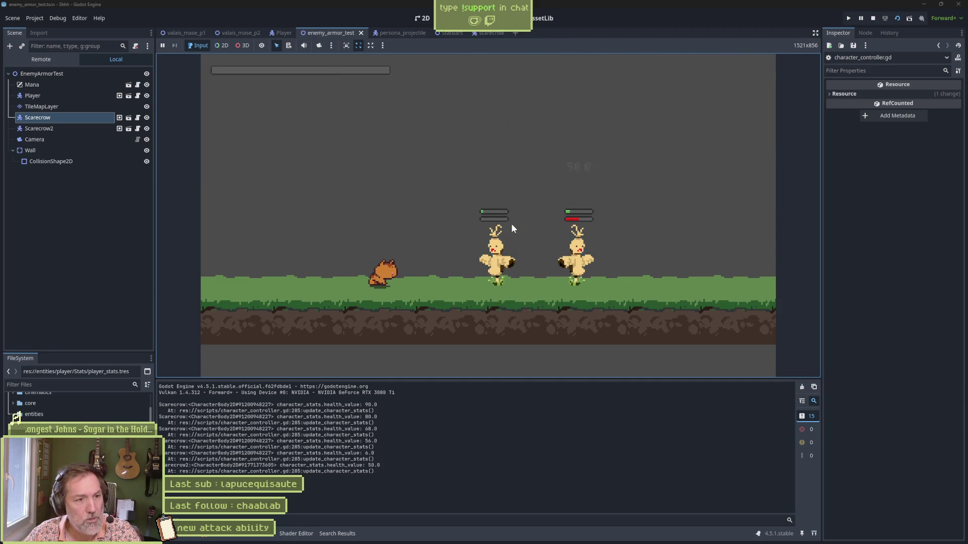
pyautogui.press('F8')
pyautogui.moveTo(477, 170); pyautogui.dragTo(472, 140)
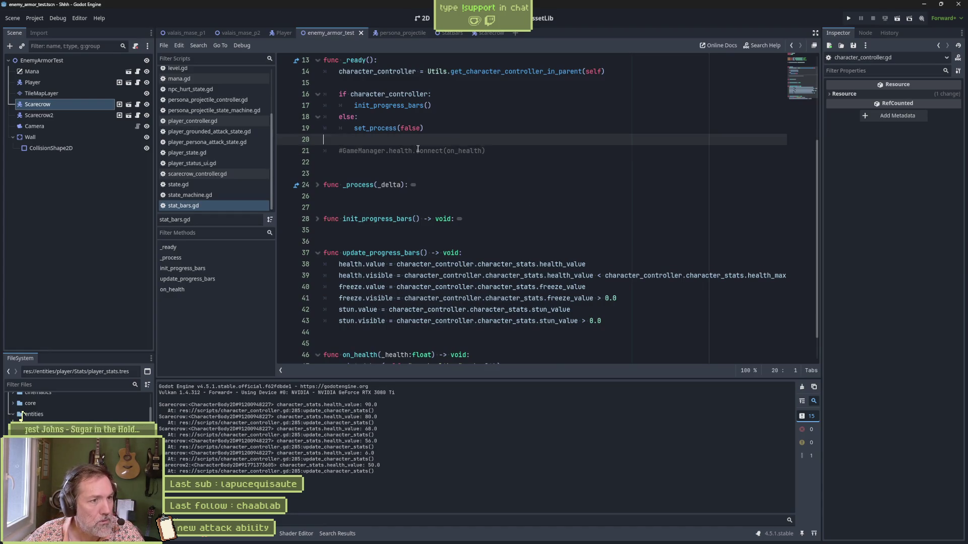
# Delete the commented #GameManager.health.connect line from stat_bars.gd.
pyautogui.press('BackSpace')
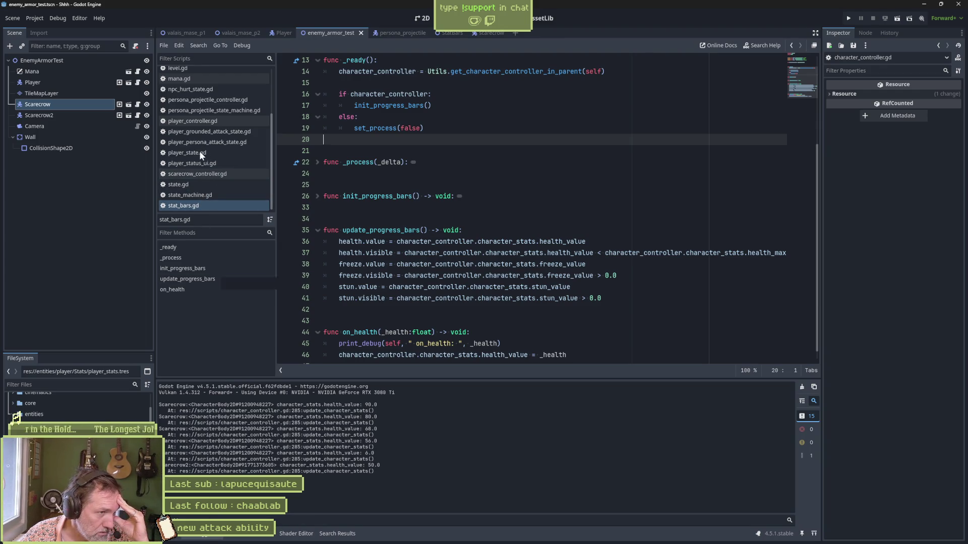
pyautogui.scroll(3, 201, 143)
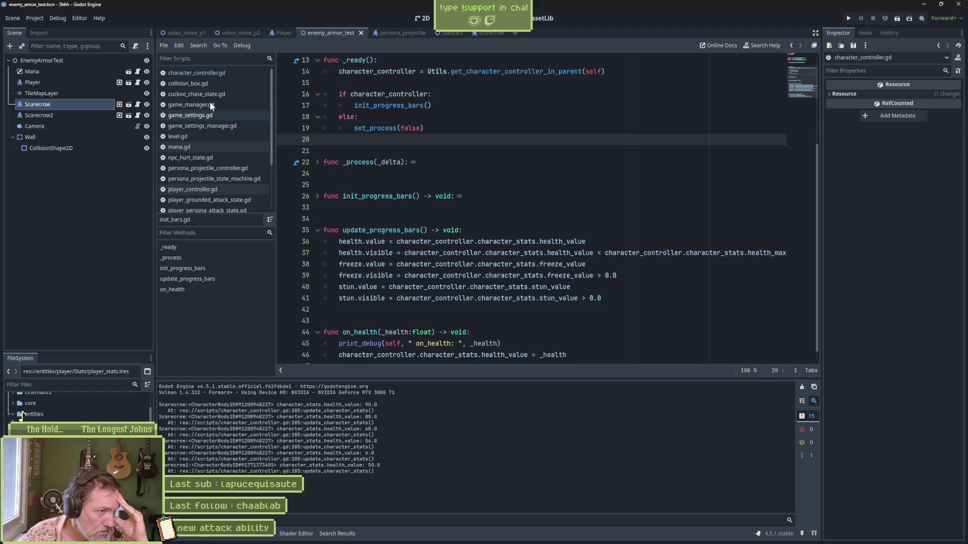
pyautogui.click(207, 105)
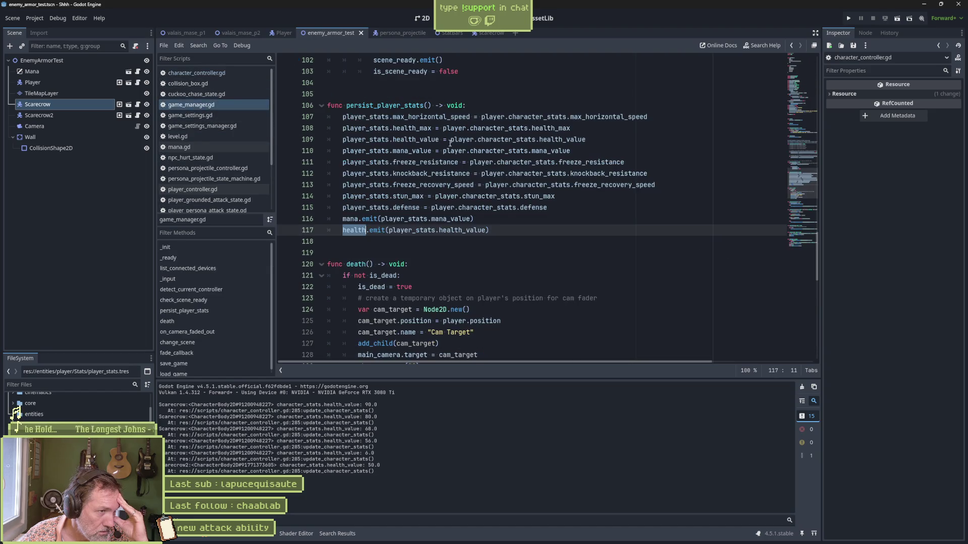
# Search for health.connect, open its single player_status_ui.gd match, then return to game_manager.gd's health signal.
pyautogui.click(791, 101)
pyautogui.scroll(-3, 370, 238)
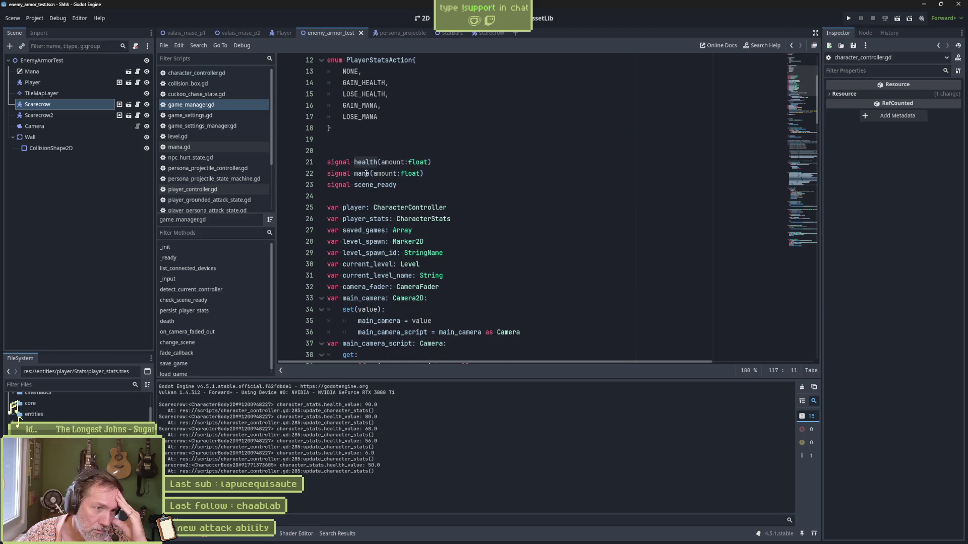
pyautogui.doubleClick(365, 162)
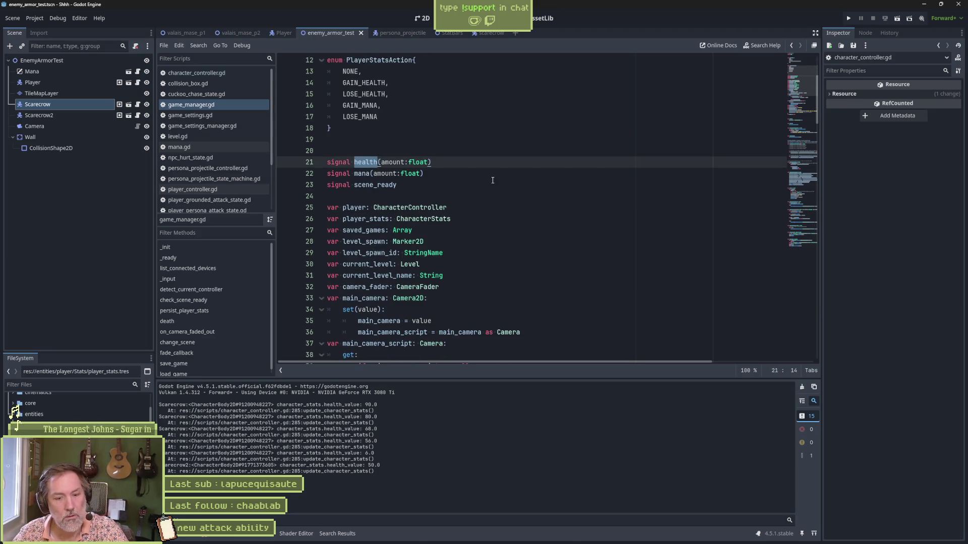
pyautogui.hotkey('ctrl', 'shift', 'f')
pyautogui.write('health.connect')
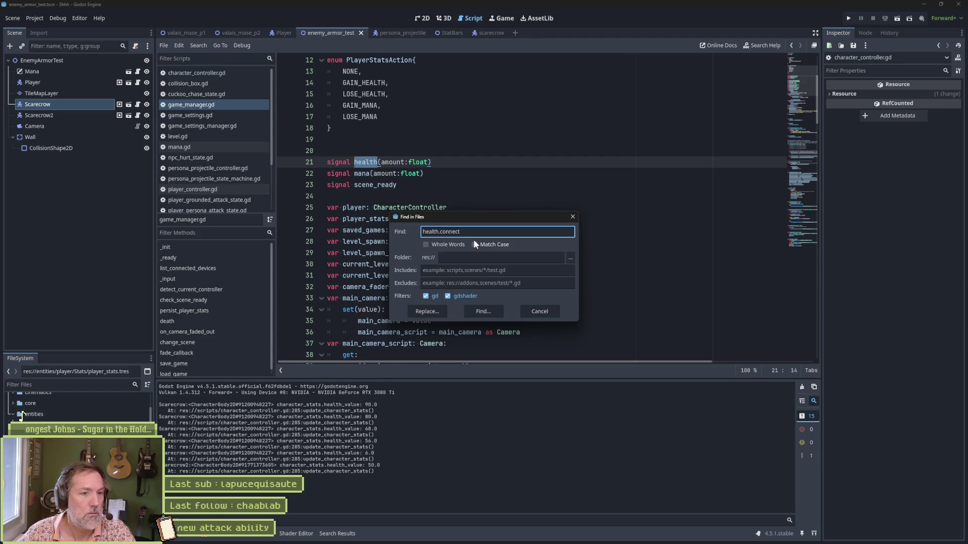
pyautogui.click(483, 311)
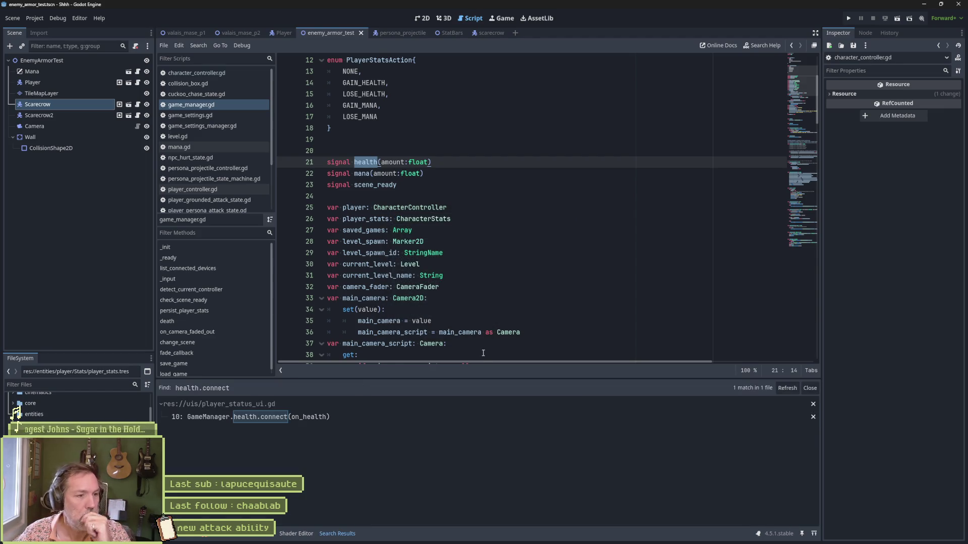
pyautogui.click(331, 419)
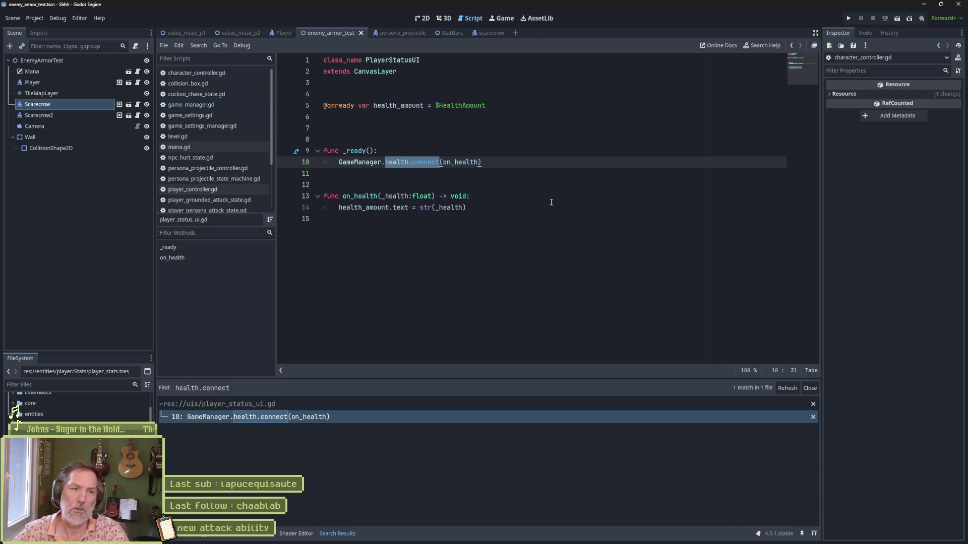
pyautogui.keyDown('ctrl'); pyautogui.click(397, 162); pyautogui.keyUp('ctrl')
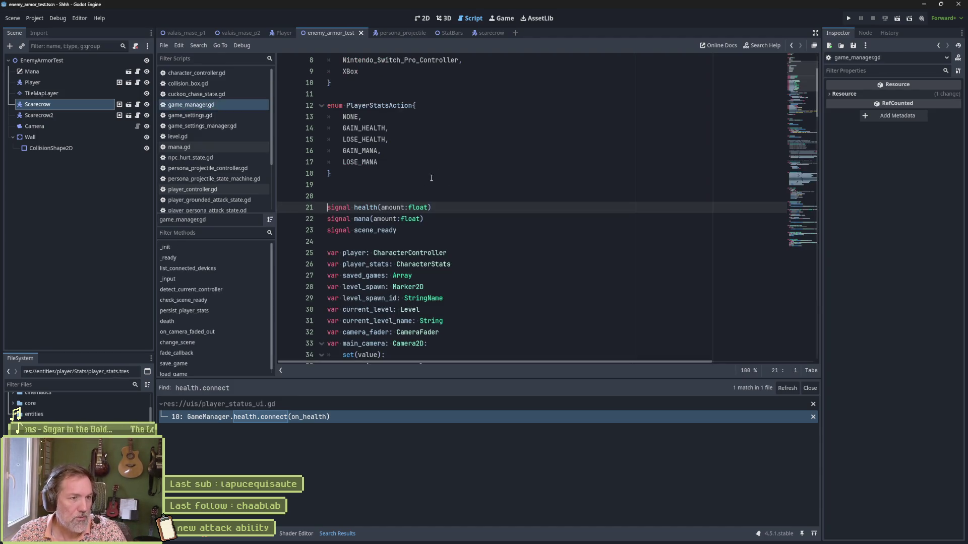
# Comment out the GameManager health signal and the health.emit call on line 117.
pyautogui.hotkey('ctrl', 'k')
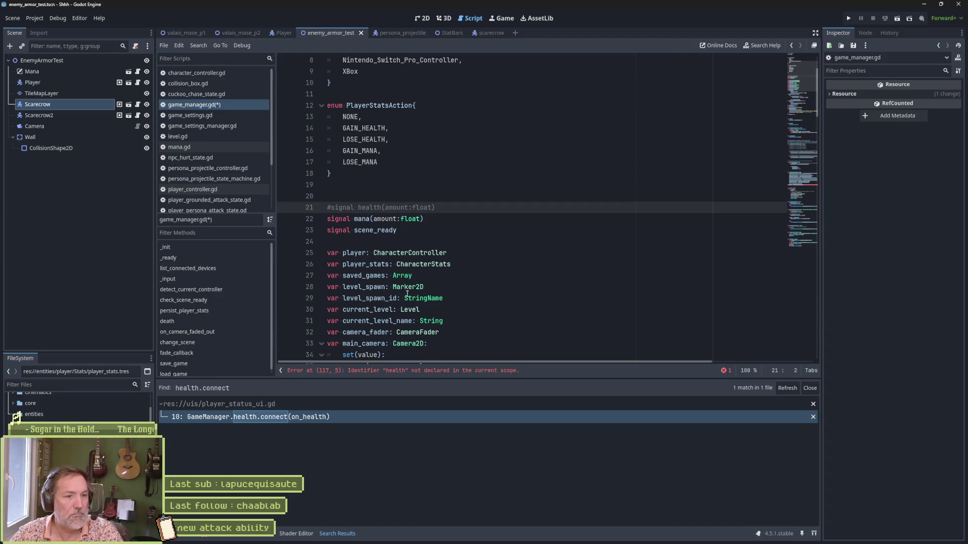
pyautogui.click(430, 372)
pyautogui.press('Right')
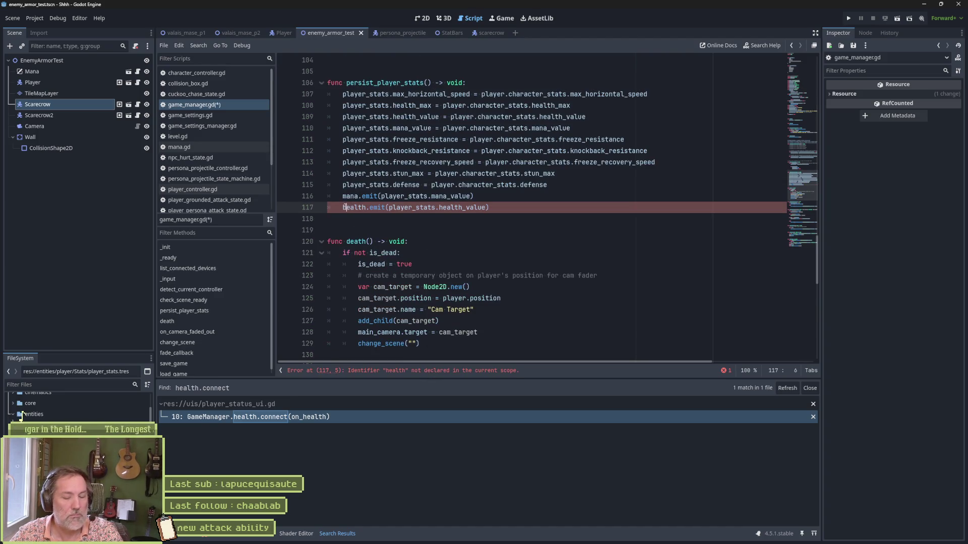
# Run the test scene, attack the scarecrow, then stop the game.
pyautogui.press('F6')
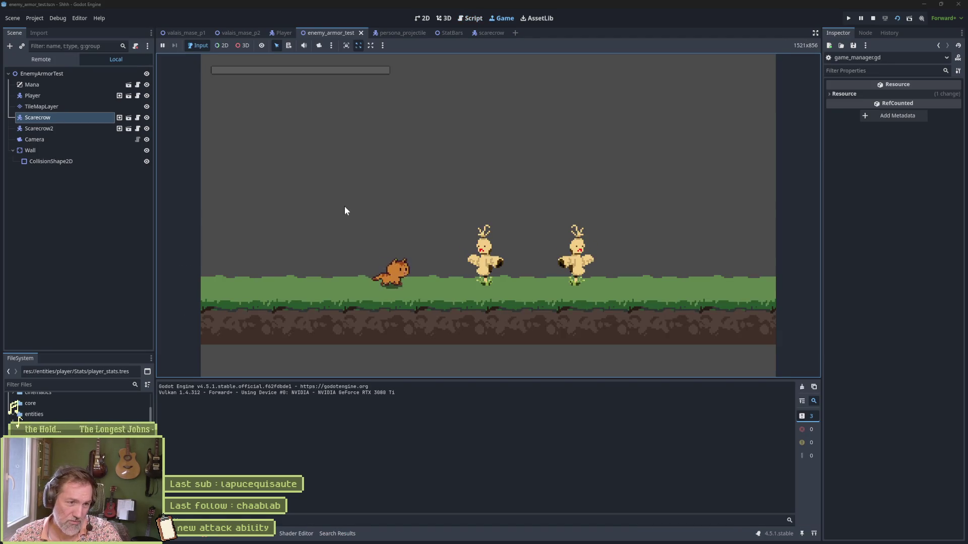
pyautogui.press('Right')
pyautogui.press('x')
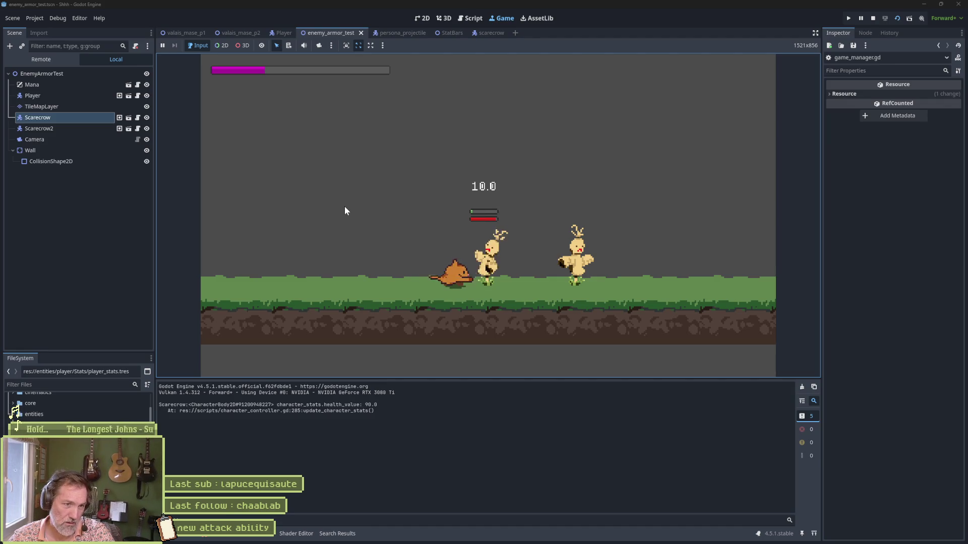
pyautogui.press('F8')
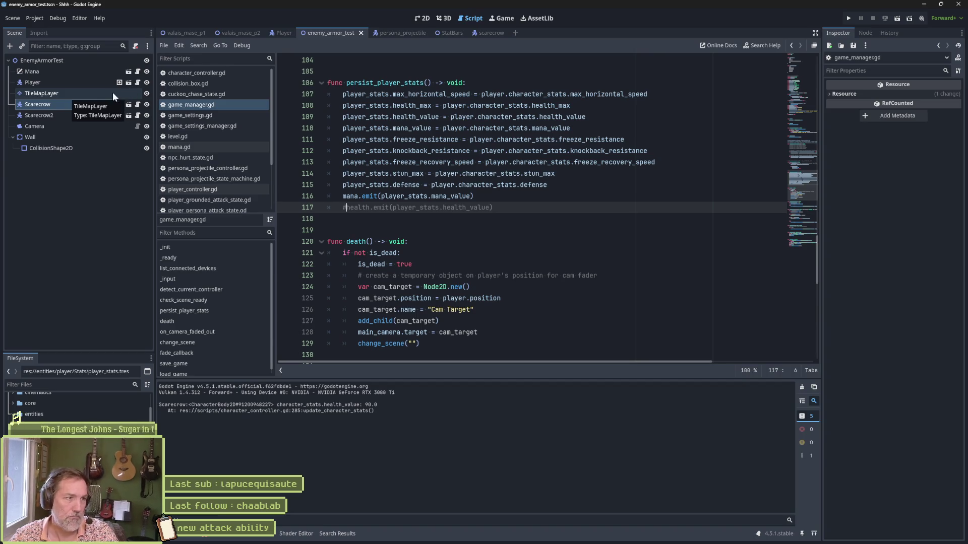
# Select the Scarecrow node, then rerun the scene and attack the scarecrow again.
pyautogui.click(68, 94)
pyautogui.click(81, 105)
pyautogui.press('F6')
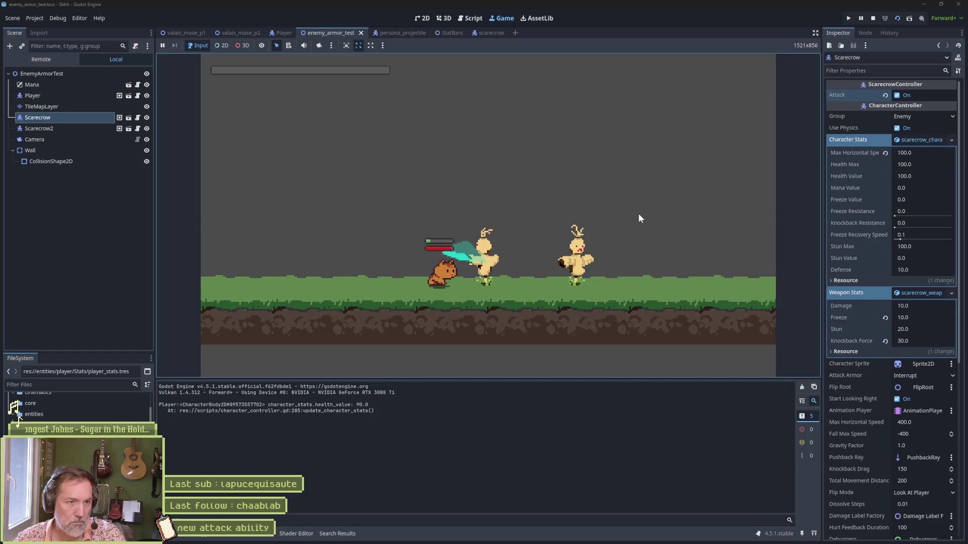
pyautogui.press('Right')
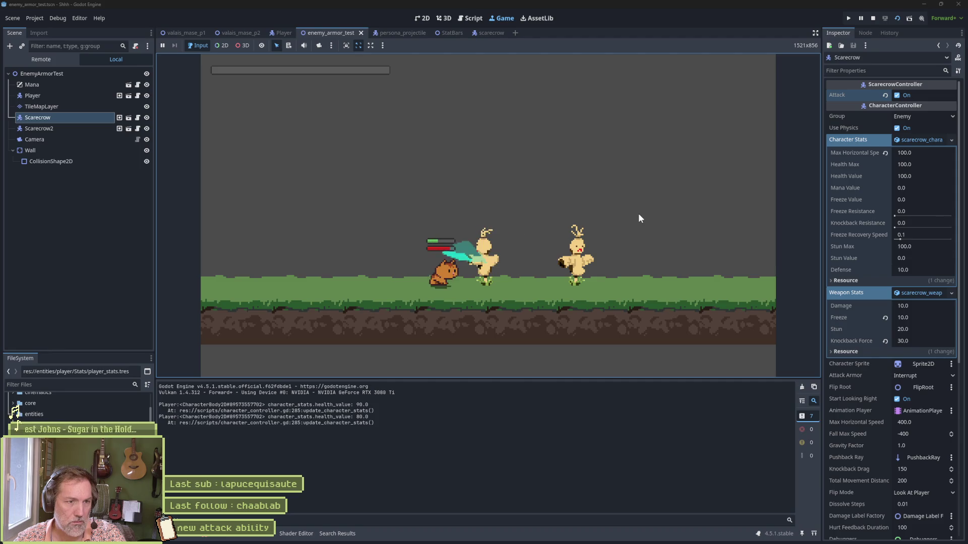
pyautogui.press('space')
pyautogui.press('space')
pyautogui.press('space')
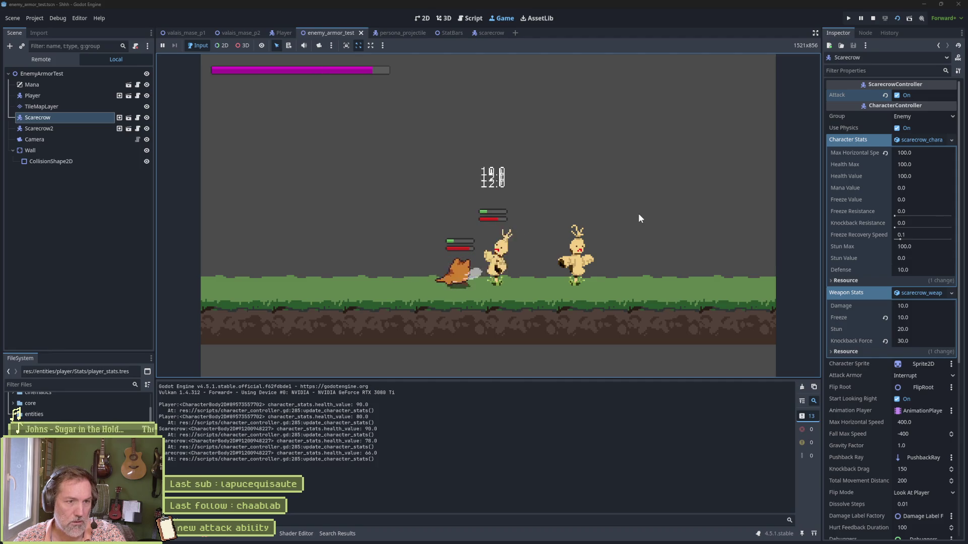
pyautogui.press('F8')
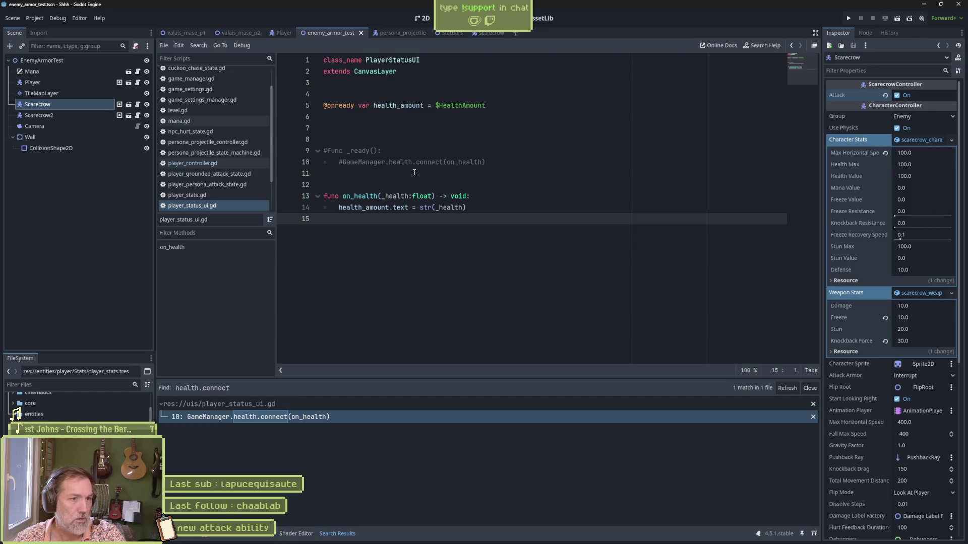
# Delete the commented-out health signal line from the top of game_manager.gd.
pyautogui.click(204, 108)
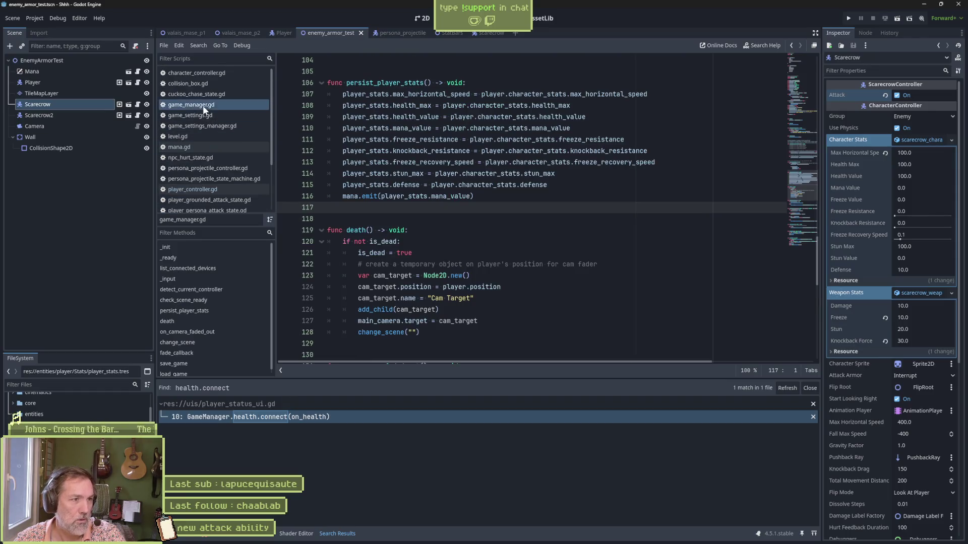
pyautogui.click(811, 87)
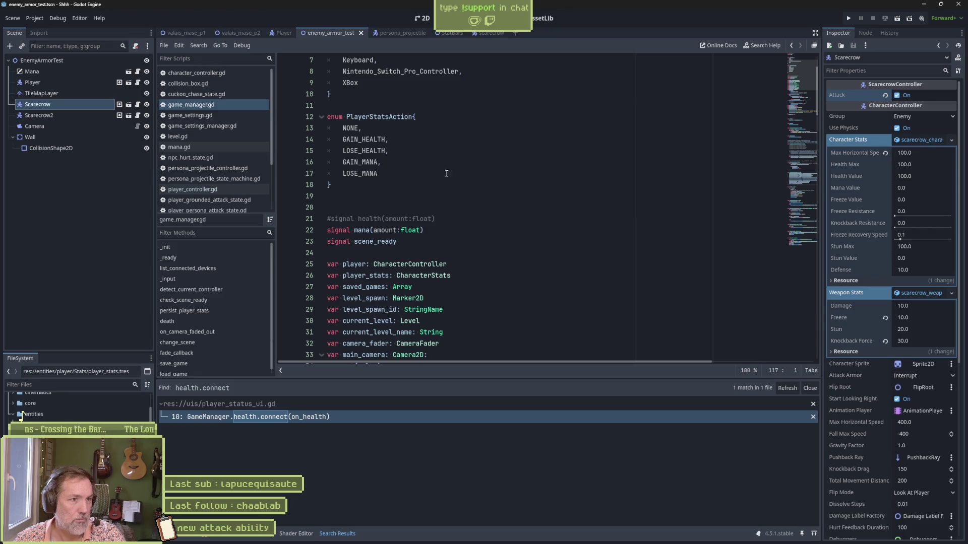
pyautogui.click(449, 222)
pyautogui.hotkey('ctrl', 'shift', 'k')
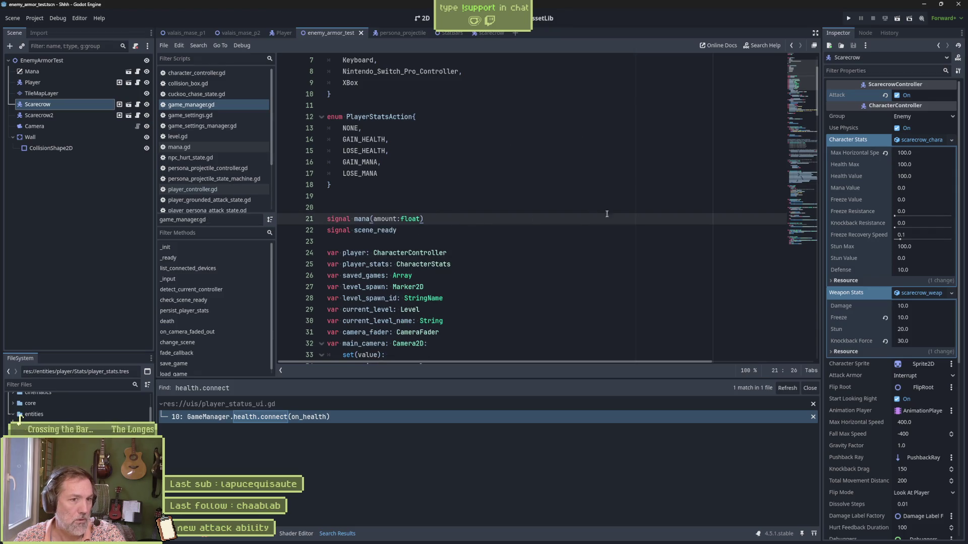
# Look through the rest of game_manager.gd, then run the EnemyArmorTest scene.
pyautogui.scroll(-13, 597, 212)
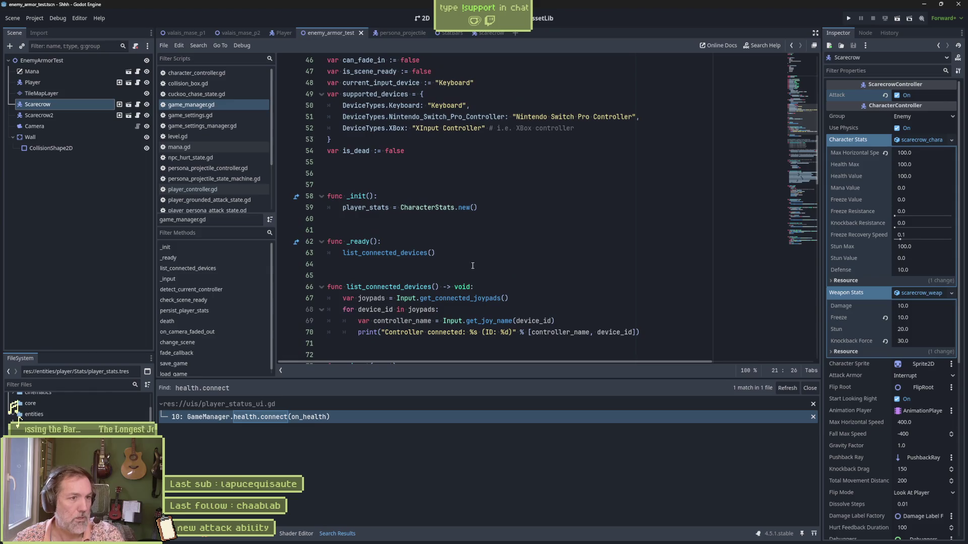
pyautogui.scroll(-8, 473, 259)
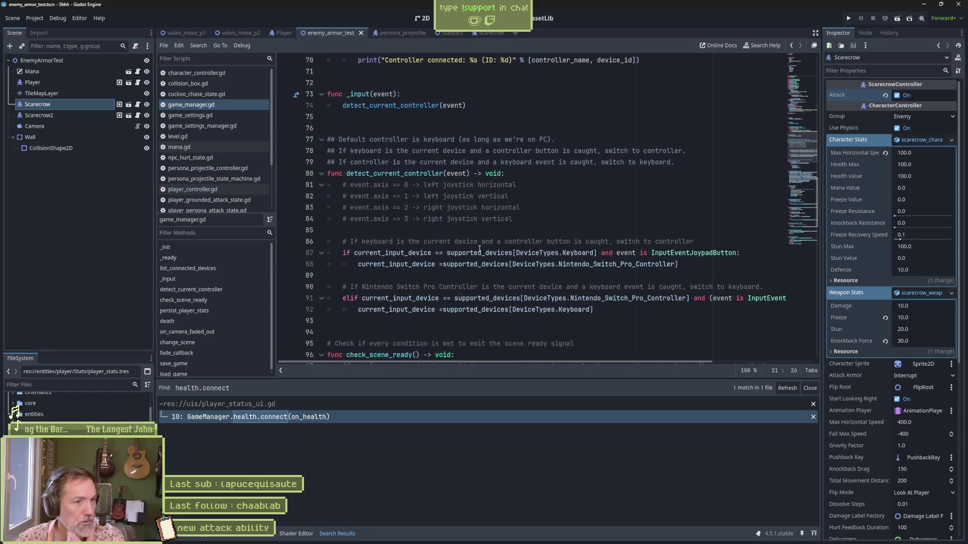
pyautogui.scroll(-11, 479, 248)
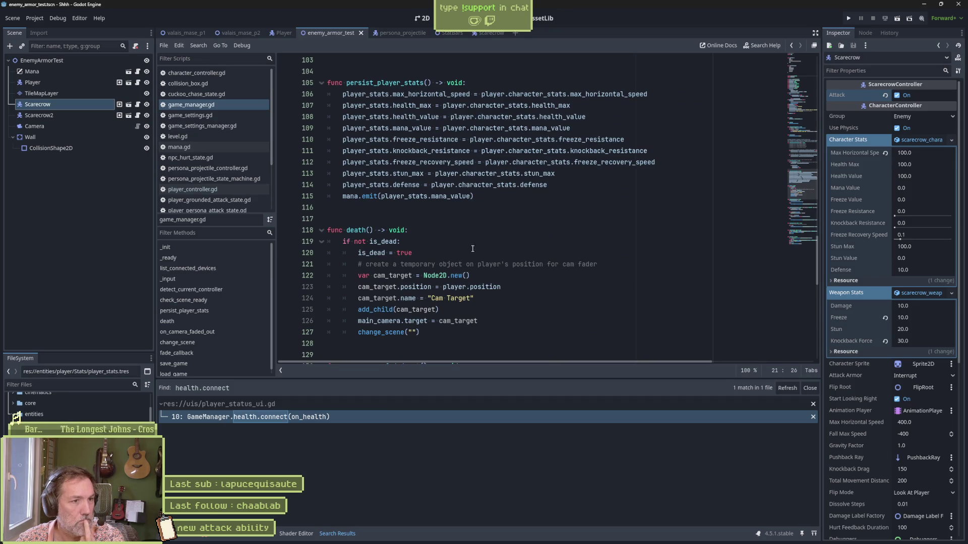
pyautogui.scroll(-3, 473, 250)
pyautogui.scroll(2, 475, 176)
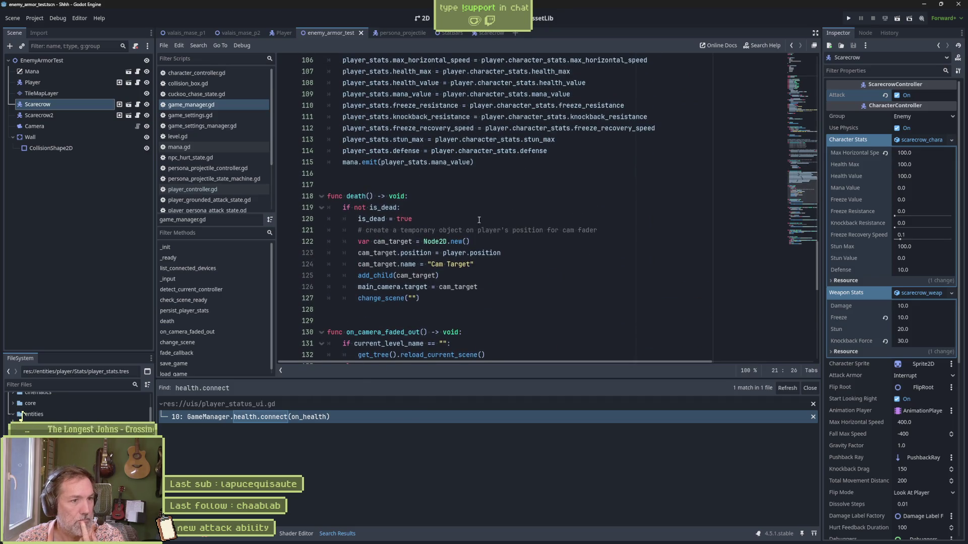
pyautogui.scroll(-13, 474, 227)
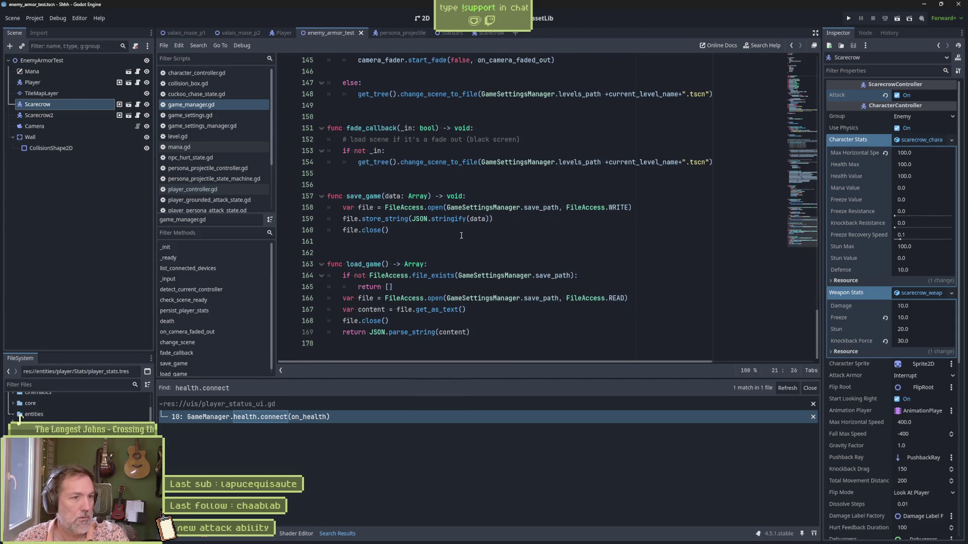
pyautogui.press('F6')
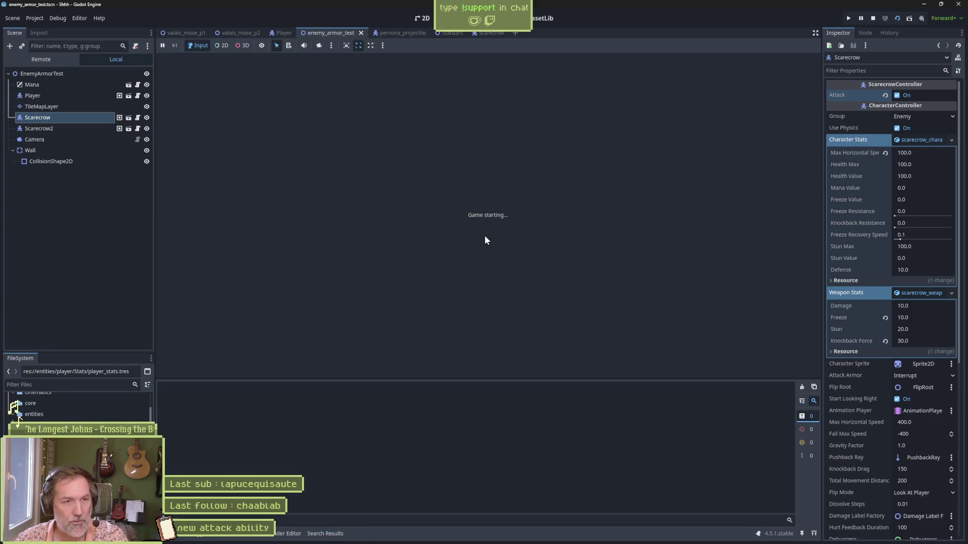
# Slash the scarecrows to fill the magenta mana bar, fire the ghost-cat special, then stop.
pyautogui.press('Right')
pyautogui.press('Right')
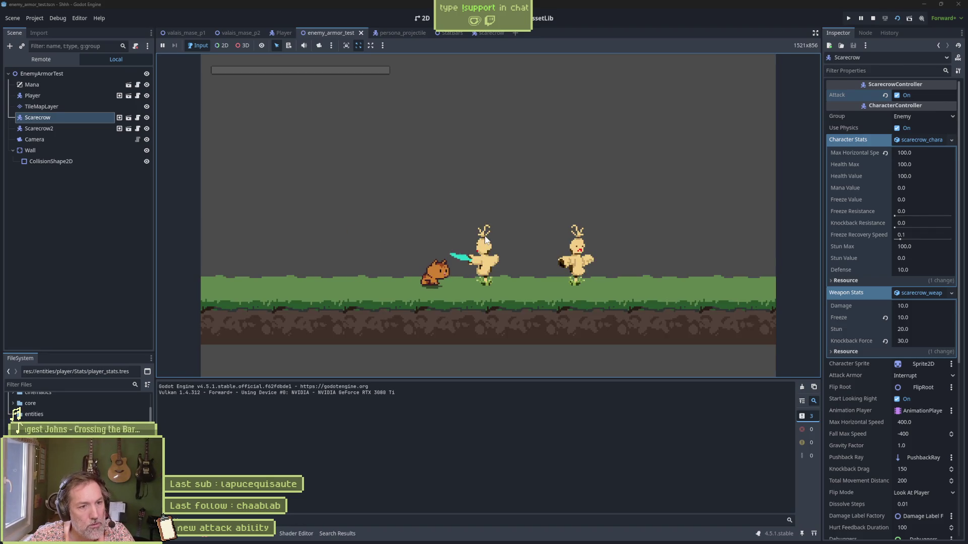
pyautogui.press('Right')
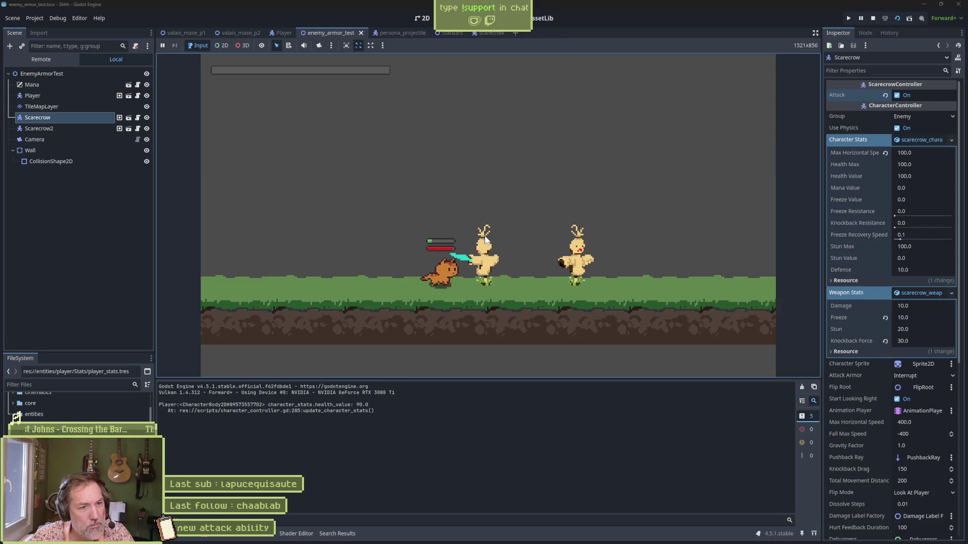
pyautogui.press('Right')
pyautogui.press('Right')
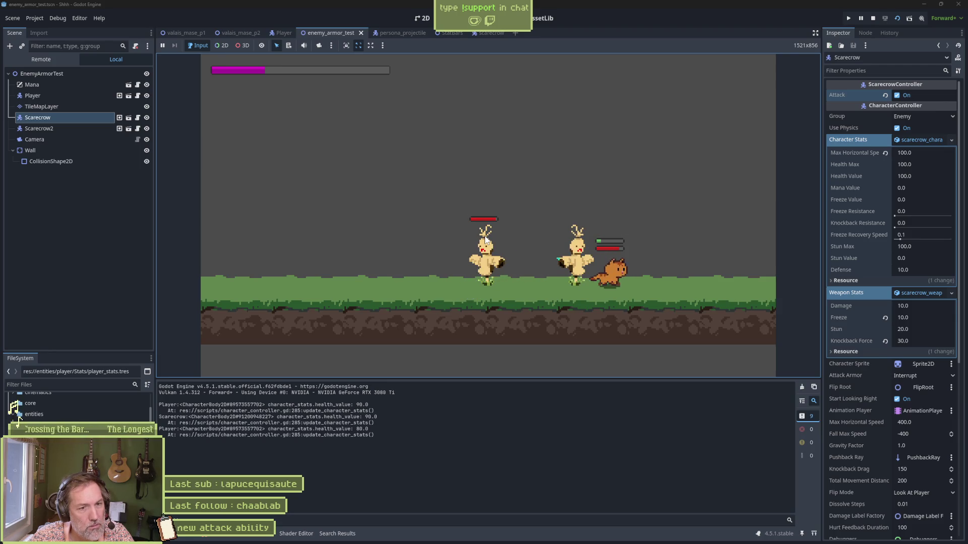
pyautogui.press('x')
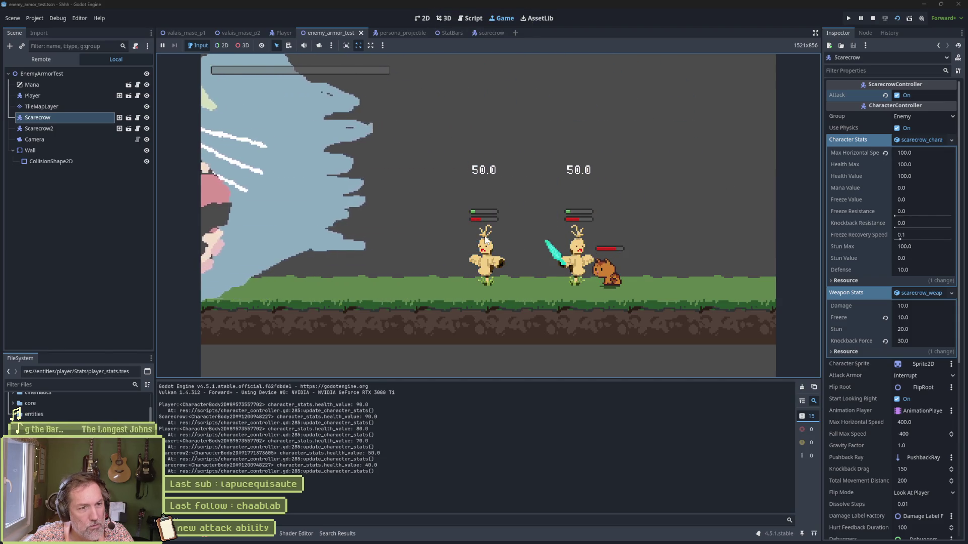
pyautogui.press('Left')
pyautogui.press('Right')
pyautogui.press('z')
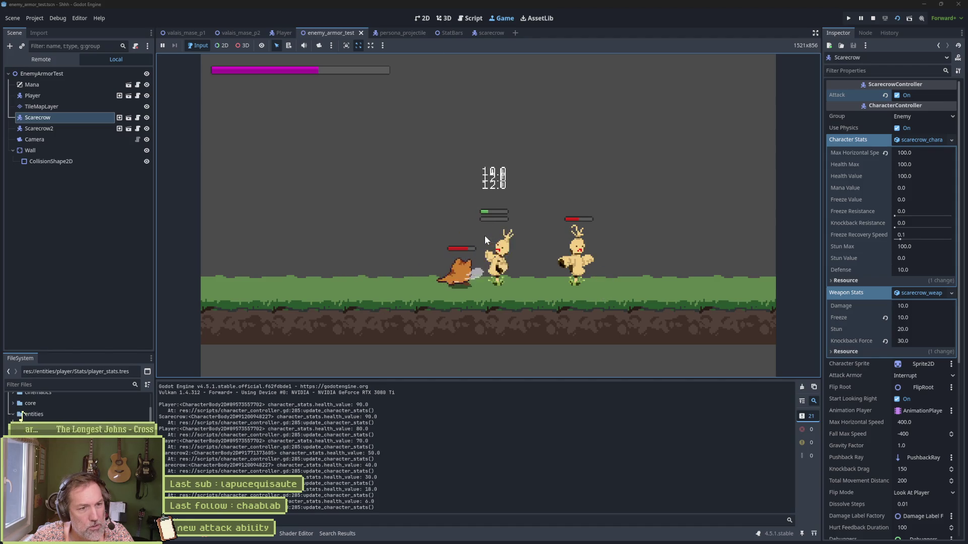
pyautogui.press('z')
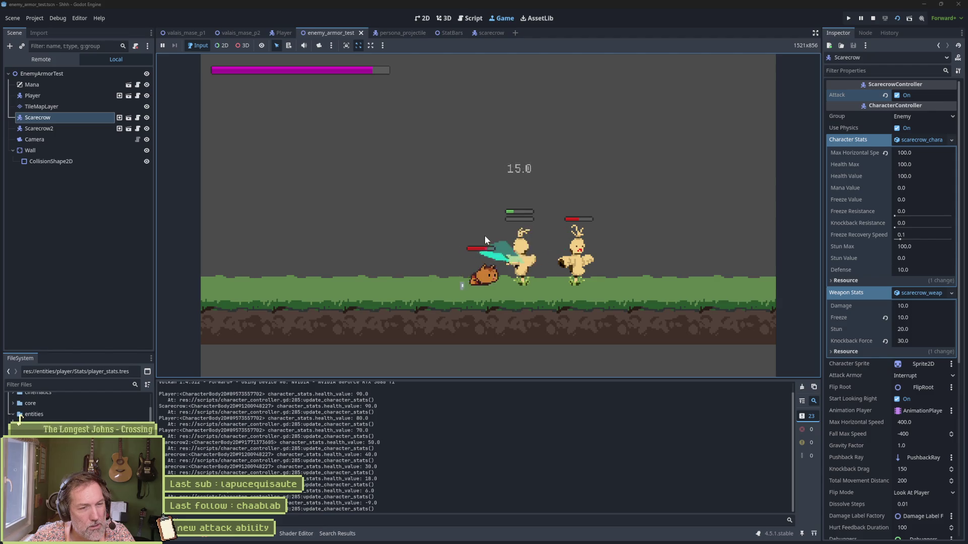
pyautogui.press('x')
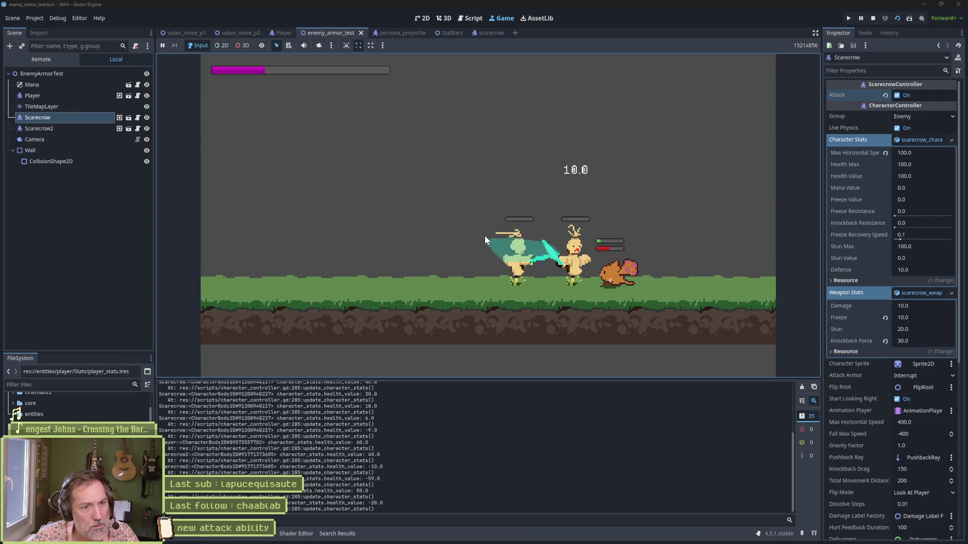
pyautogui.press('e')
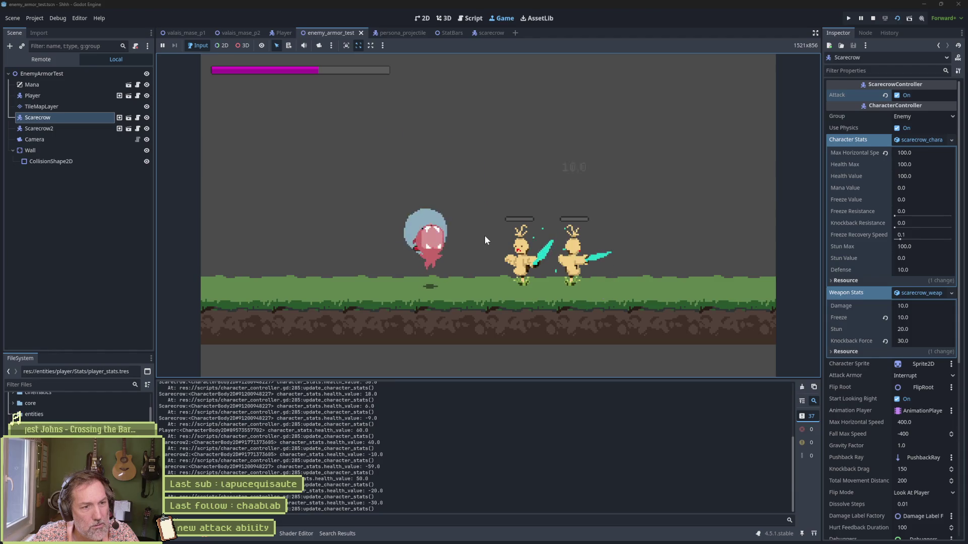
pyautogui.press('F8')
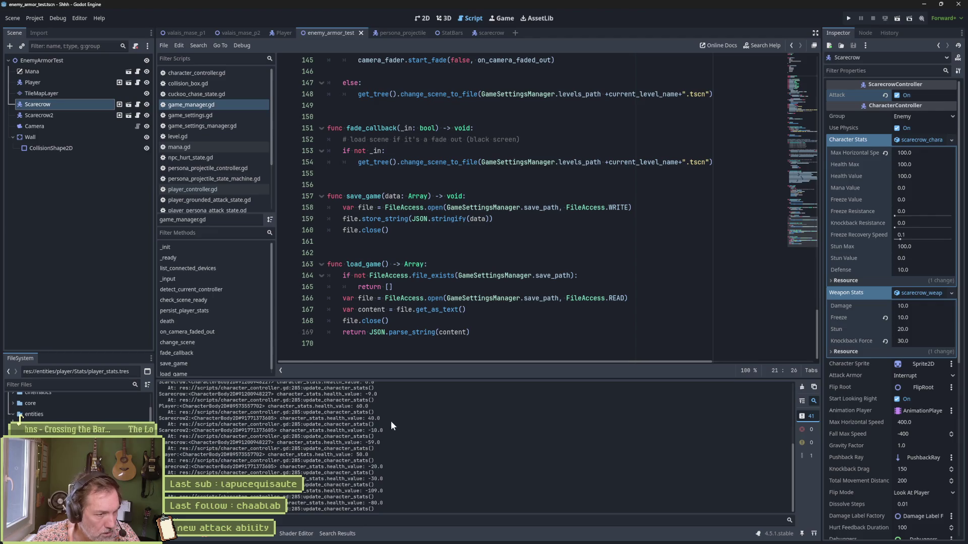
# Delete the print_debug health_value line in character_controller.gd's update_character_stats, then rerun the scene.
pyautogui.scroll(15, 392, 422)
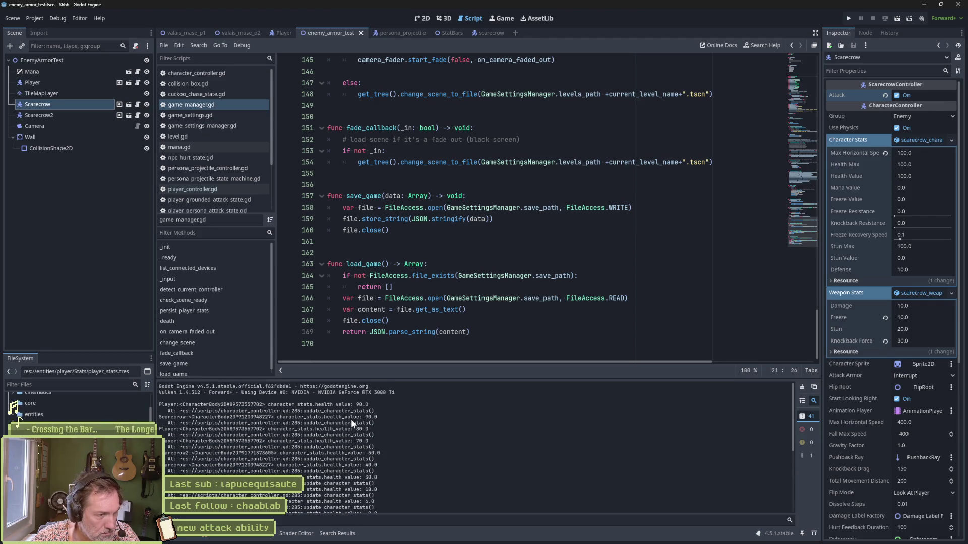
pyautogui.click(224, 73)
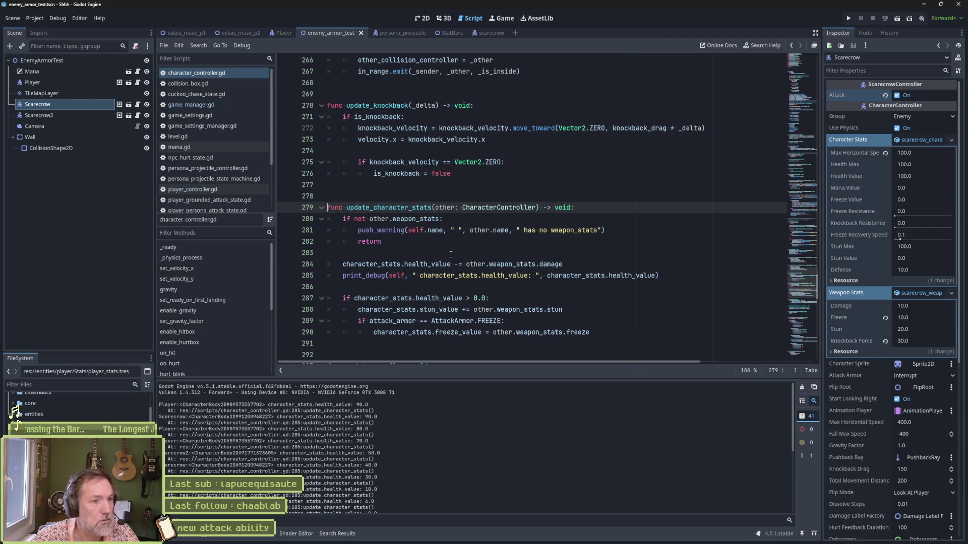
pyautogui.click(454, 275)
pyautogui.hotkey('ctrl', 'shift', 'k')
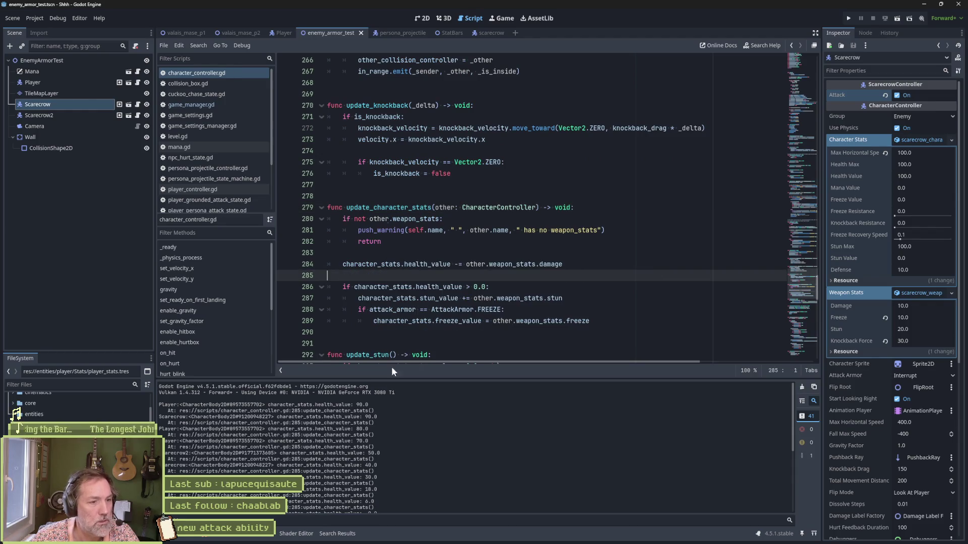
pyautogui.scroll(-2, 297, 455)
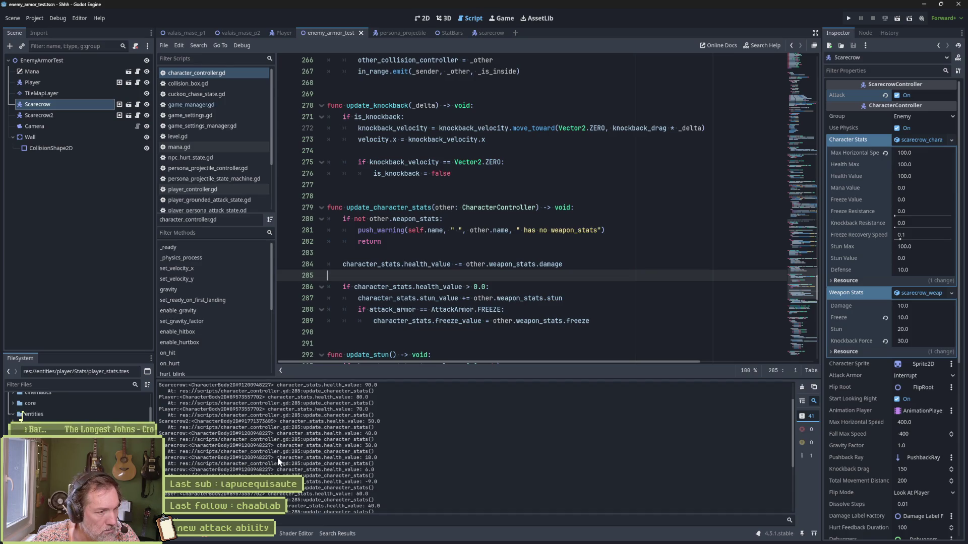
pyautogui.scroll(-5, 300, 456)
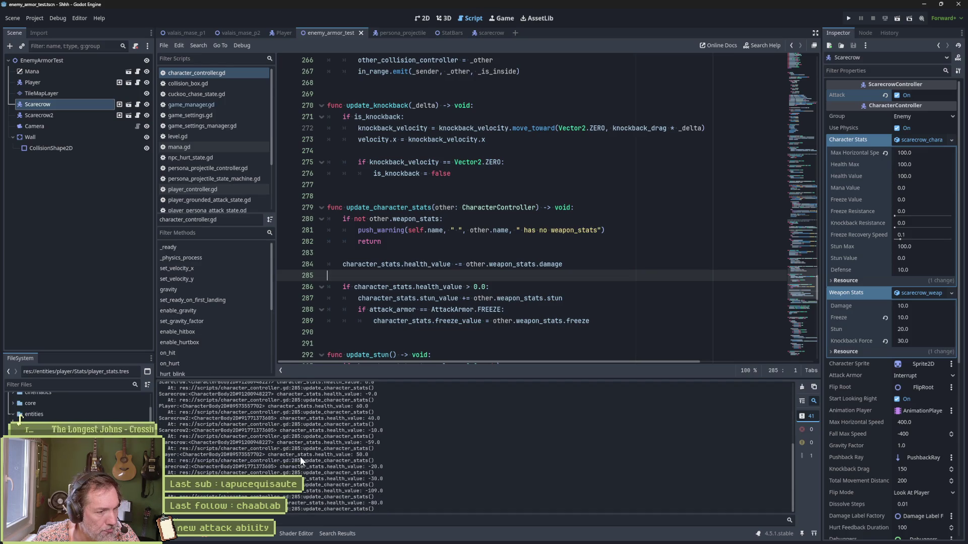
pyautogui.press('F6')
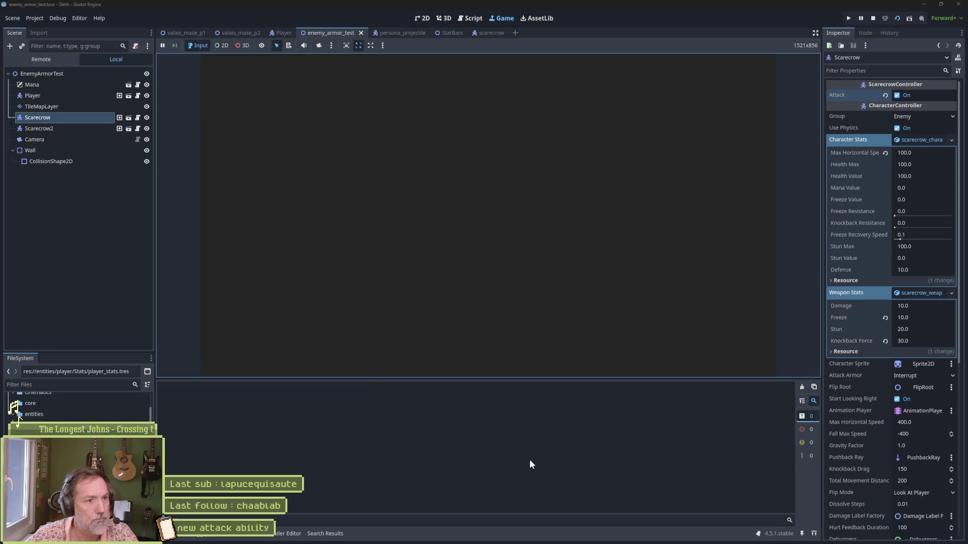
# Playtest the scene, attacking scarecrows to trigger the giant cat-head special, then stop.
pyautogui.press('Right')
pyautogui.press('x')
pyautogui.press('x')
pyautogui.press('x')
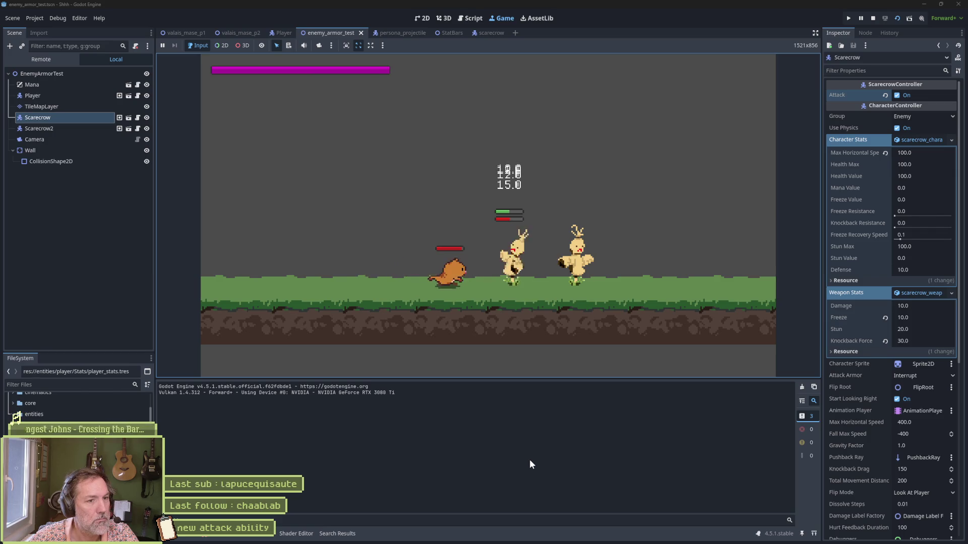
pyautogui.press('x')
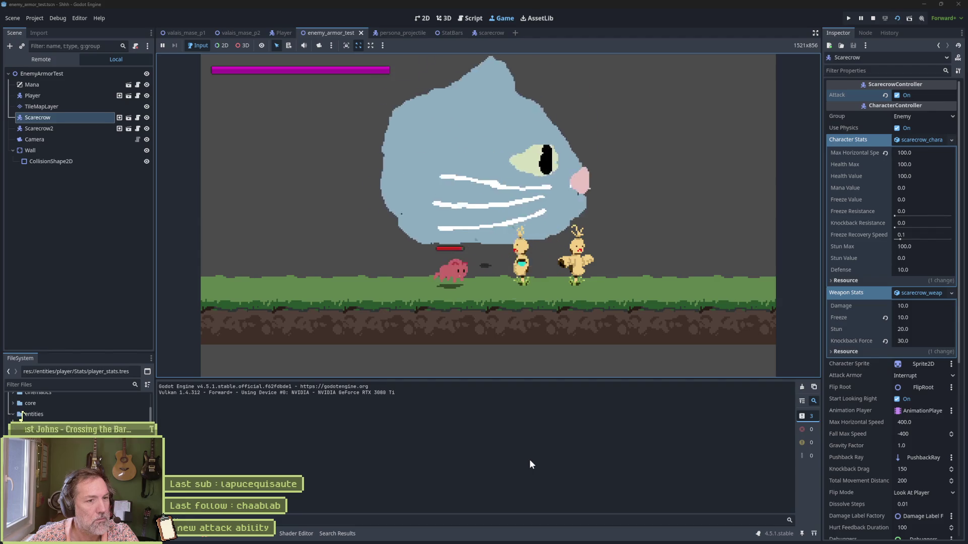
pyautogui.press('Right')
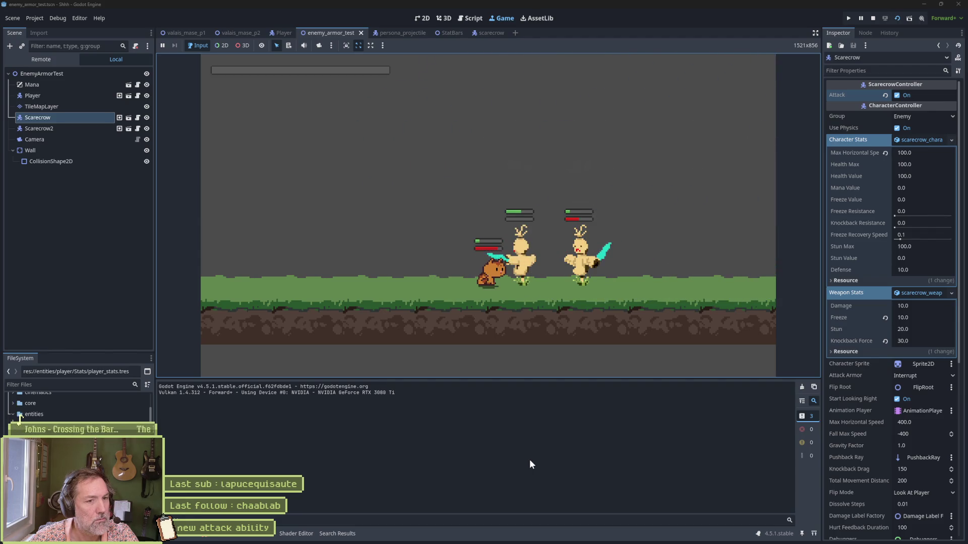
pyautogui.press('F8')
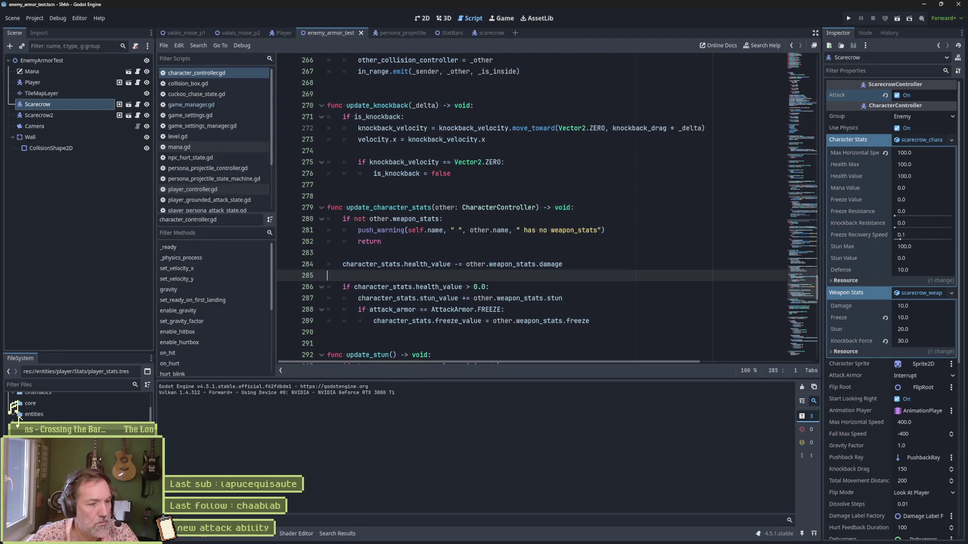
# Check the single load error under Debugger > Errors, then switch to Fork.
pyautogui.click(209, 534)
pyautogui.click(211, 385)
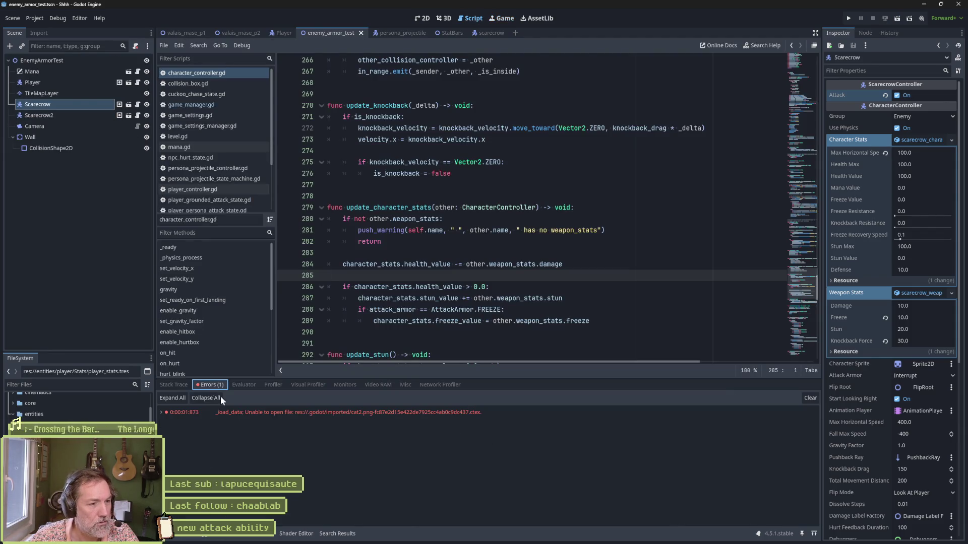
pyautogui.click(526, 185)
pyautogui.moveTo(554, 534)
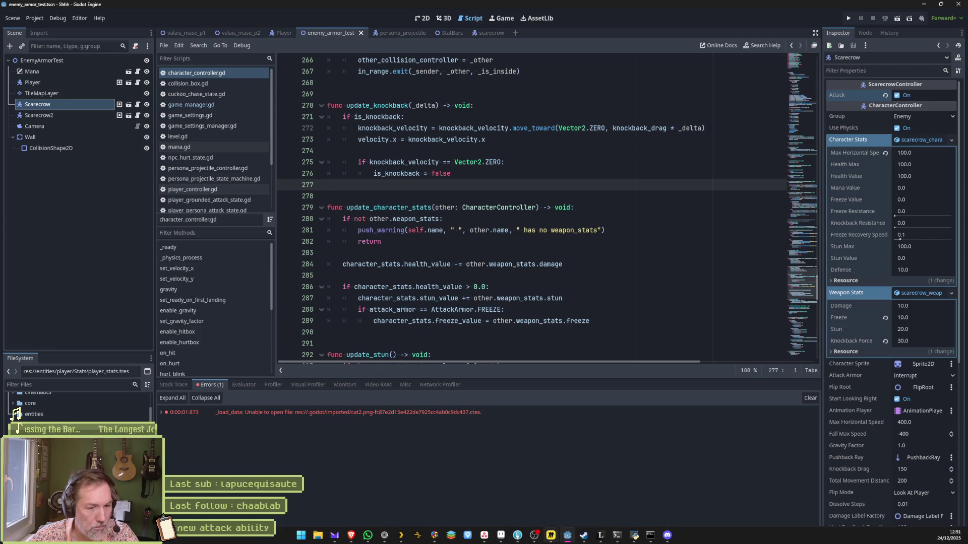
pyautogui.click(519, 535)
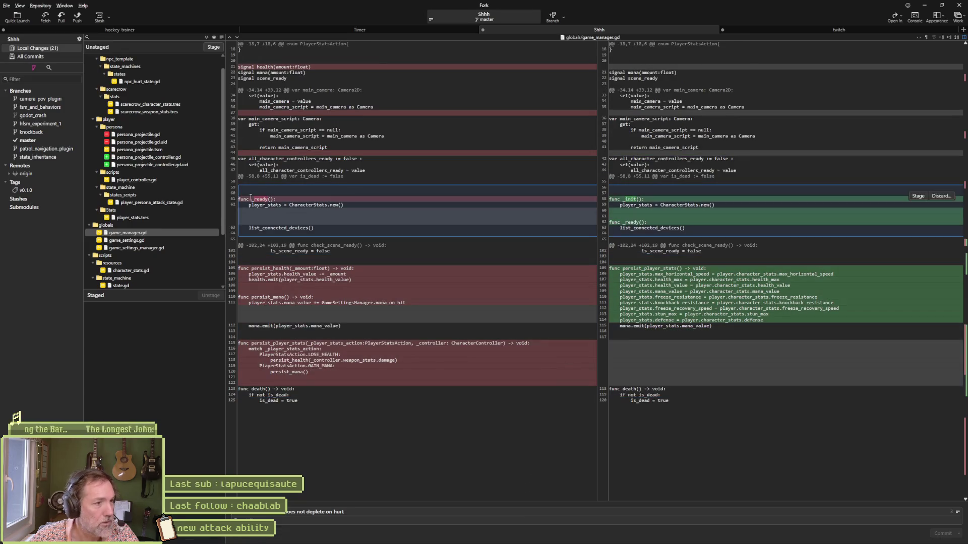
# Review the npc_hurt_state.gd, scarecrow stats and persona_projectile diffs in Fork.
pyautogui.scroll(1, 135, 187)
pyautogui.click(141, 96)
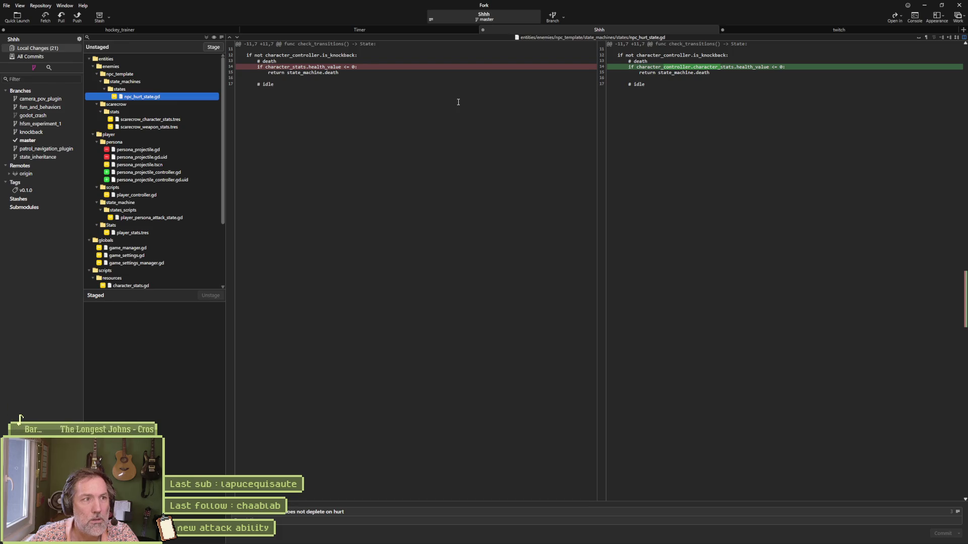
pyautogui.moveTo(715, 70)
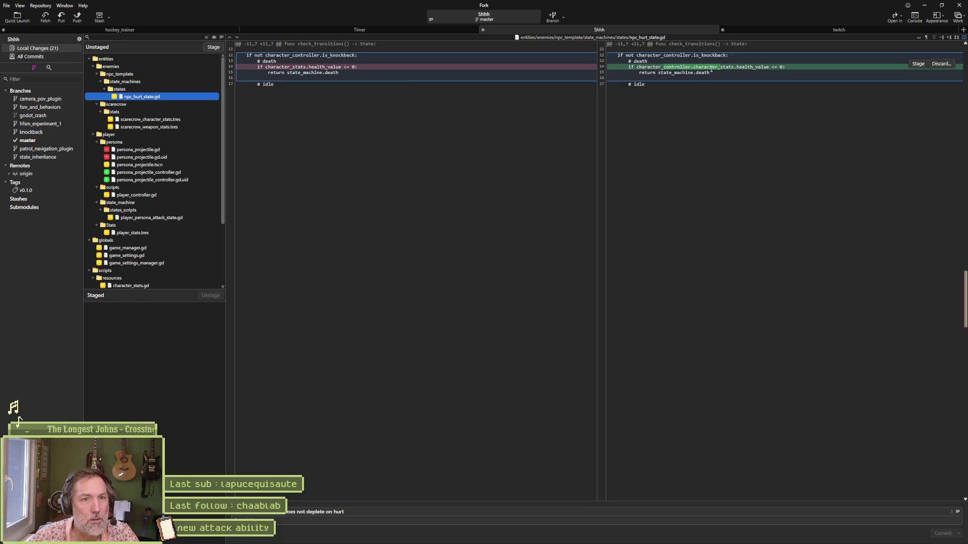
pyautogui.click(161, 120)
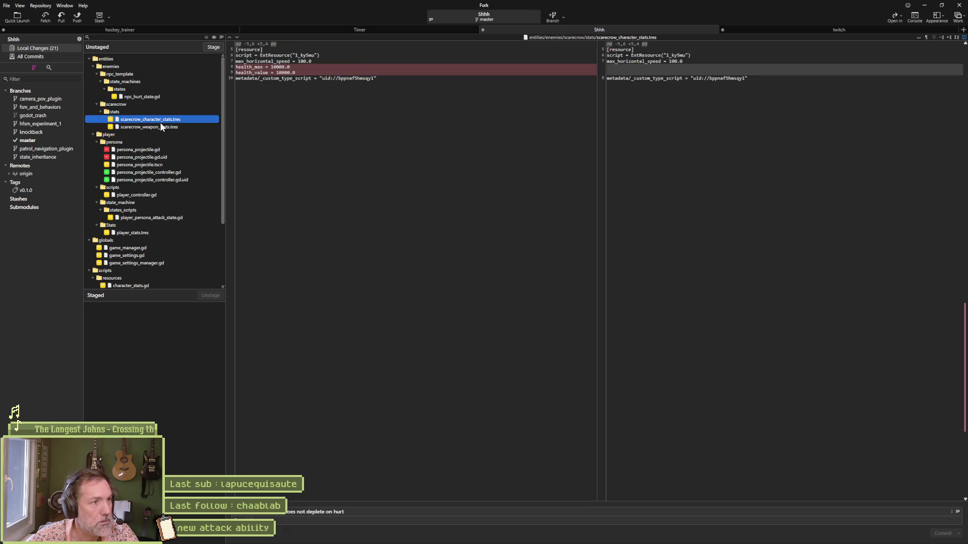
pyautogui.click(162, 127)
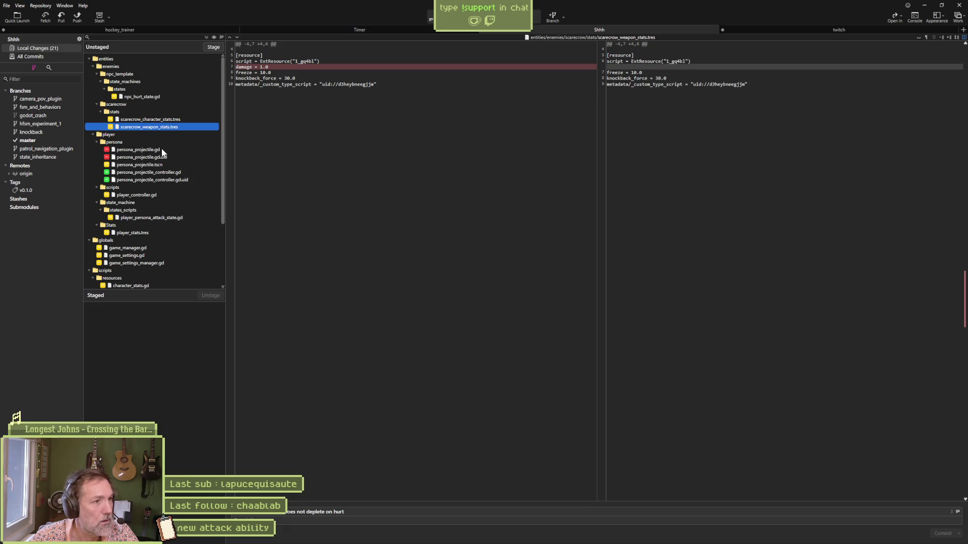
pyautogui.click(165, 165)
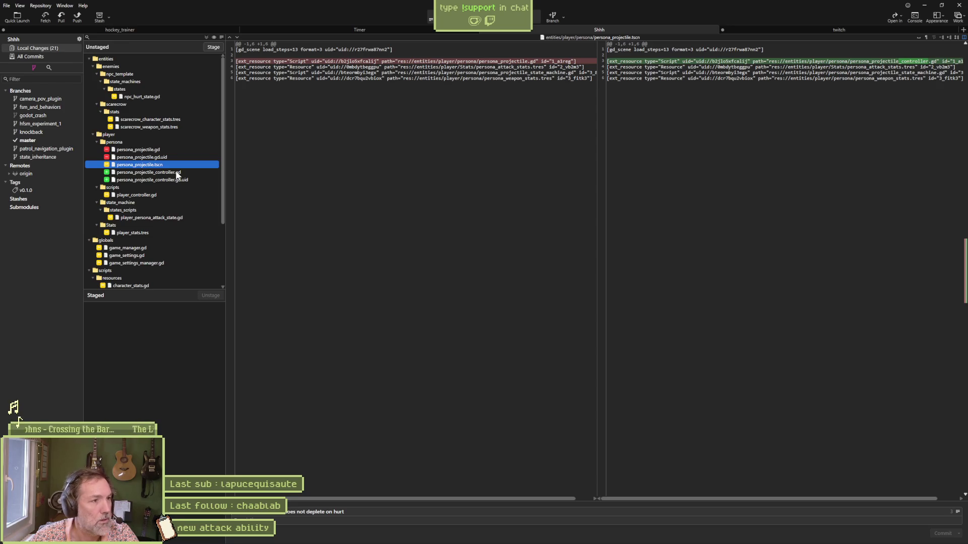
pyautogui.click(179, 173)
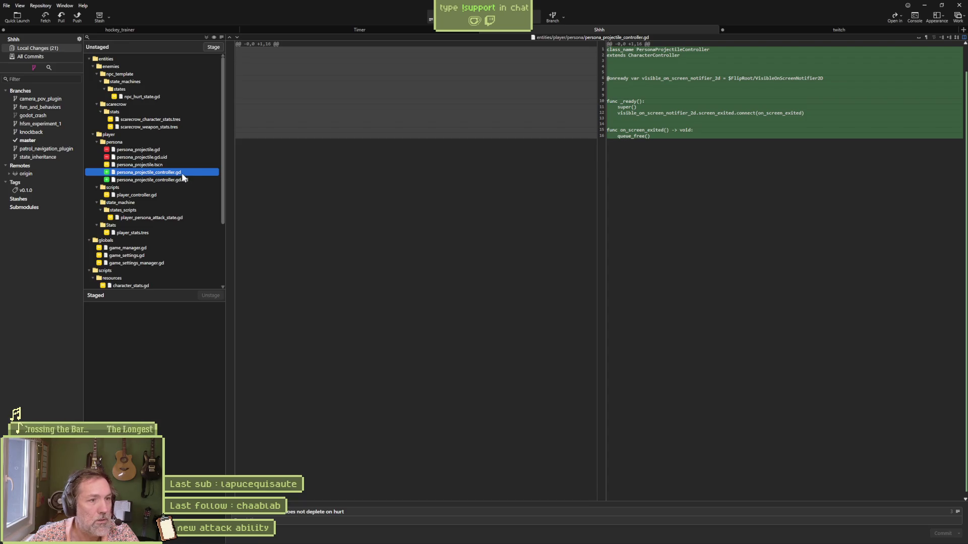
# Review the player_controller.gd, player_persona_attack_state.gd, player_stats.tres and game_manager.gd diffs.
pyautogui.click(151, 196)
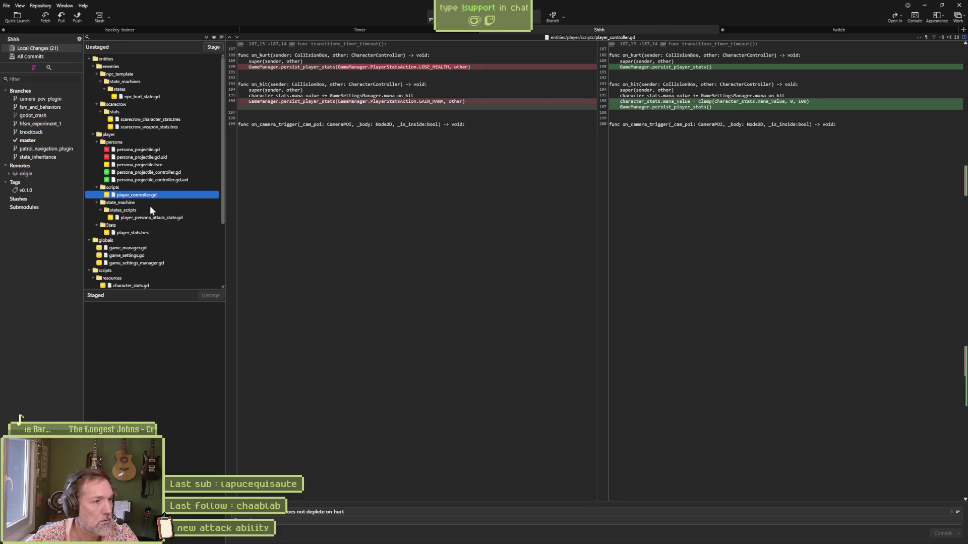
pyautogui.click(154, 218)
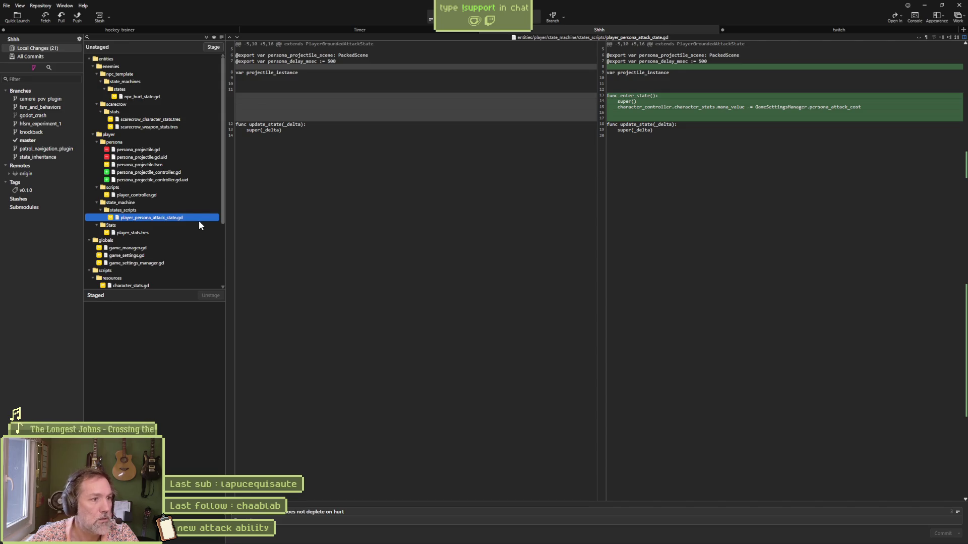
pyautogui.moveTo(701, 123)
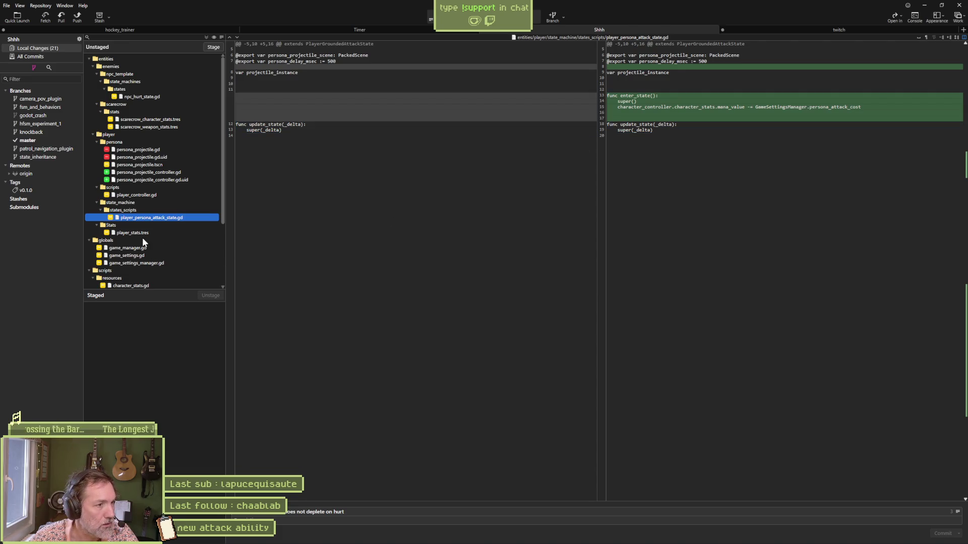
pyautogui.click(145, 234)
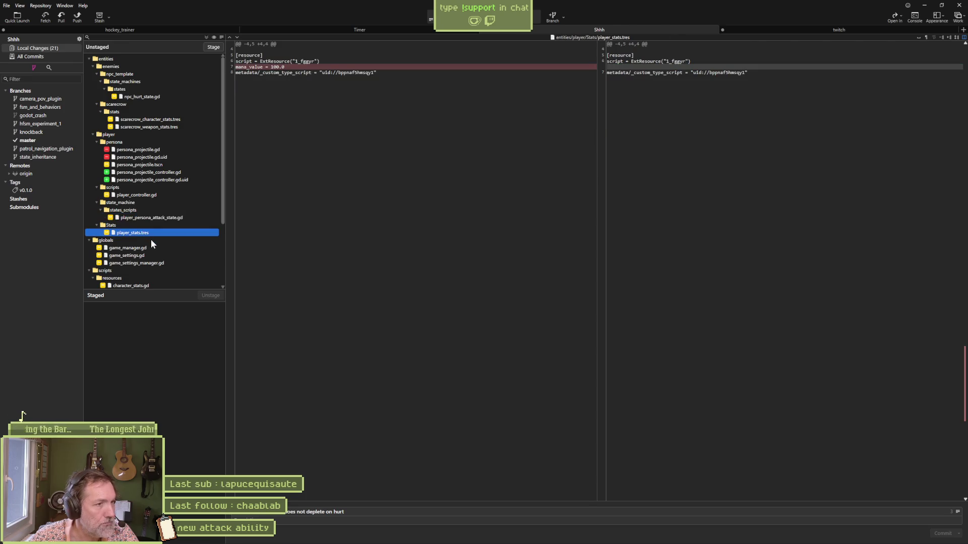
pyautogui.click(147, 248)
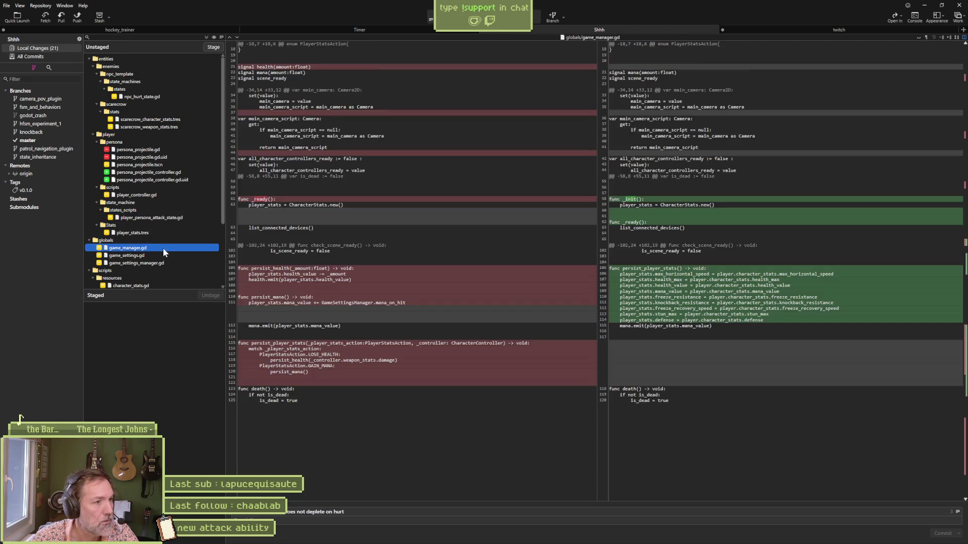
# Inspect the game_settings.gd and game_settings_manager.gd diffs.
pyautogui.moveTo(374, 220)
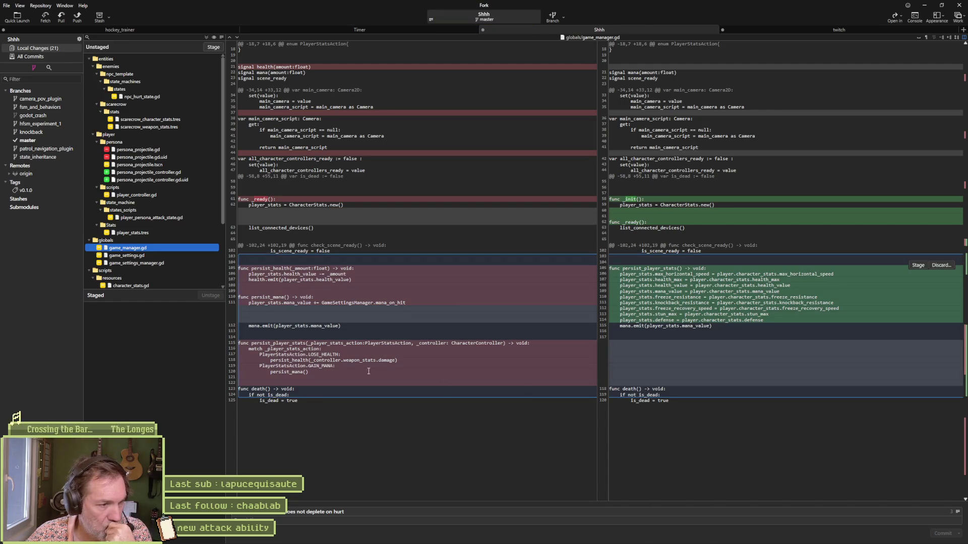
pyautogui.click(160, 255)
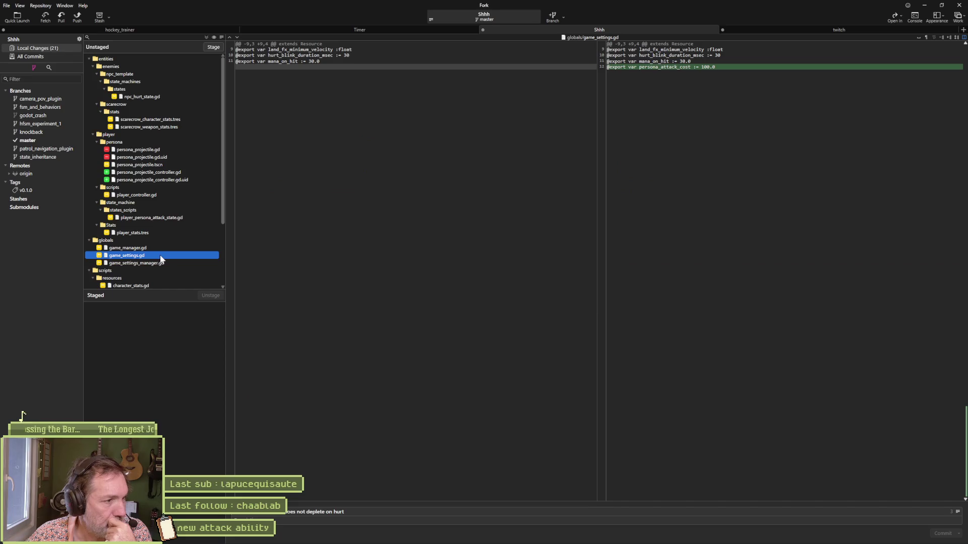
pyautogui.moveTo(666, 66)
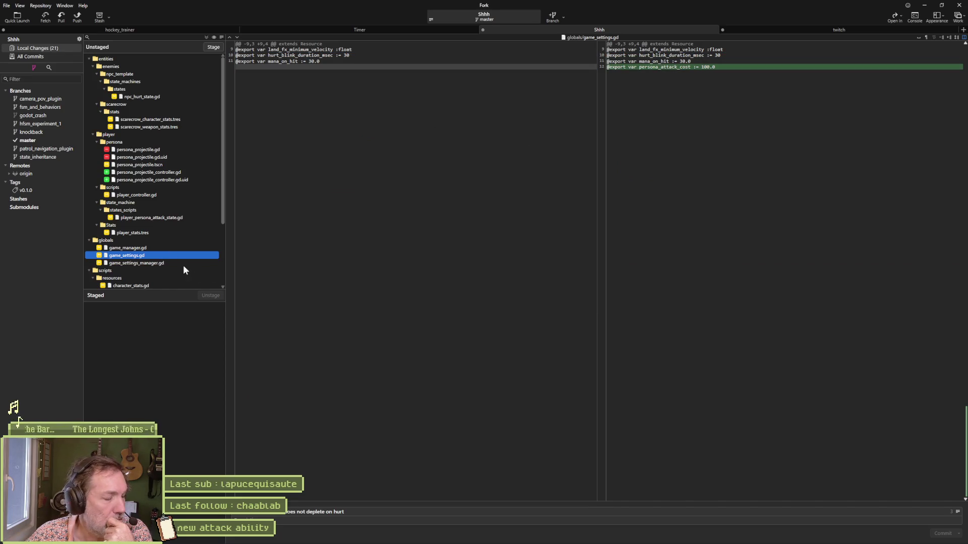
pyautogui.click(162, 263)
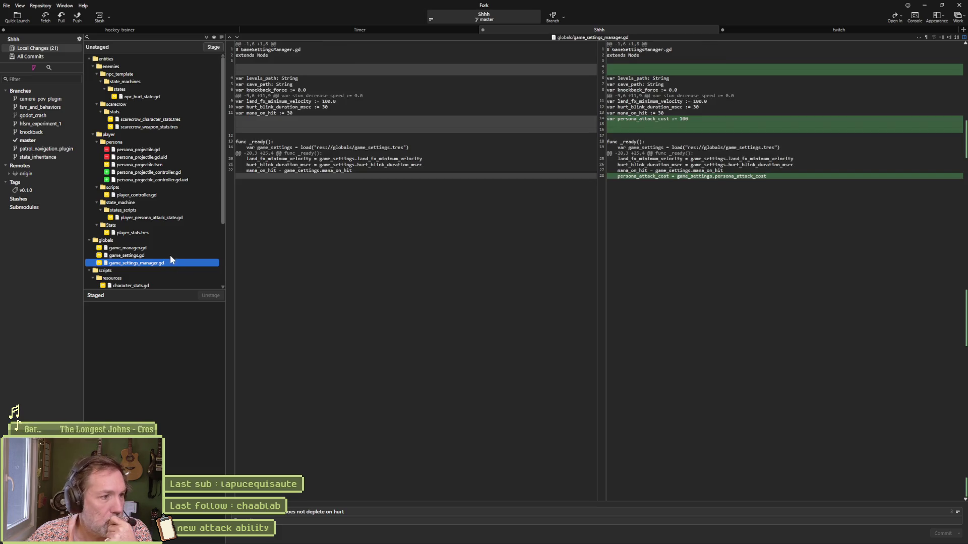
# Inspect the character_stats.gd and state.gd diffs.
pyautogui.moveTo(521, 178)
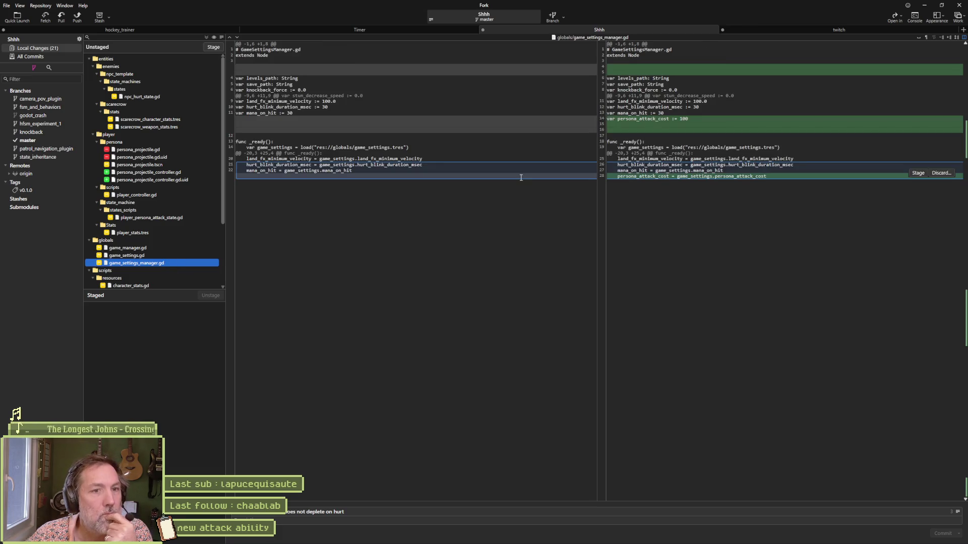
pyautogui.scroll(-3, 168, 259)
pyautogui.click(153, 202)
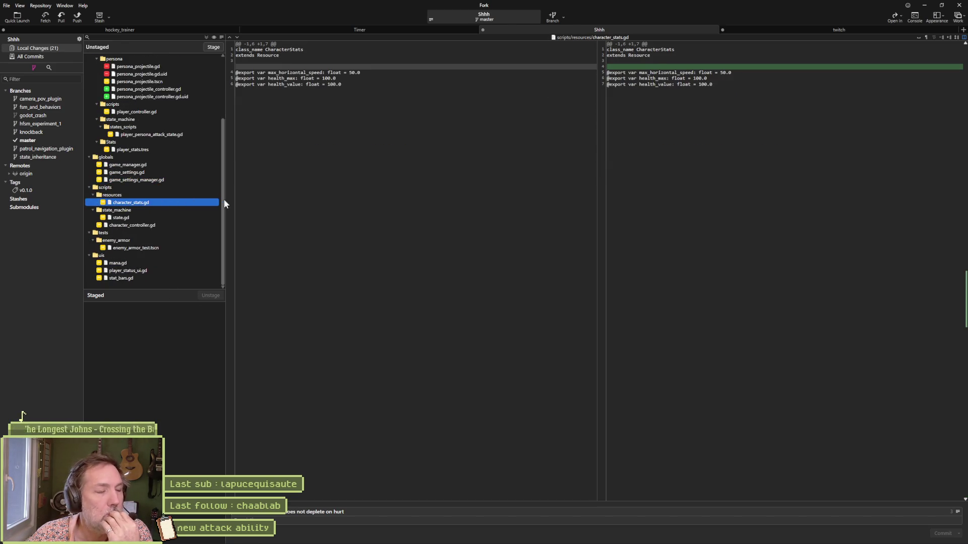
pyautogui.click(138, 219)
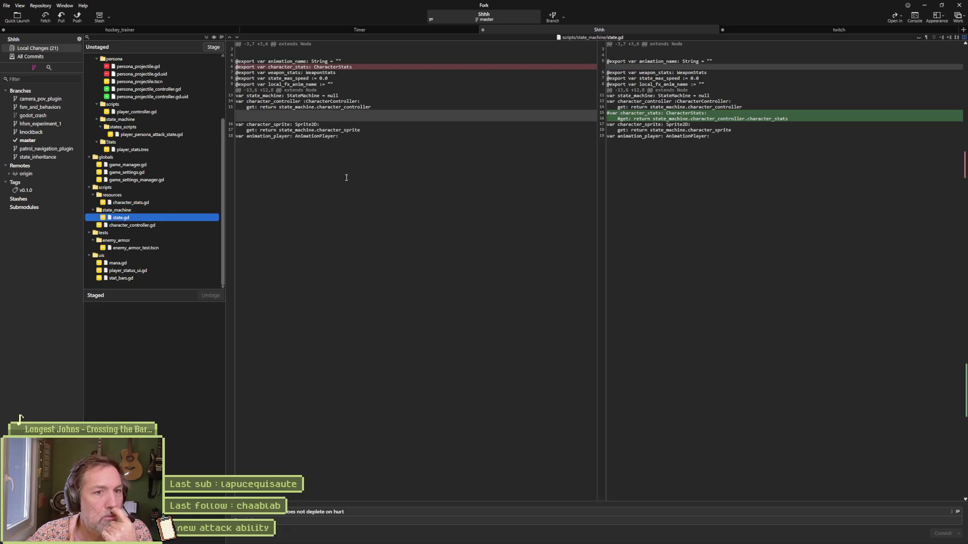
# Switch back to the Godot editor.
pyautogui.moveTo(634, 116)
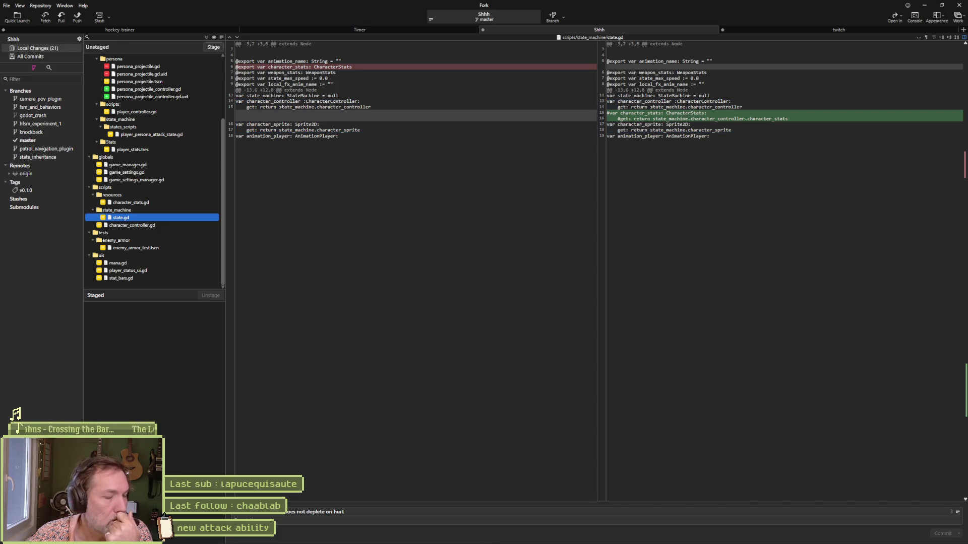
pyautogui.moveTo(567, 538)
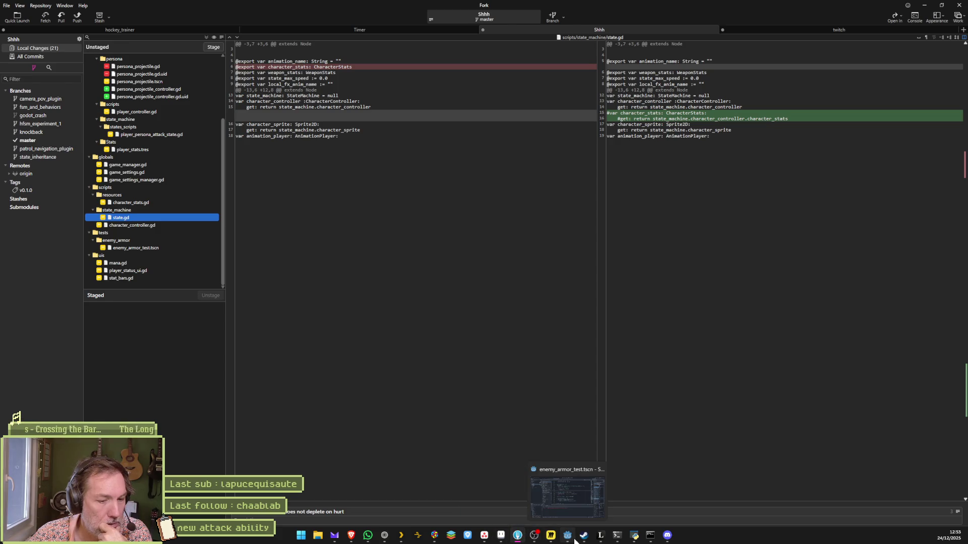
pyautogui.click(574, 540)
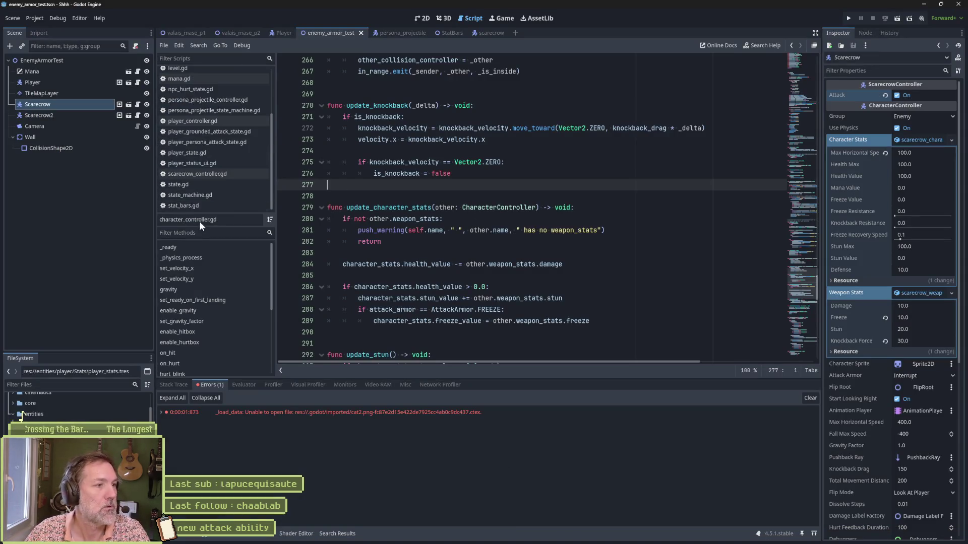
# Delete the commented-out character_stats lines 15-16 from state.gd and save it.
pyautogui.click(201, 184)
pyautogui.press('Delete')
pyautogui.hotkey('ctrl', 's')
# Recheck the character_controller.gd diff in Fork, then return to Godot.
pyautogui.hotkey('alt', 'Tab')
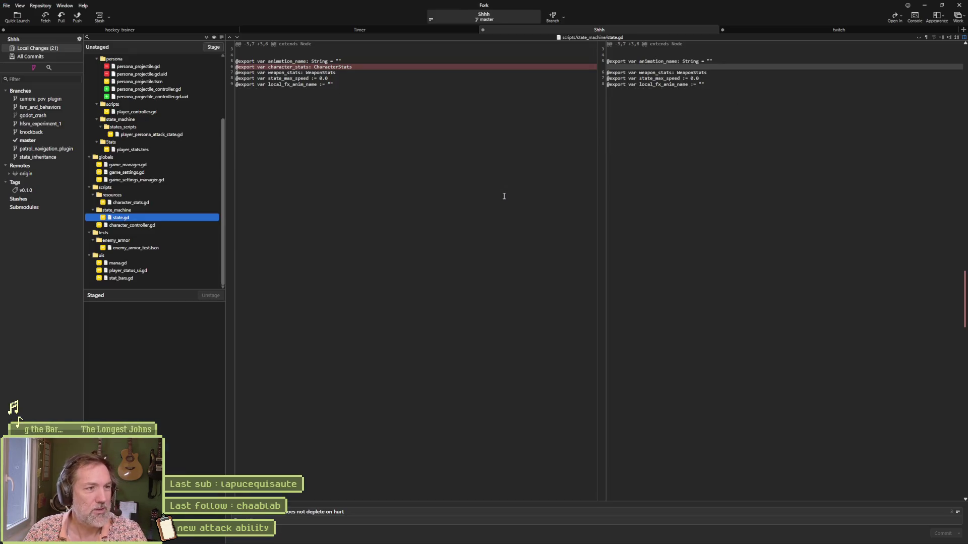
pyautogui.click(146, 225)
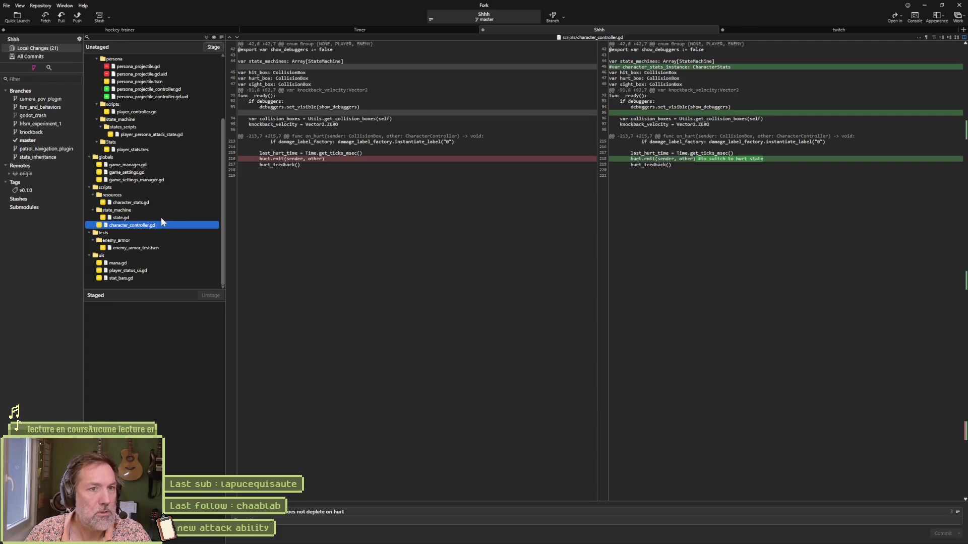
pyautogui.hotkey('alt', 'Tab')
# Delete the commented character_stats_instance line 45 from character_controller.gd.
pyautogui.scroll(3, 181, 131)
pyautogui.click(205, 75)
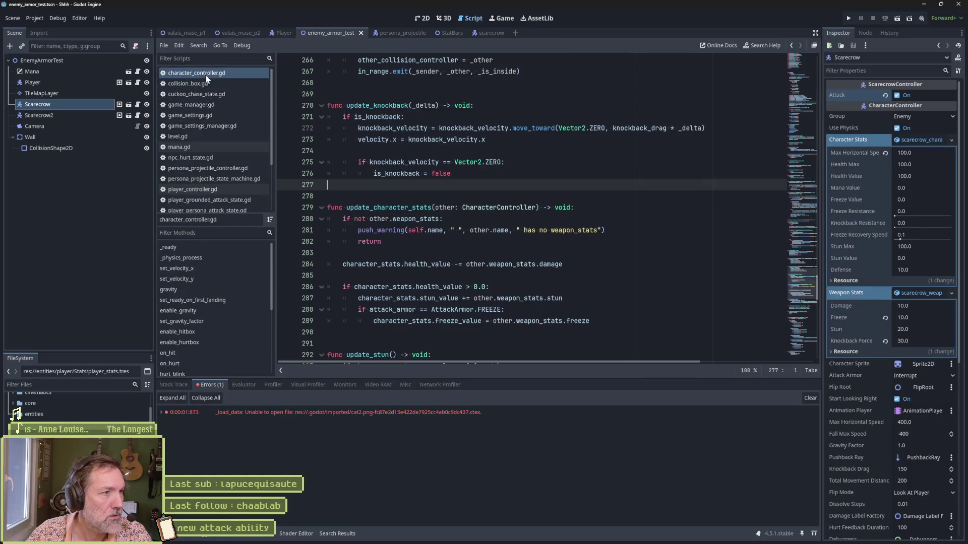
pyautogui.moveTo(803, 239); pyautogui.dragTo(808, 76)
pyautogui.scroll(-3, 806, 74)
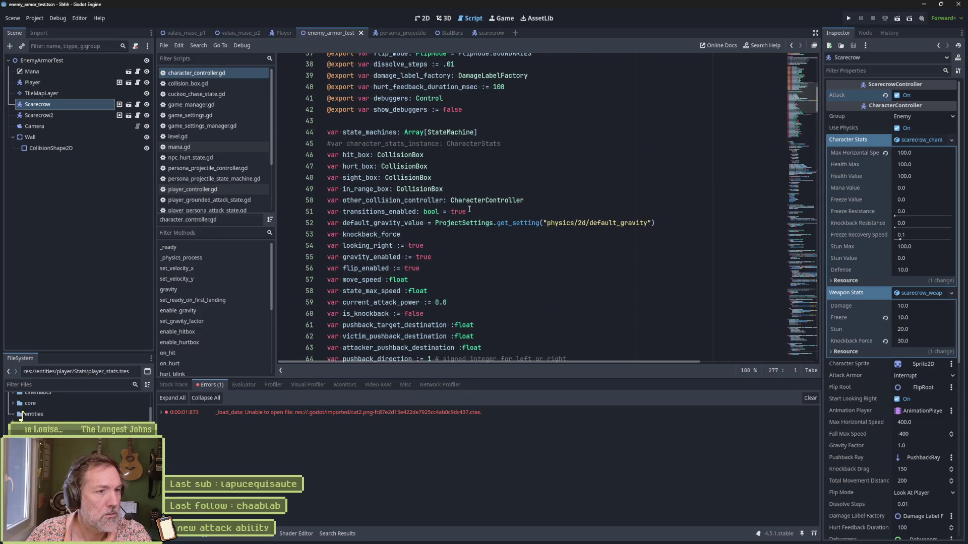
pyautogui.click(404, 144)
pyautogui.hotkey('ctrl', 'shift', 'k')
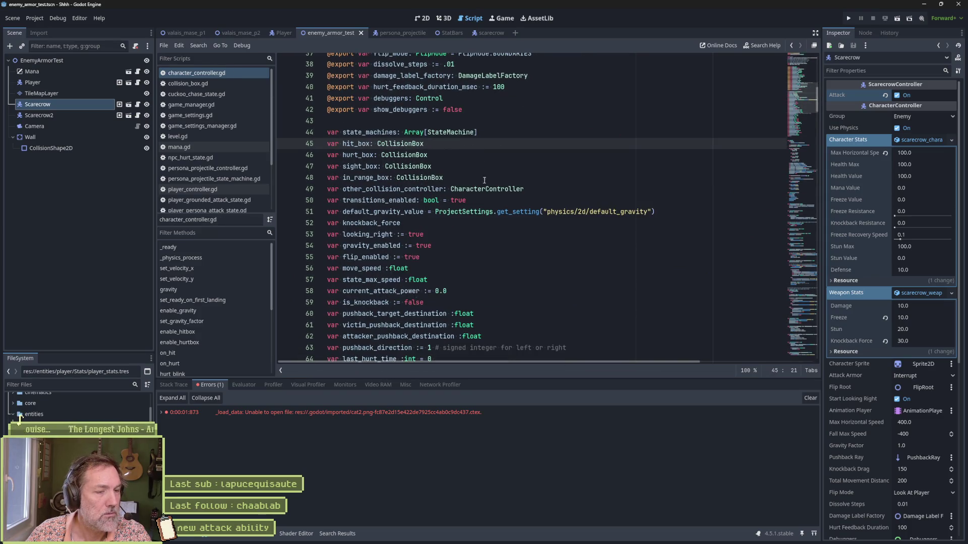
# Highlight character_stats to see its uses in character_controller.gd, then return to Fork.
pyautogui.scroll(-20, 481, 175)
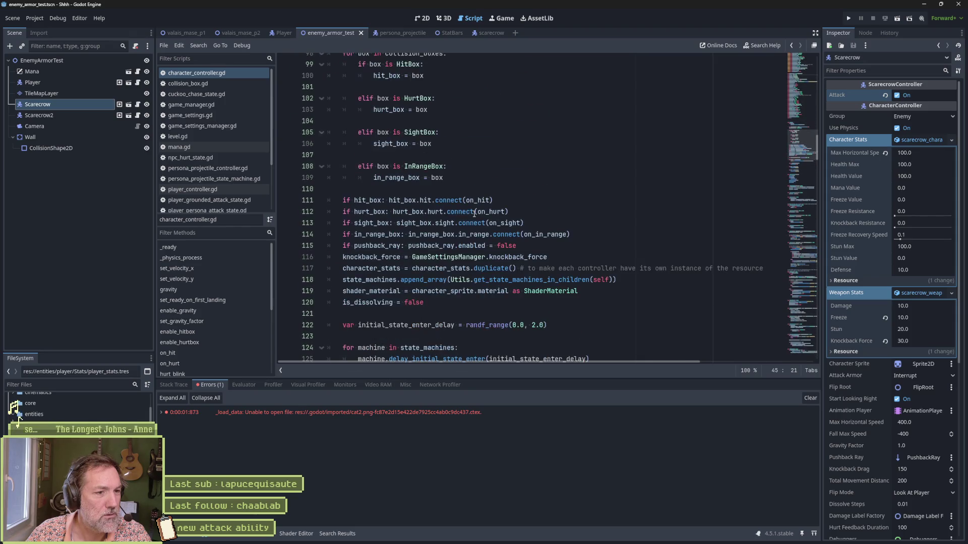
pyautogui.scroll(-1, 474, 213)
pyautogui.doubleClick(471, 230)
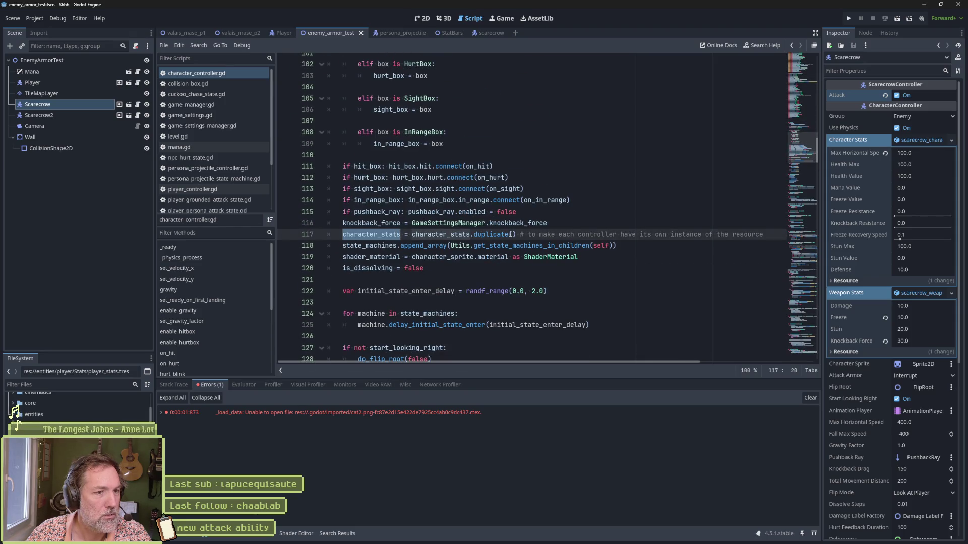
pyautogui.hotkey('alt', 'Tab')
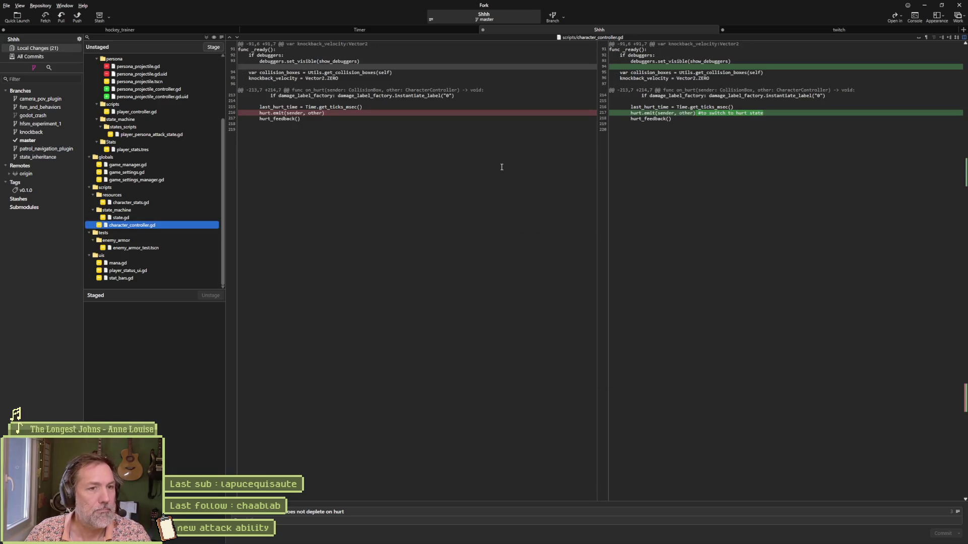
# Inspect the enemy_armor_test.tscn, mana.gd and player_status_ui.gd diffs, then return to Godot.
pyautogui.moveTo(669, 123)
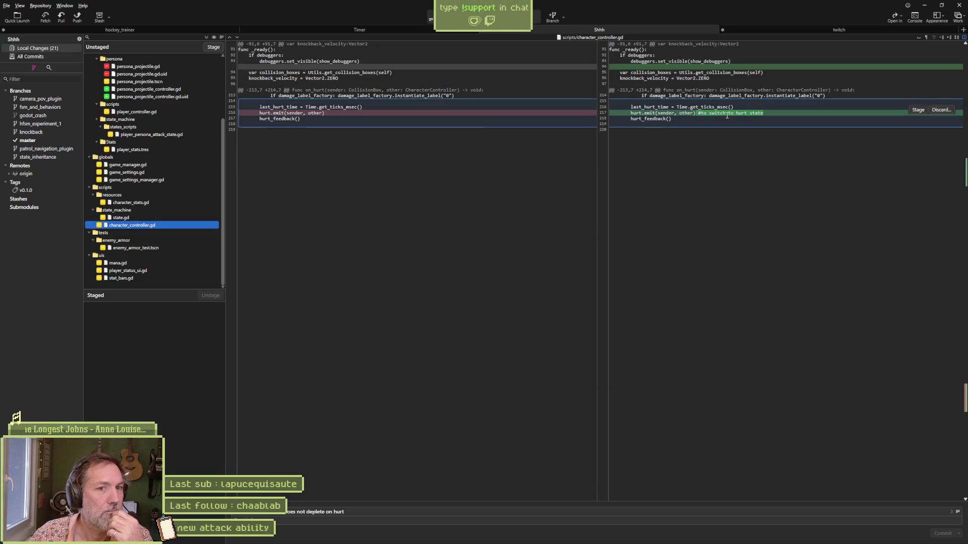
pyautogui.click(142, 248)
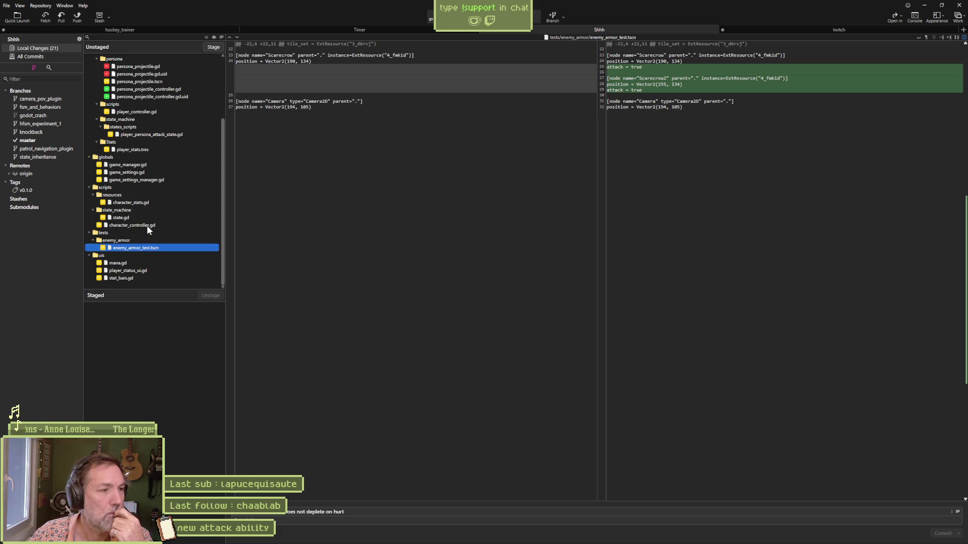
pyautogui.click(141, 262)
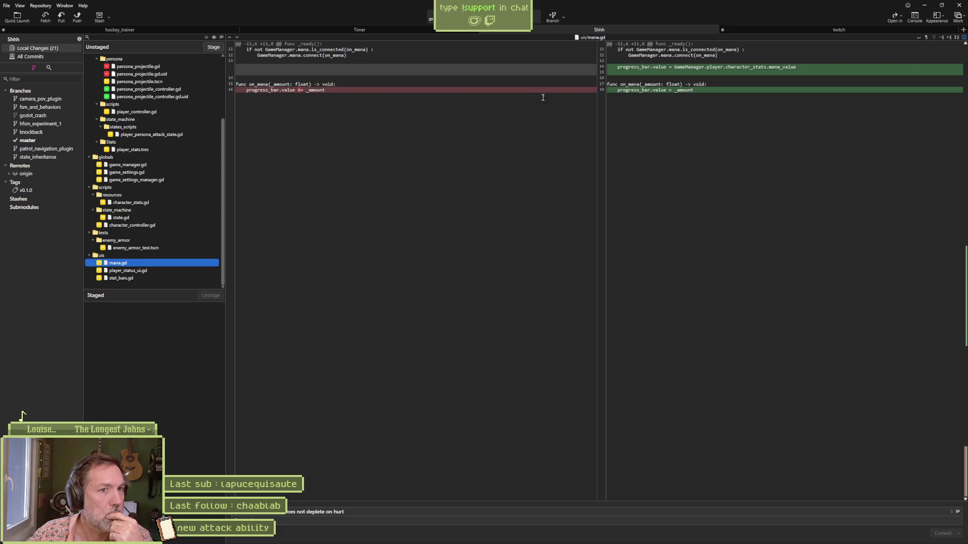
pyautogui.moveTo(657, 70)
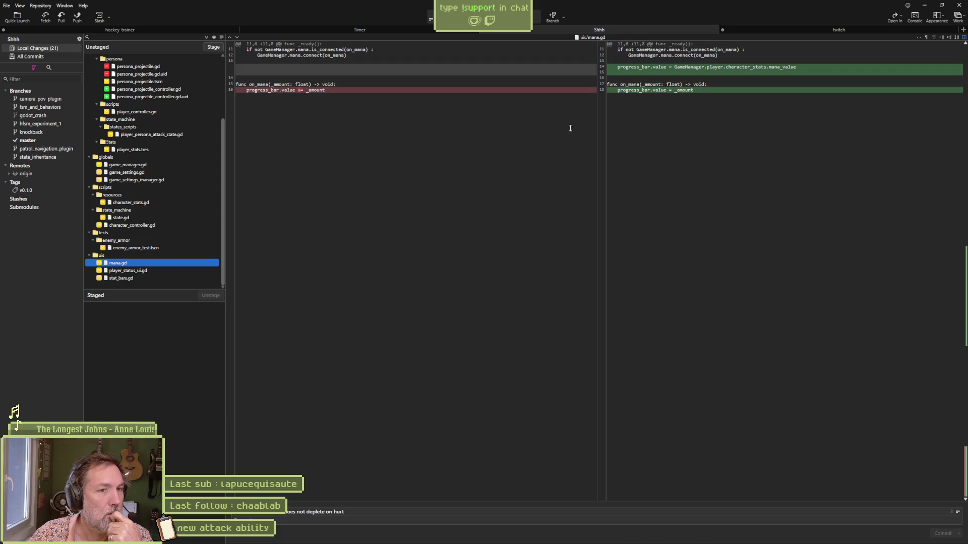
pyautogui.click(134, 271)
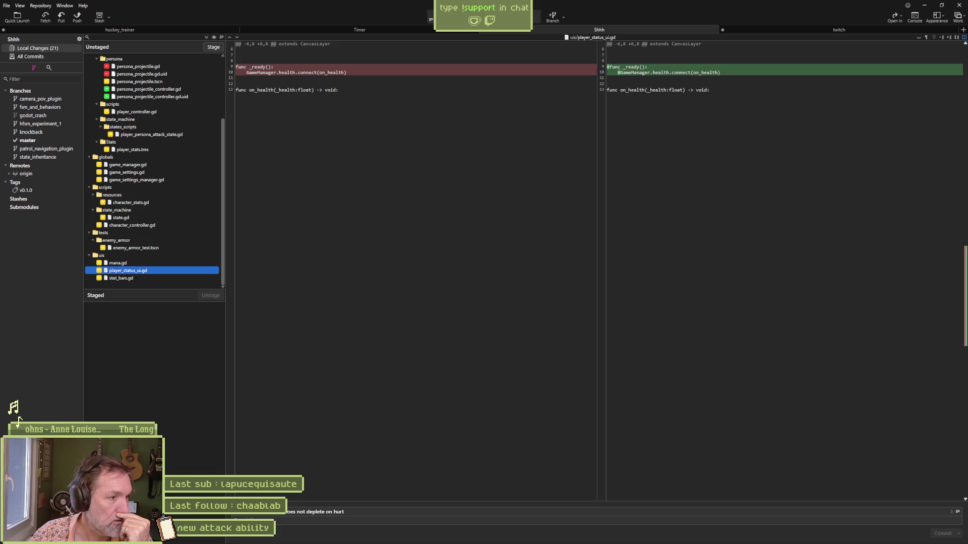
pyautogui.moveTo(540, 539)
pyautogui.click(568, 537)
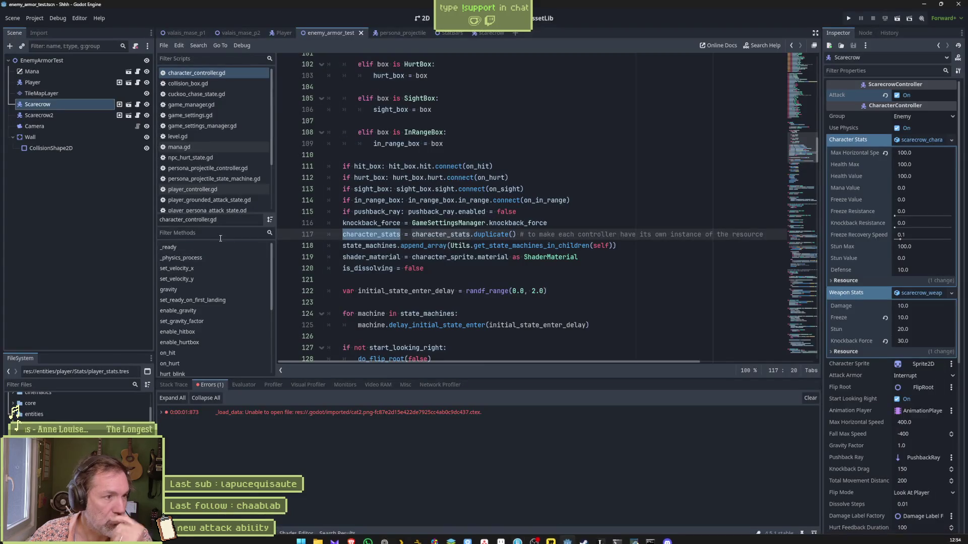
# Locate player_status_ui.gd, cancelling its deletion, then open player_status_ui.tscn in the 2D view.
pyautogui.scroll(-3, 203, 187)
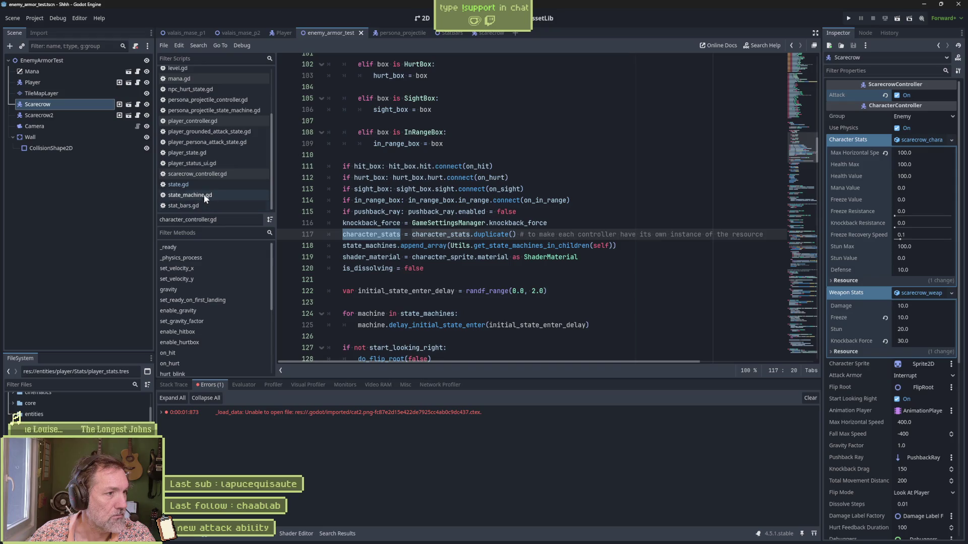
pyautogui.rightClick(206, 164)
pyautogui.click(247, 271)
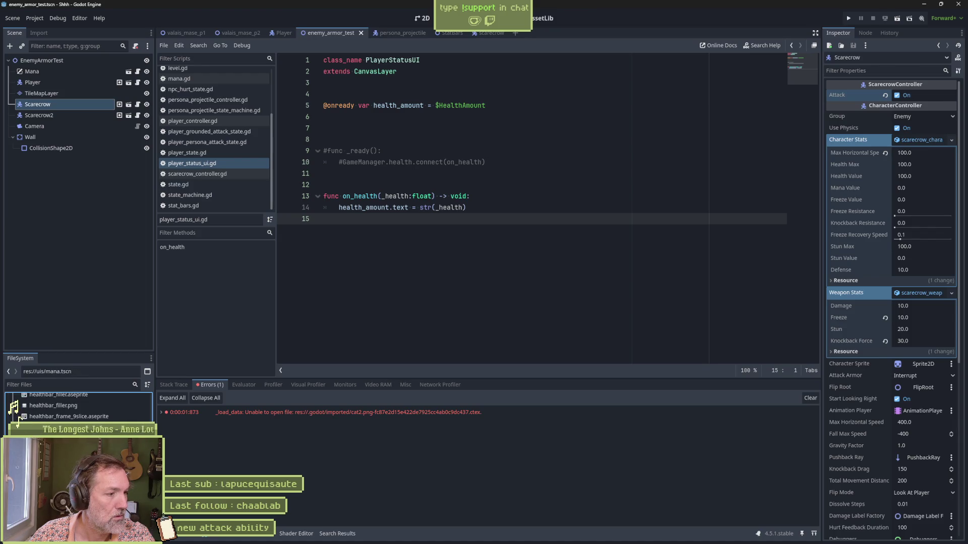
pyautogui.press('Delete')
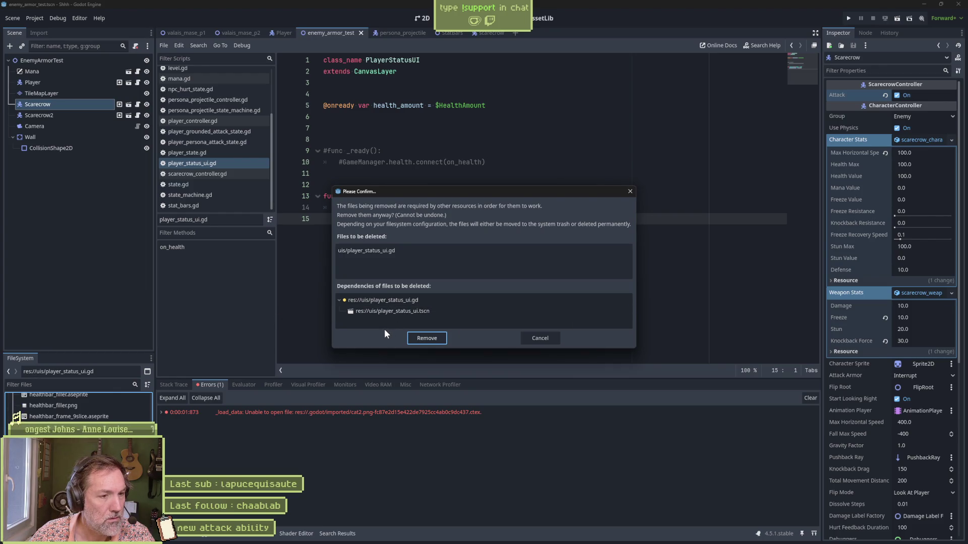
pyautogui.click(540, 337)
pyautogui.doubleClick(19, 420)
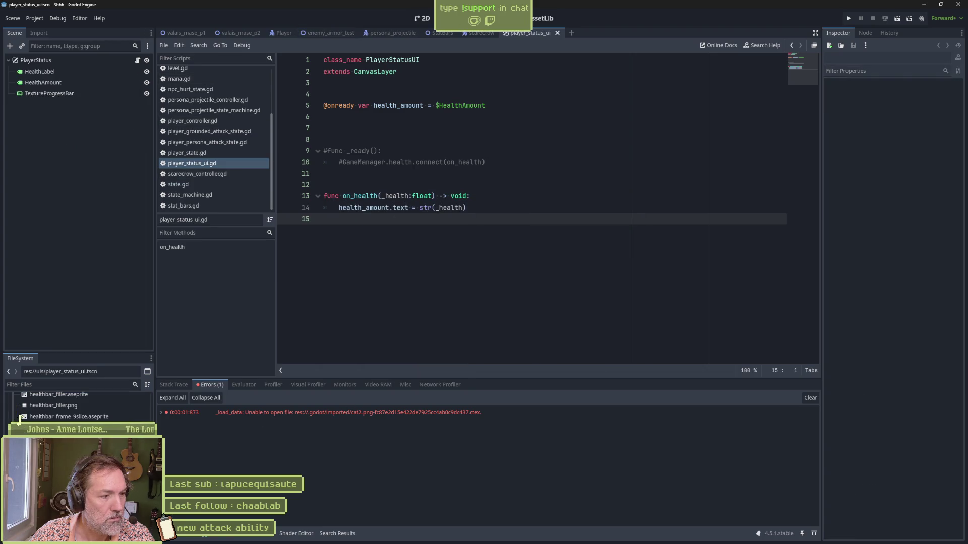
pyautogui.click(422, 18)
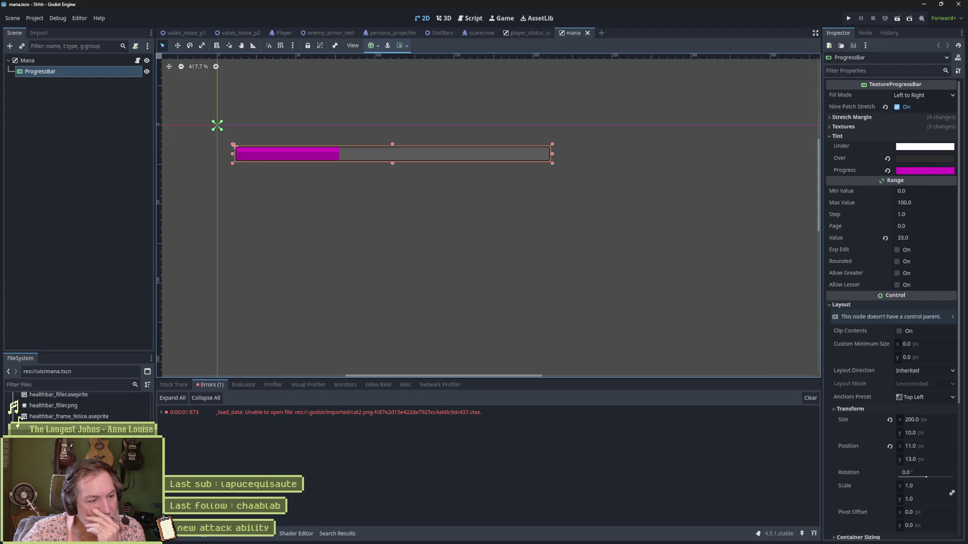
# Detach the script from the PlayerStatus root node in the player_status_ui scene.
pyautogui.hotkey('ctrl', 'shift', 'Tab')
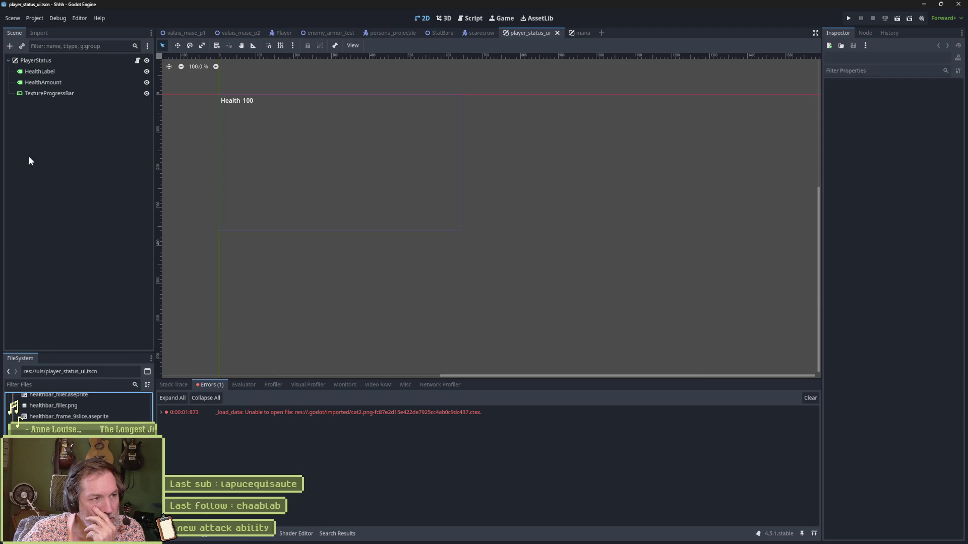
pyautogui.click(137, 61)
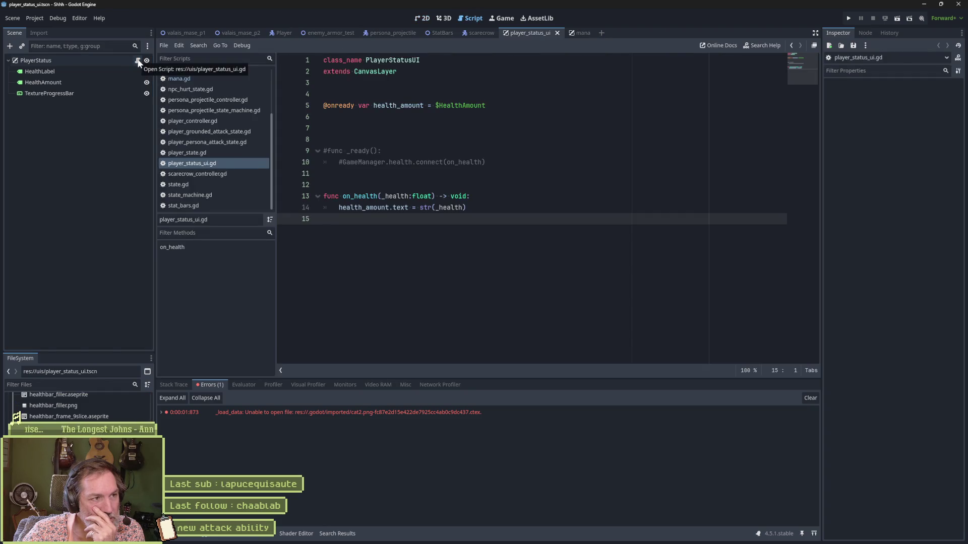
pyautogui.click(123, 58)
pyautogui.click(134, 47)
# Save the scene and delete player_status_ui.gd from the project files.
pyautogui.click(88, 438)
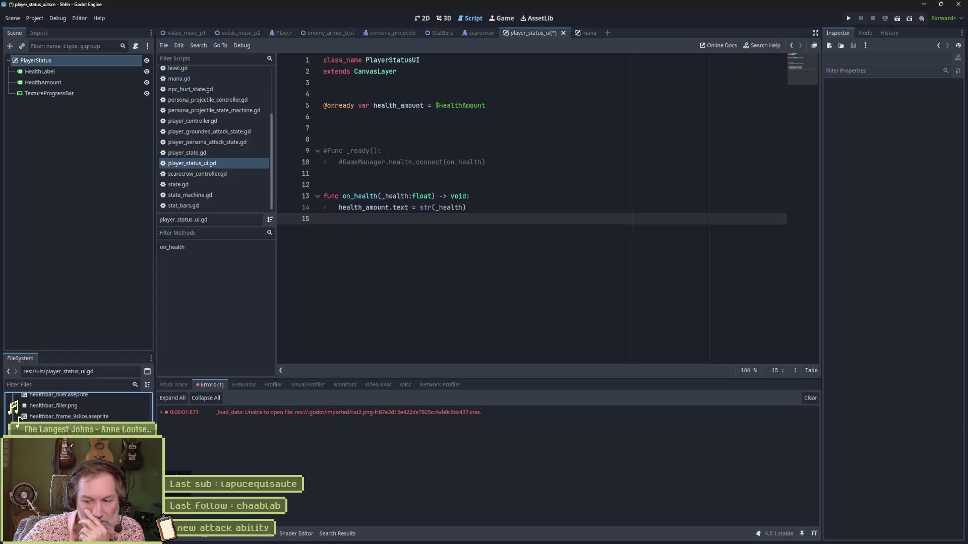
pyautogui.press('Delete')
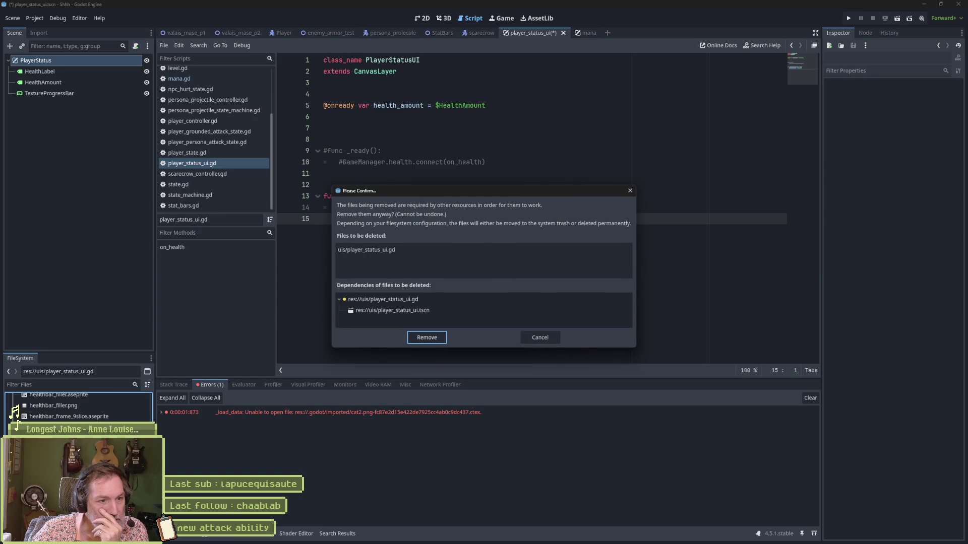
pyautogui.click(543, 337)
pyautogui.hotkey('ctrl', 's')
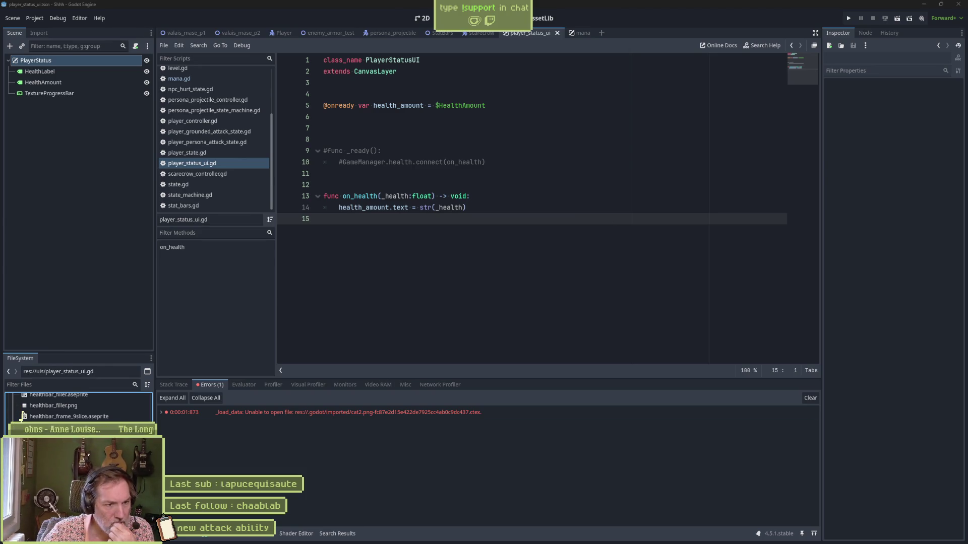
pyautogui.press('Delete')
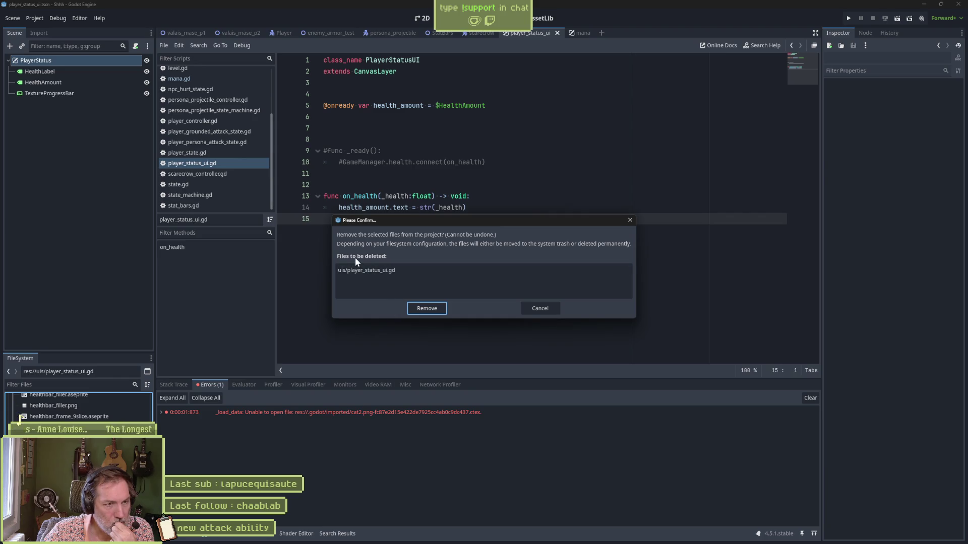
pyautogui.click(427, 308)
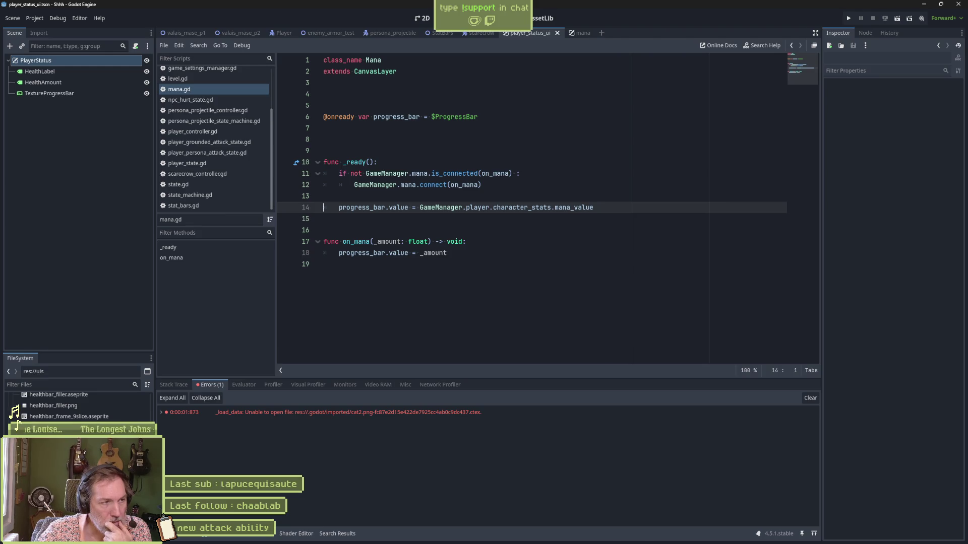
# Delete the HealthLabel, HealthAmount and TextureProgressBar nodes from PlayerStatus.
pyautogui.click(59, 75)
pyautogui.keyDown('shift'); pyautogui.click(58, 92); pyautogui.keyUp('shift')
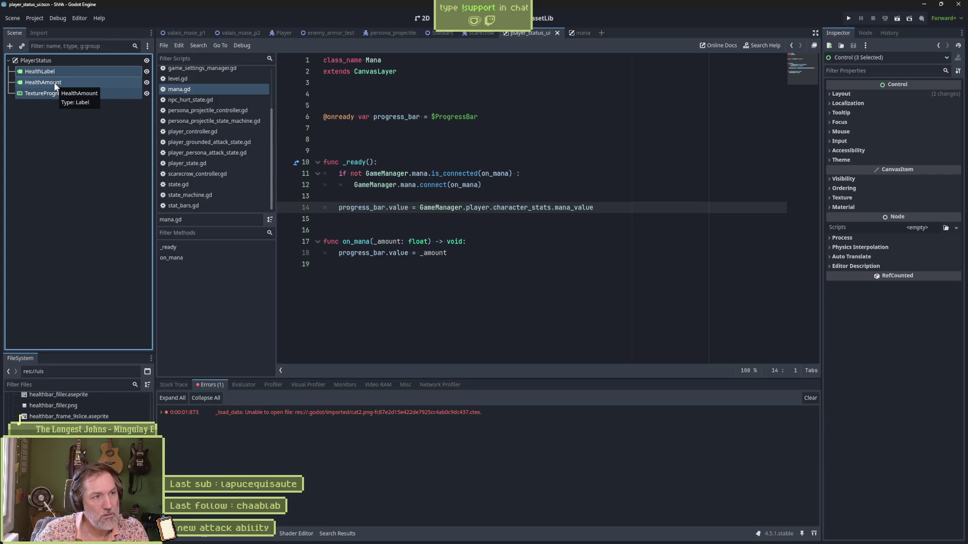
pyautogui.press('Delete')
pyautogui.press('Return')
pyautogui.click(56, 60)
# Add a mana.tscn instance under PlayerStatus and save the scene.
pyautogui.click(22, 49)
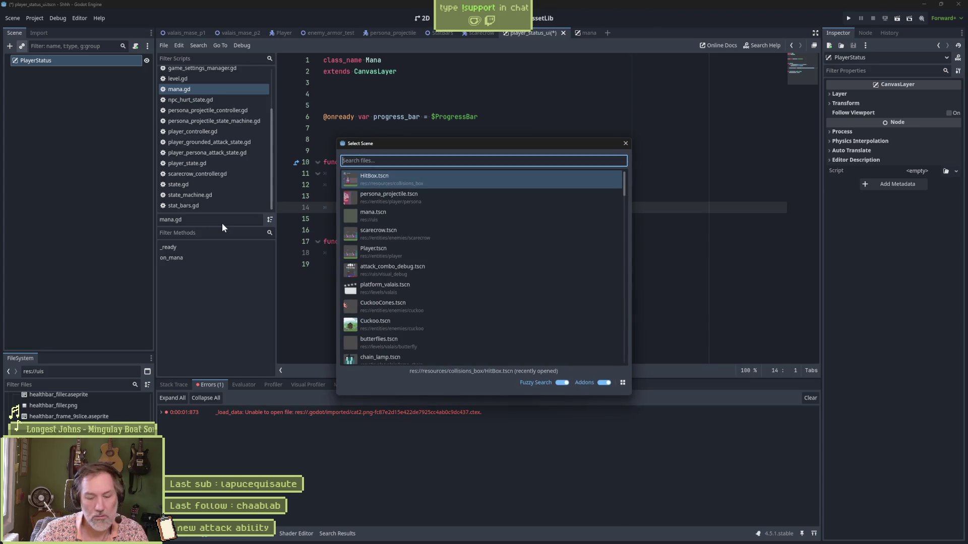
pyautogui.write('mana')
pyautogui.press('Return')
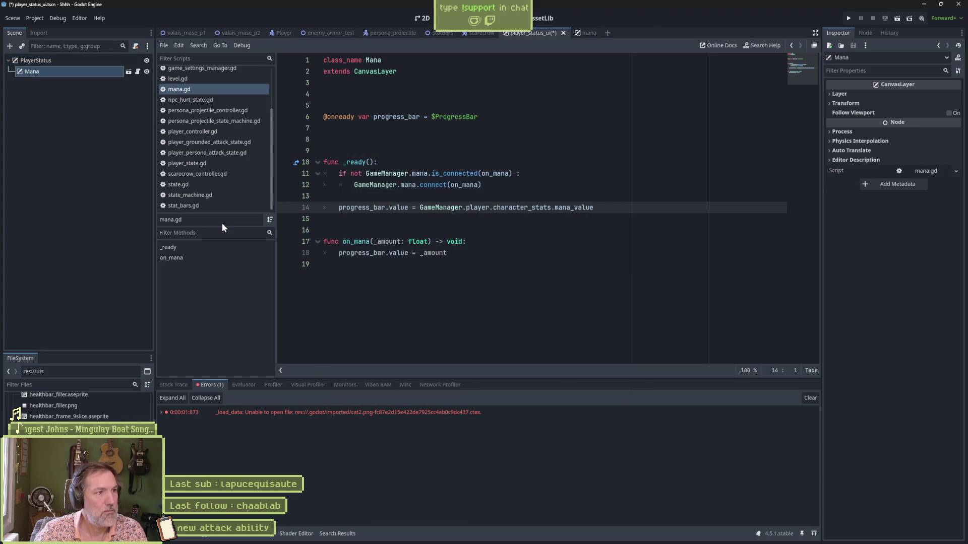
pyautogui.click(419, 21)
pyautogui.hotkey('ctrl', 's')
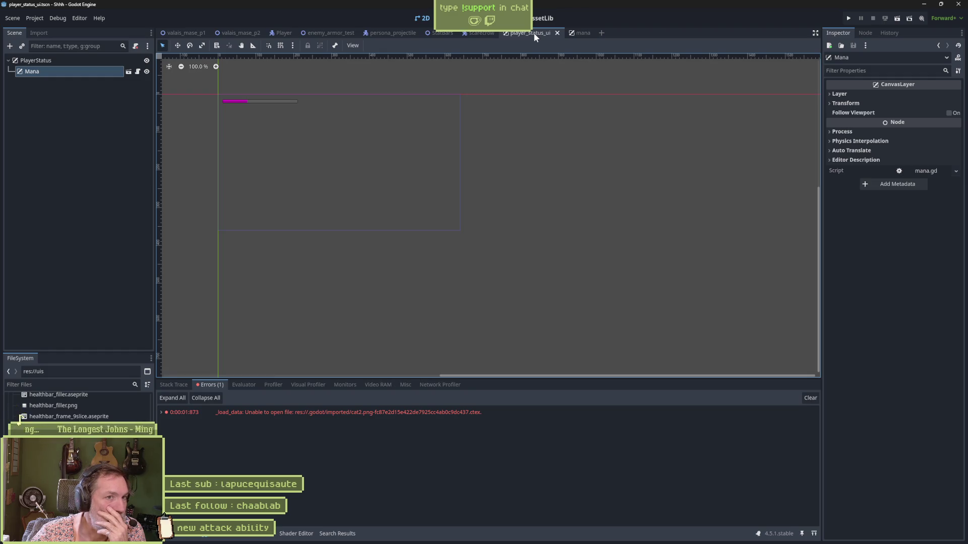
# Instantiate player_status_ui.tscn under the EnemyArmorTest root node.
pyautogui.click(325, 32)
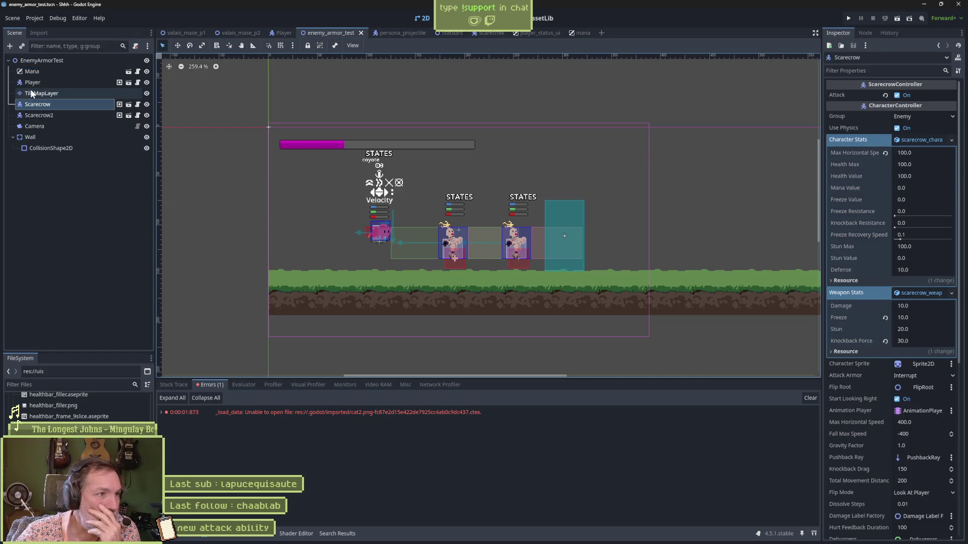
pyautogui.click(41, 61)
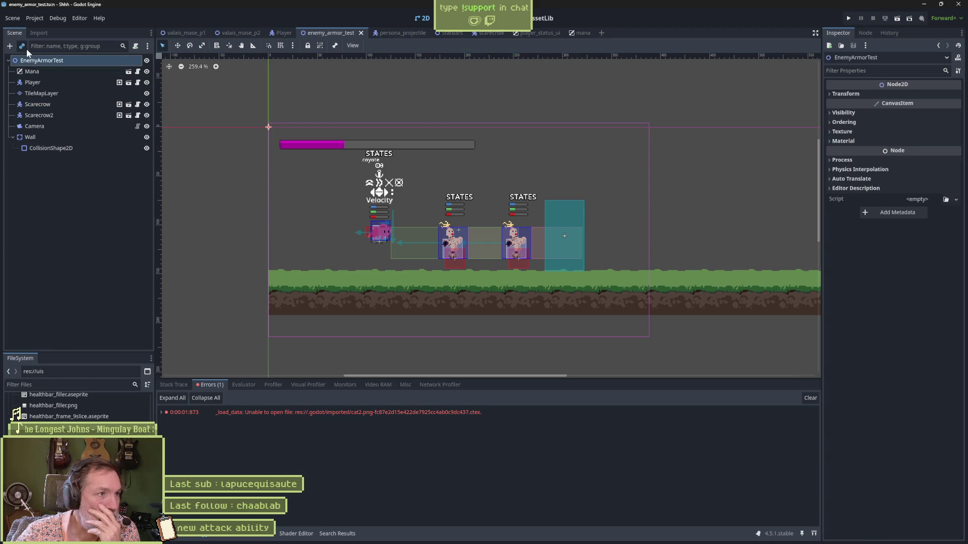
pyautogui.hotkey('ctrl', 'shift', 'a')
pyautogui.write('player')
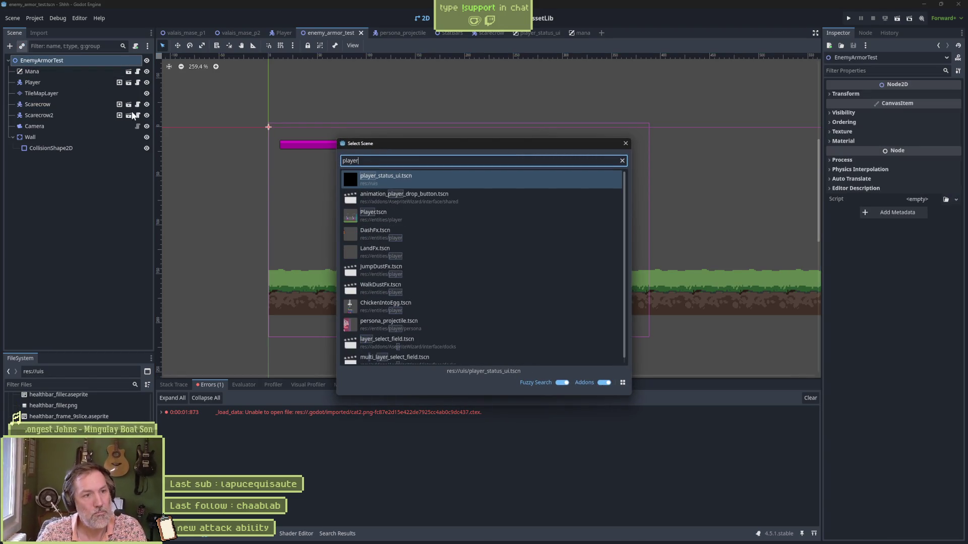
pyautogui.press('Return')
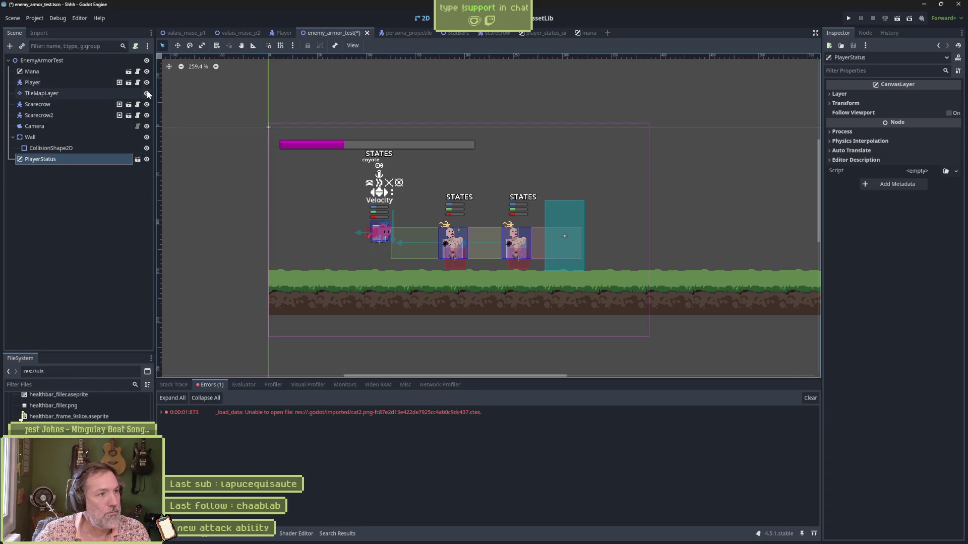
# Delete the standalone Mana node, move PlayerStatus to the top of the tree, and run the scene.
pyautogui.click(147, 71)
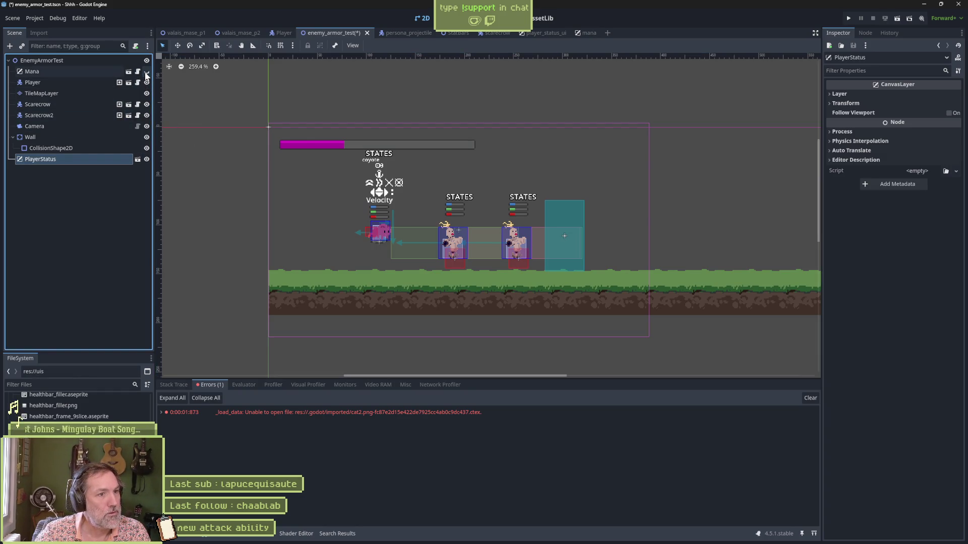
pyautogui.click(90, 76)
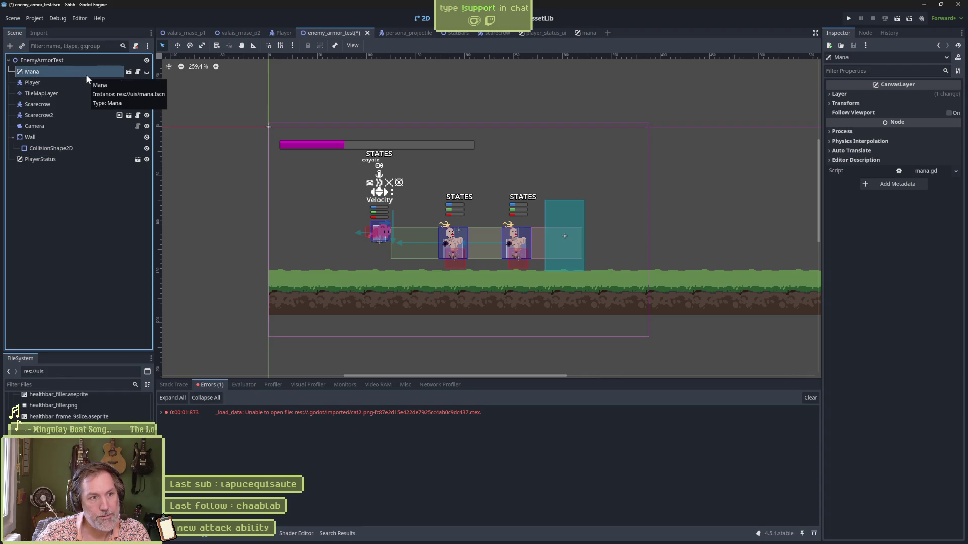
pyautogui.press('Delete')
pyautogui.moveTo(38, 148); pyautogui.dragTo(47, 67)
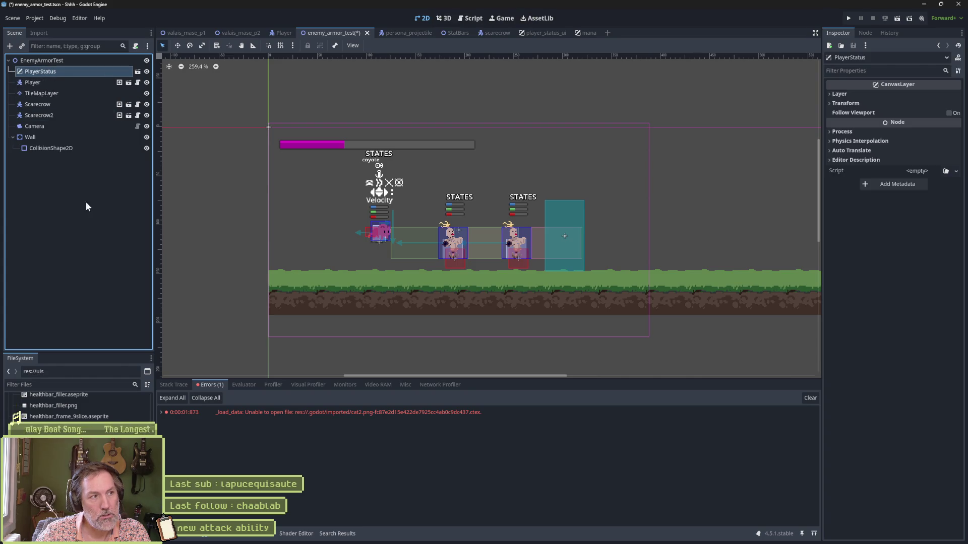
pyautogui.press('F6')
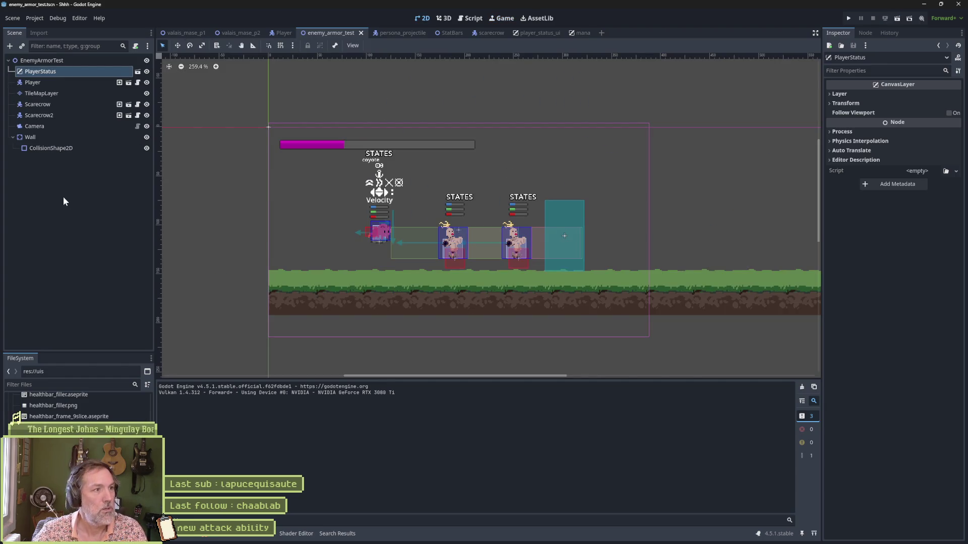
pyautogui.moveTo(418, 542)
pyautogui.click(517, 536)
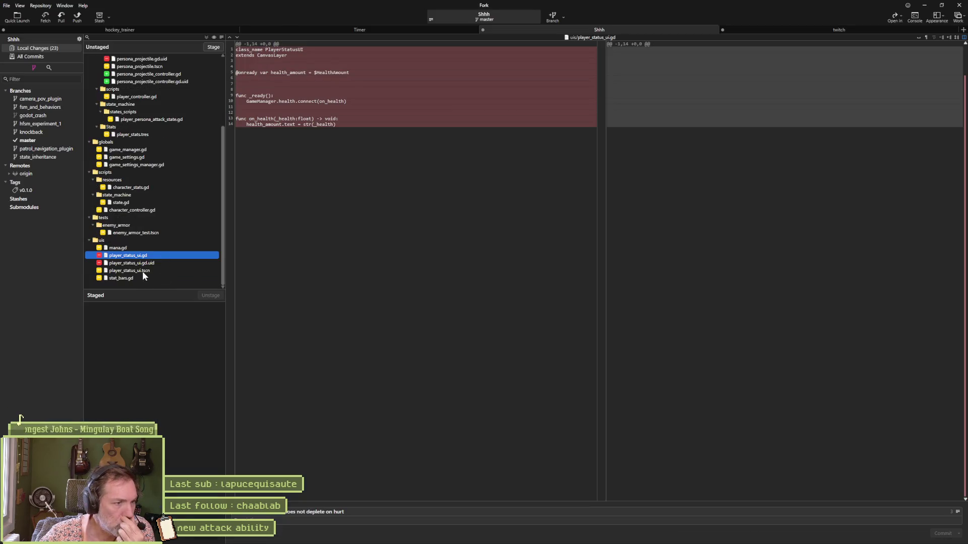
pyautogui.click(143, 270)
pyautogui.click(148, 278)
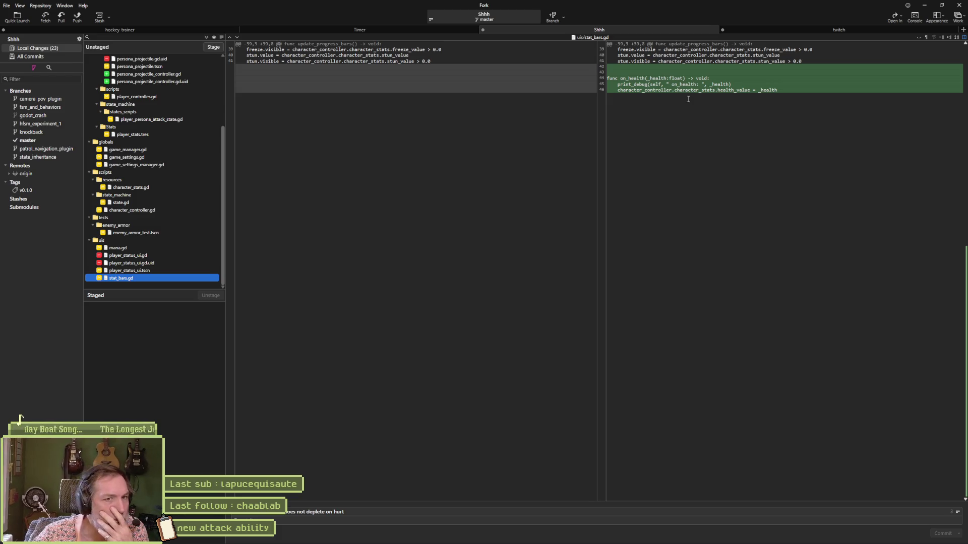
pyautogui.moveTo(632, 75)
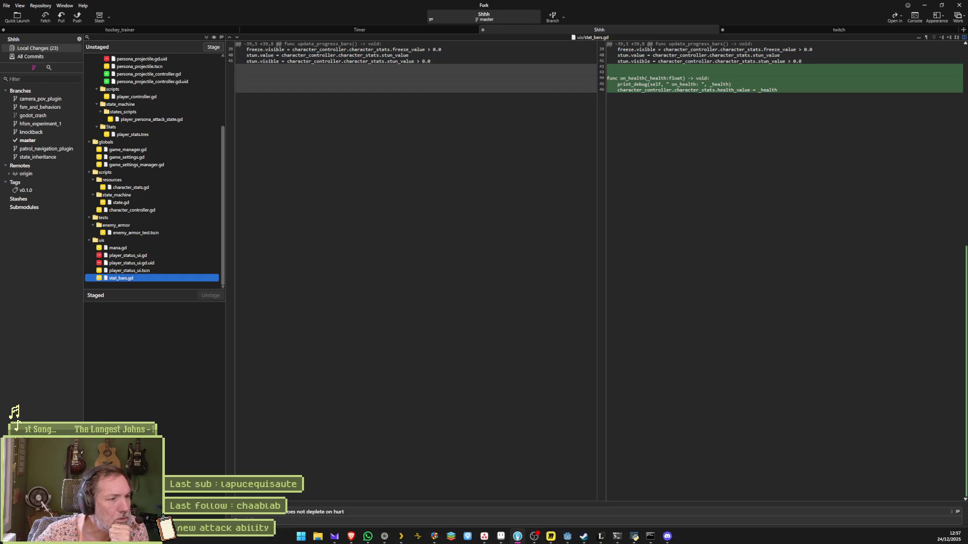
pyautogui.click(567, 535)
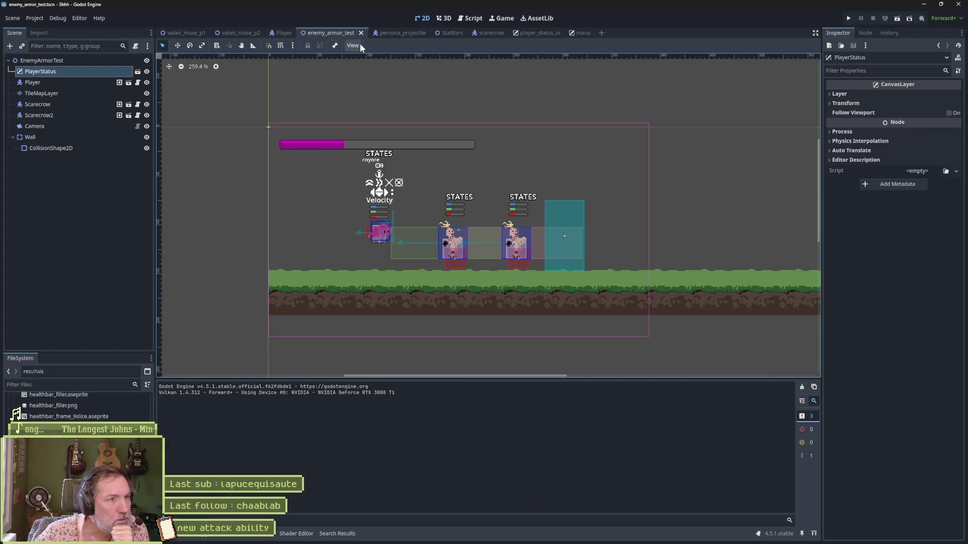
# Delete the on_health function from stat_bars.gd and run the test scene with F6.
pyautogui.click(469, 18)
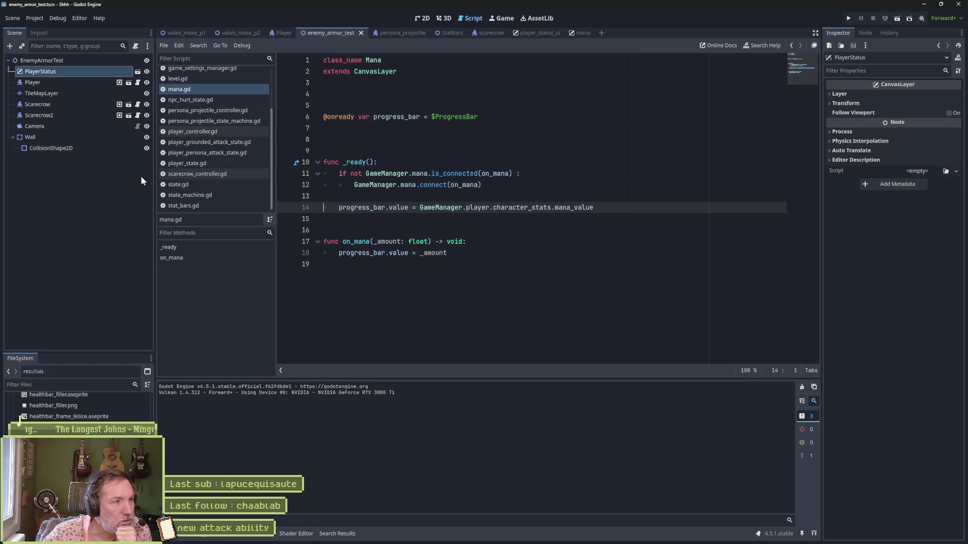
pyautogui.click(204, 205)
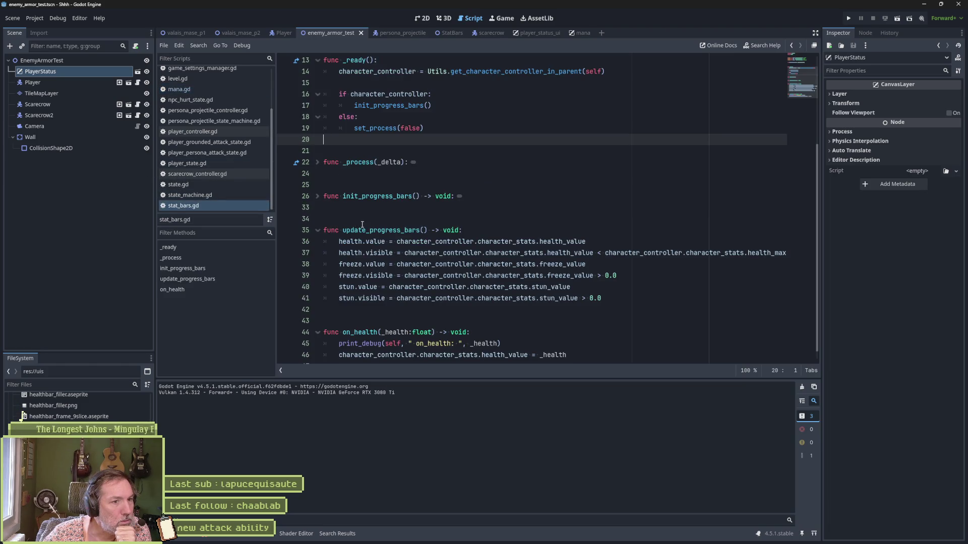
pyautogui.doubleClick(364, 323)
pyautogui.scroll(5, 630, 202)
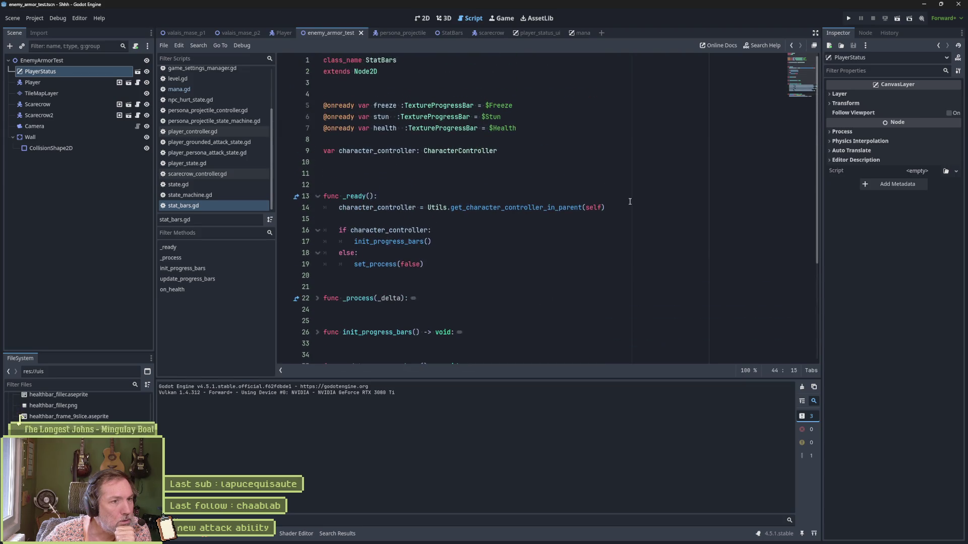
pyautogui.scroll(-5, 630, 202)
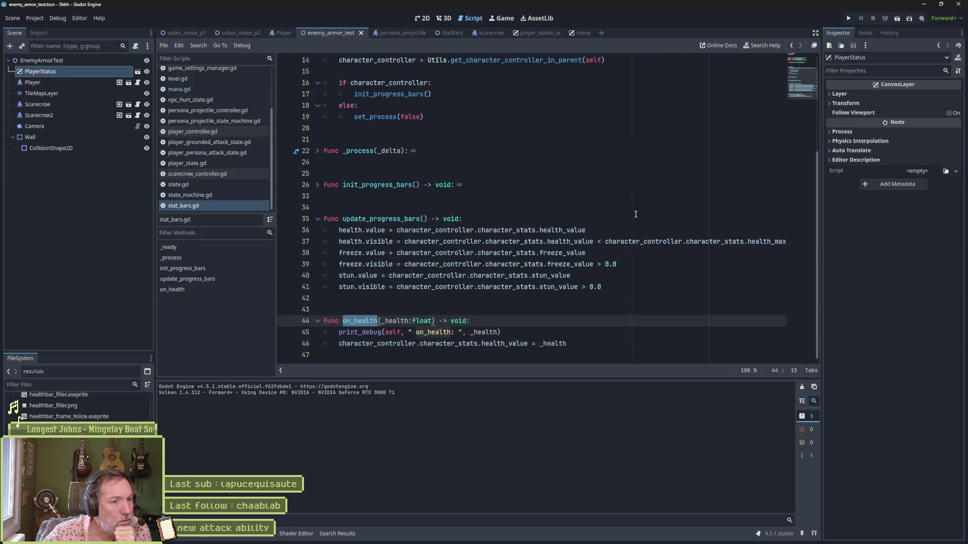
pyautogui.moveTo(590, 342); pyautogui.dragTo(647, 283)
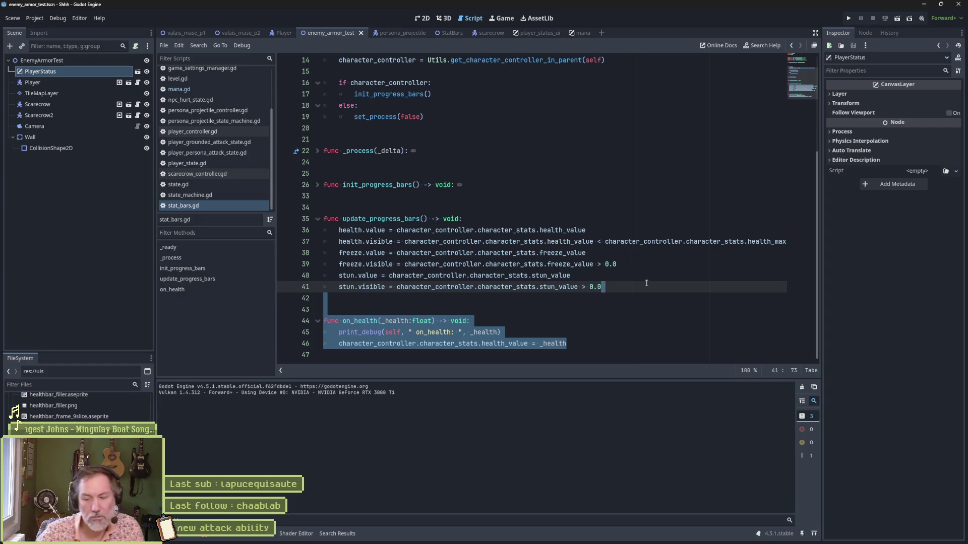
pyautogui.press('Delete')
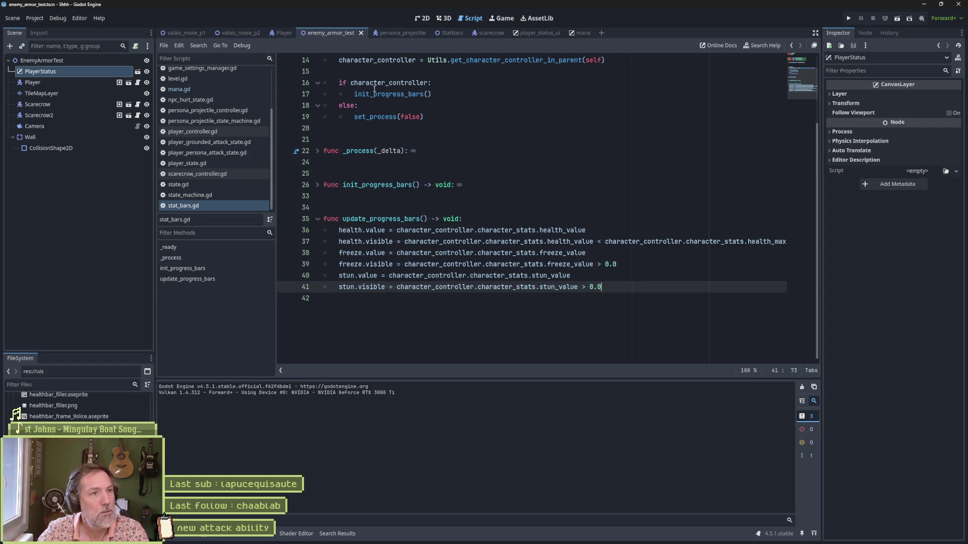
pyautogui.press('F6')
pyautogui.press('d')
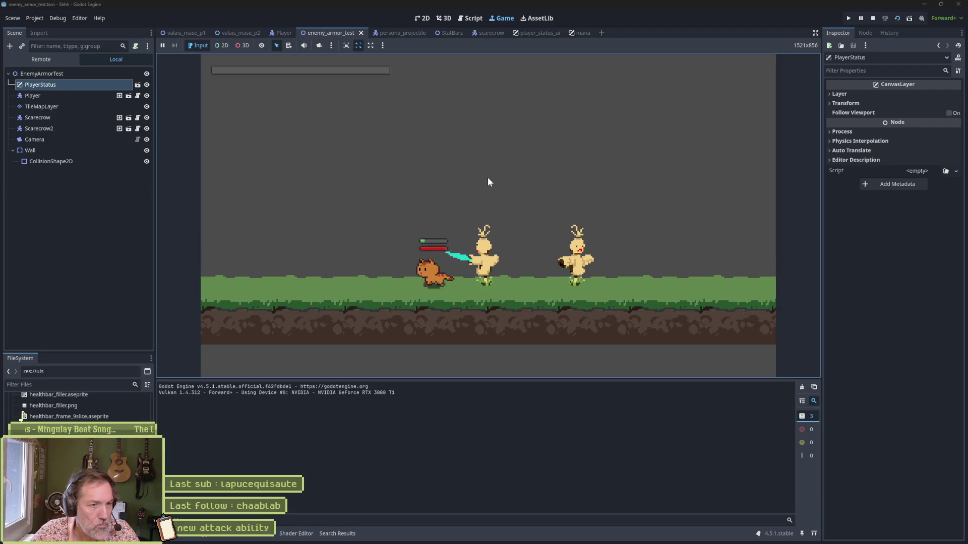
# Hit the scarecrows to fill mana, fire the persona attack to drain it, then stop the game.
pyautogui.press('d')
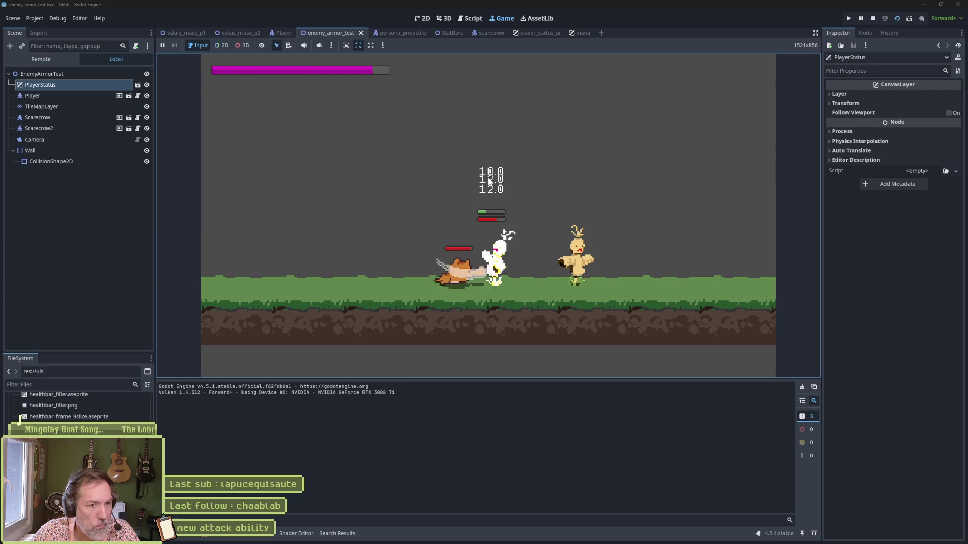
pyautogui.press('Left')
pyautogui.press('e')
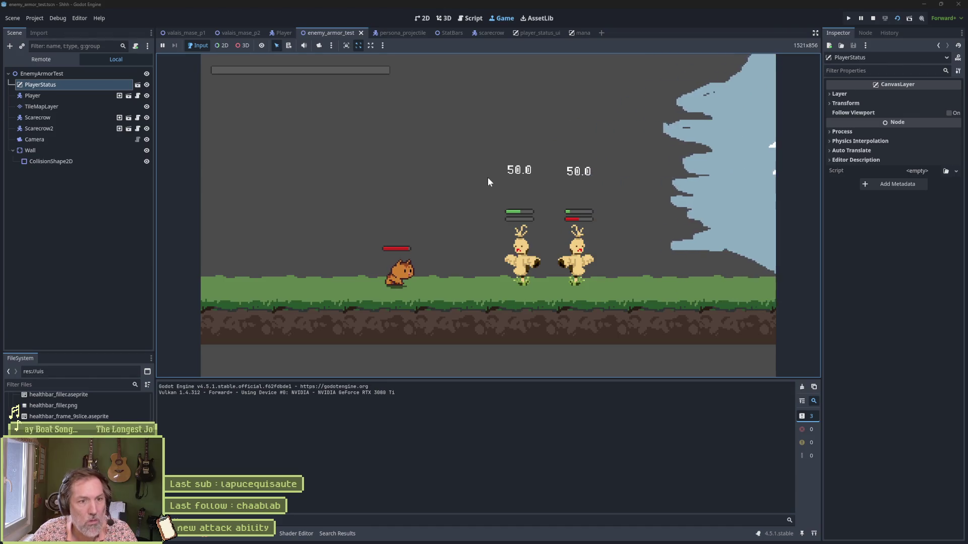
pyautogui.press('F8')
pyautogui.hotkey('alt', 'Tab')
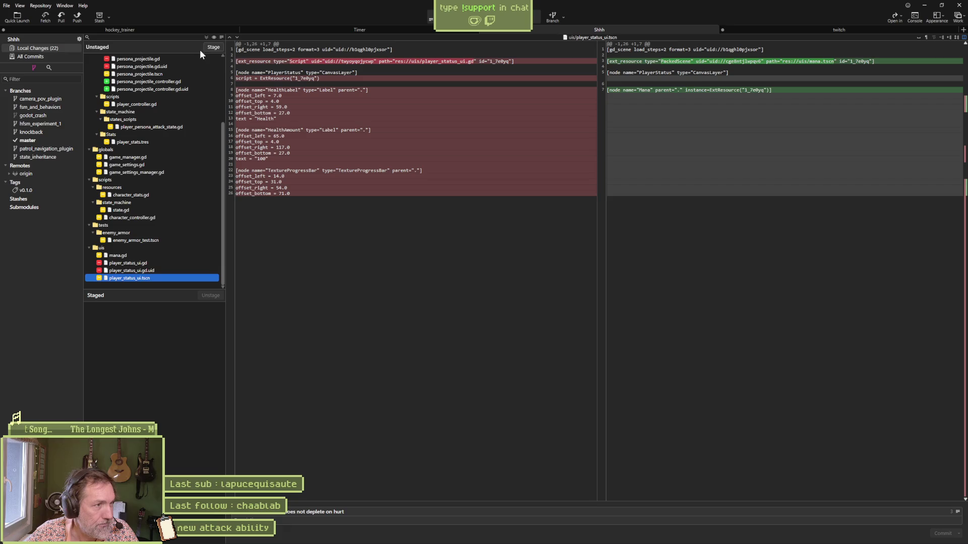
# Stage all changes and review the npc_hurt_state, player_controller and persona attack state diffs.
pyautogui.click(206, 37)
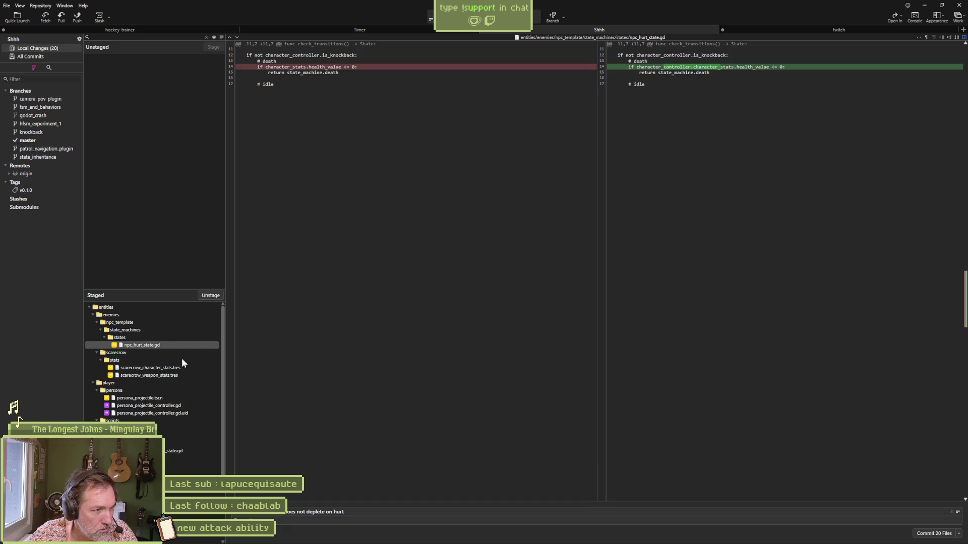
pyautogui.click(193, 346)
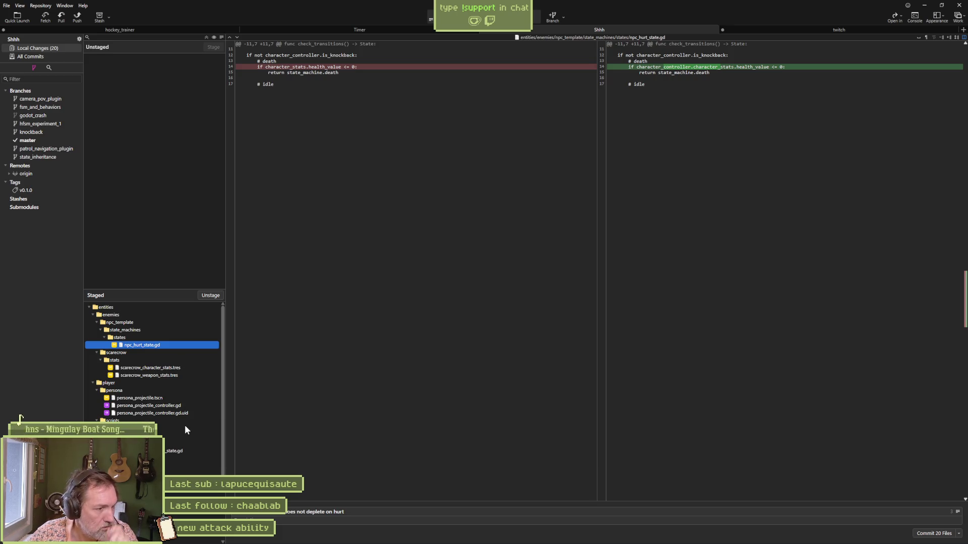
pyautogui.click(165, 428)
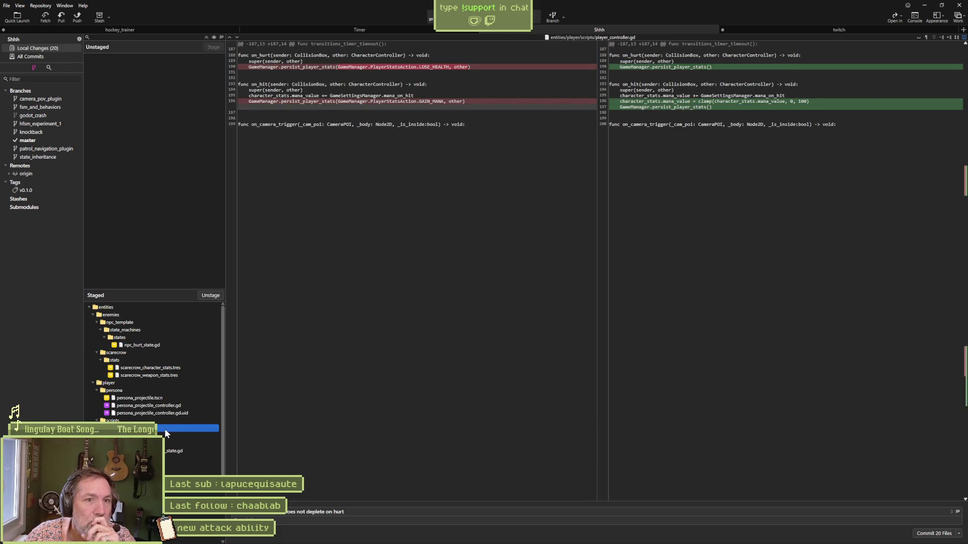
pyautogui.click(179, 453)
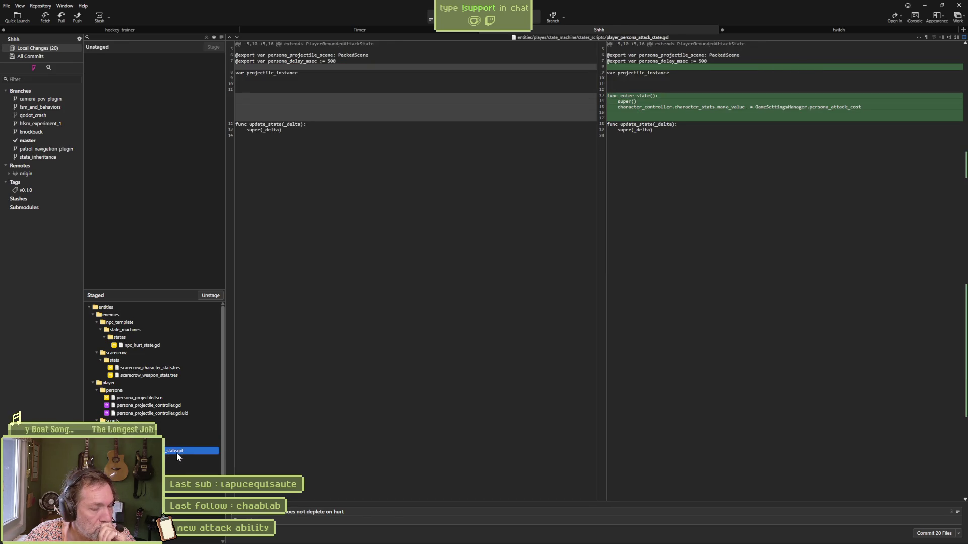
# Append '& [mana]added: depletes on persona attack usage' to the commit message.
pyautogui.click(403, 505)
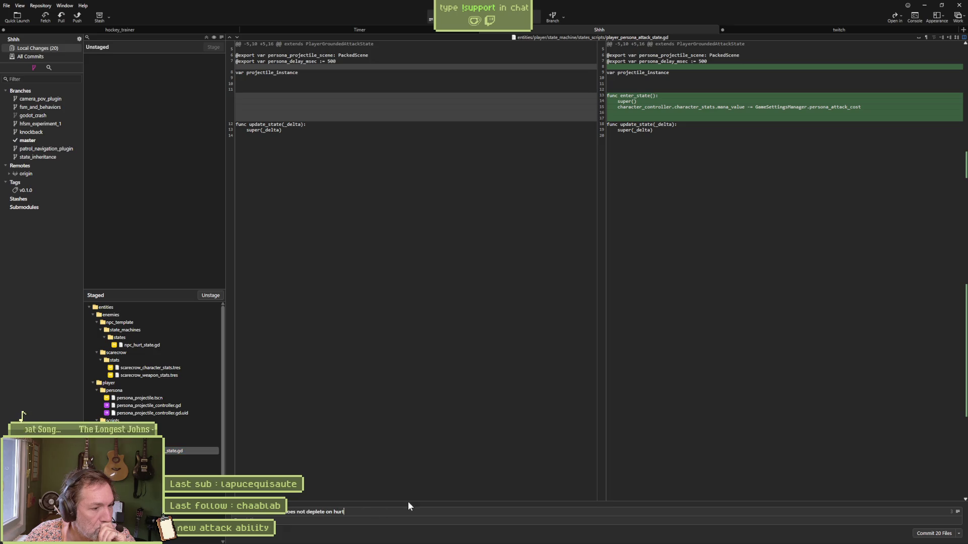
pyautogui.write('& [m')
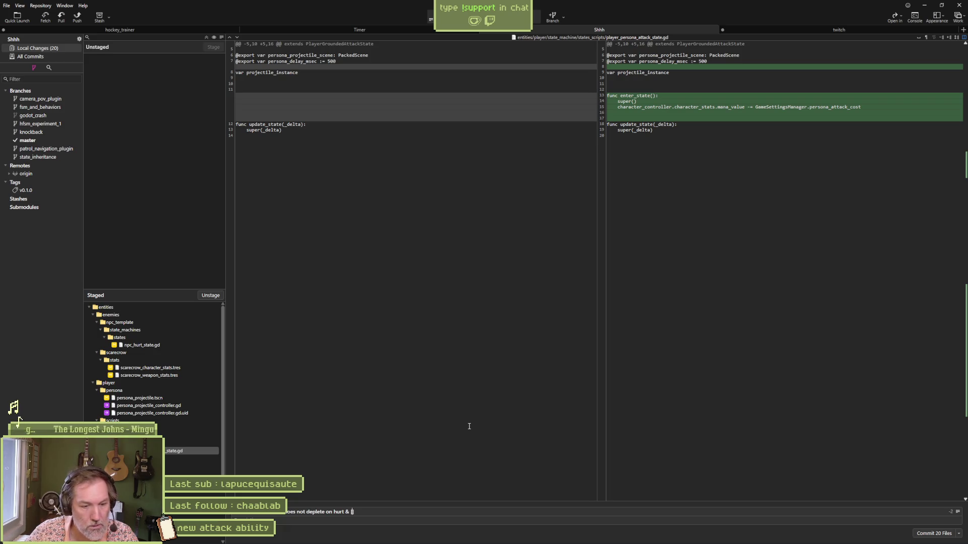
pyautogui.write('ana]')
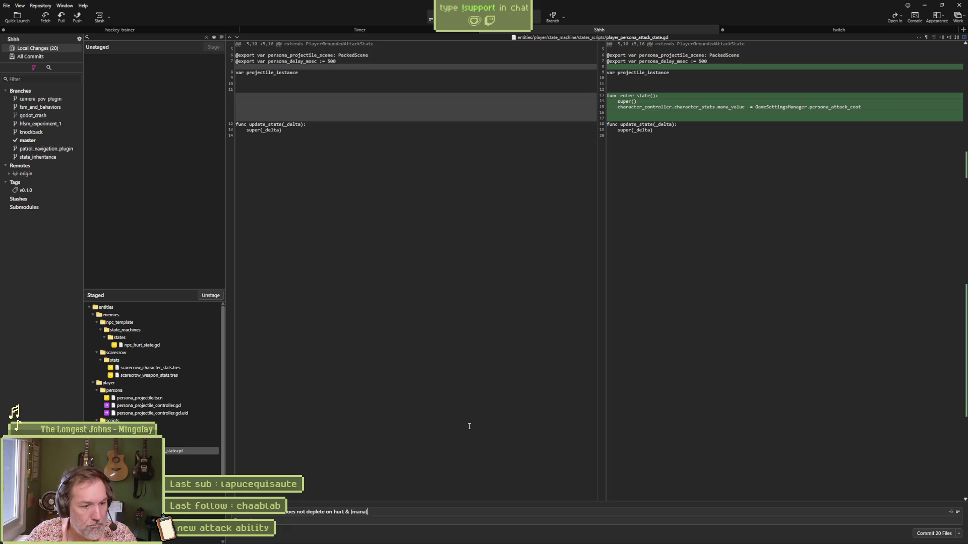
pyautogui.write('added: depletes u')
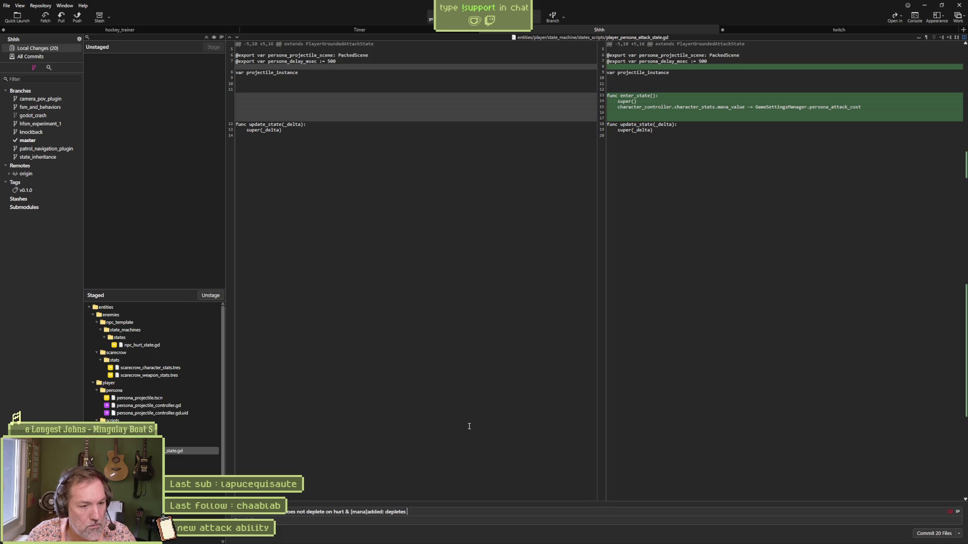
pyautogui.press('BackSpace')
pyautogui.write('on usage')
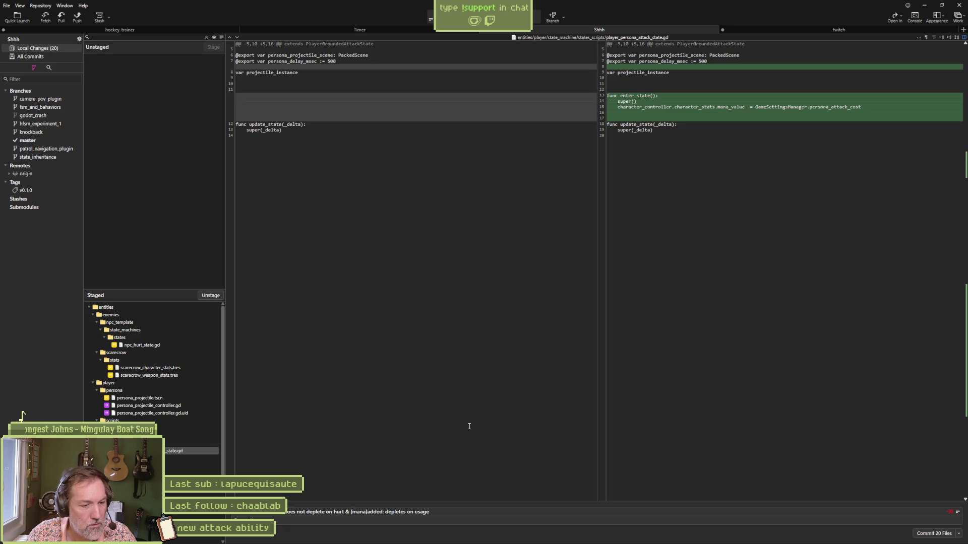
pyautogui.press('BackSpace')
pyautogui.press('BackSpace')
pyautogui.press('BackSpace')
pyautogui.press('BackSpace')
pyautogui.press('BackSpace')
pyautogui.write('persona att')
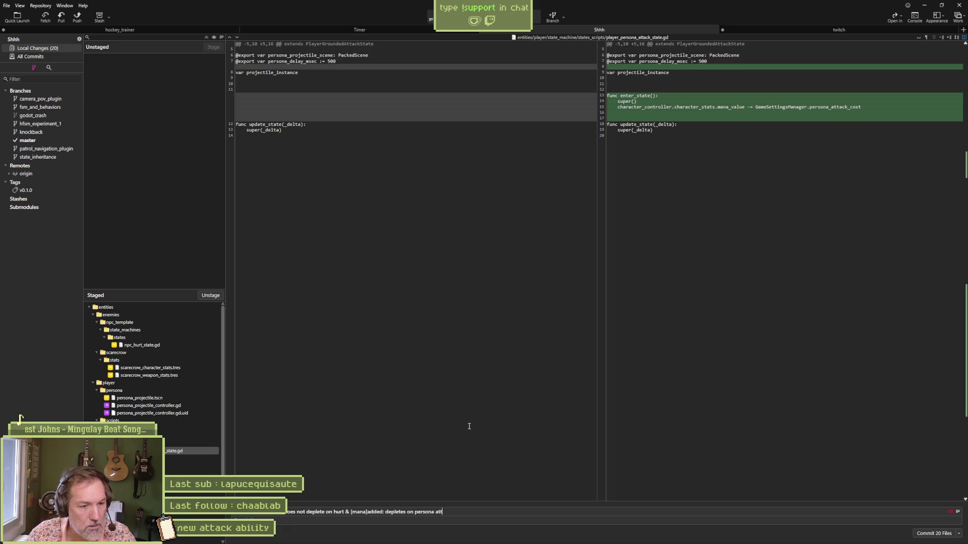
pyautogui.write('ack usage')
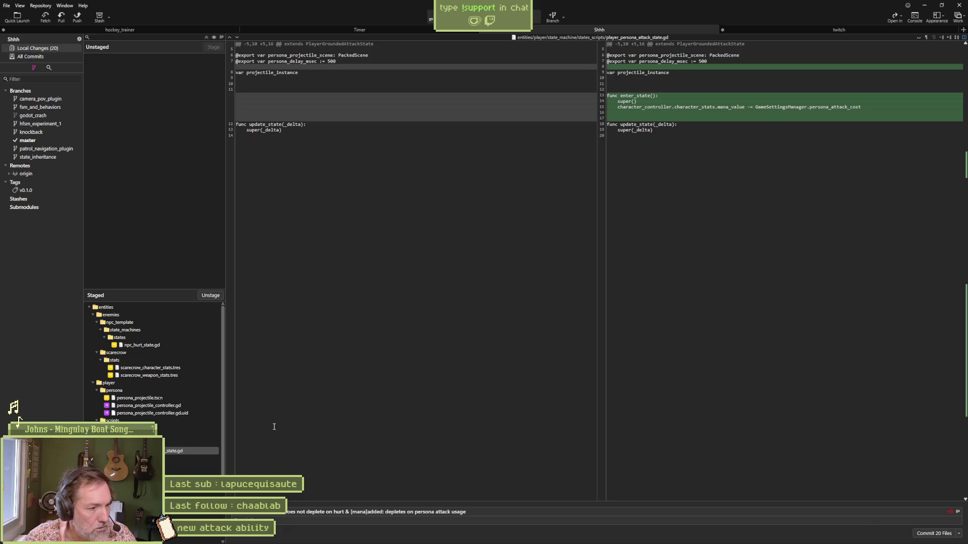
# Review the game_manager, game_settings, character_stats, character_controller and state.gd diffs.
pyautogui.click(132, 473)
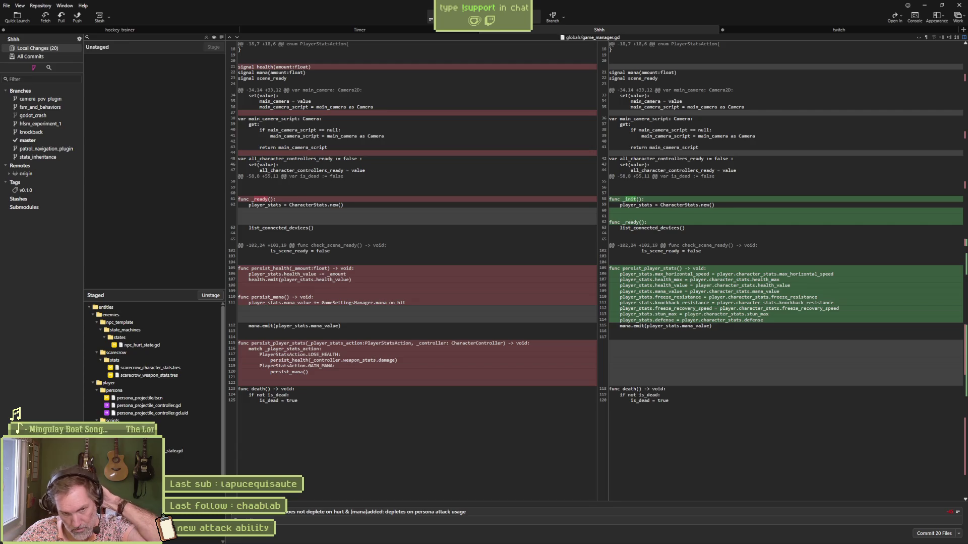
pyautogui.press('Down')
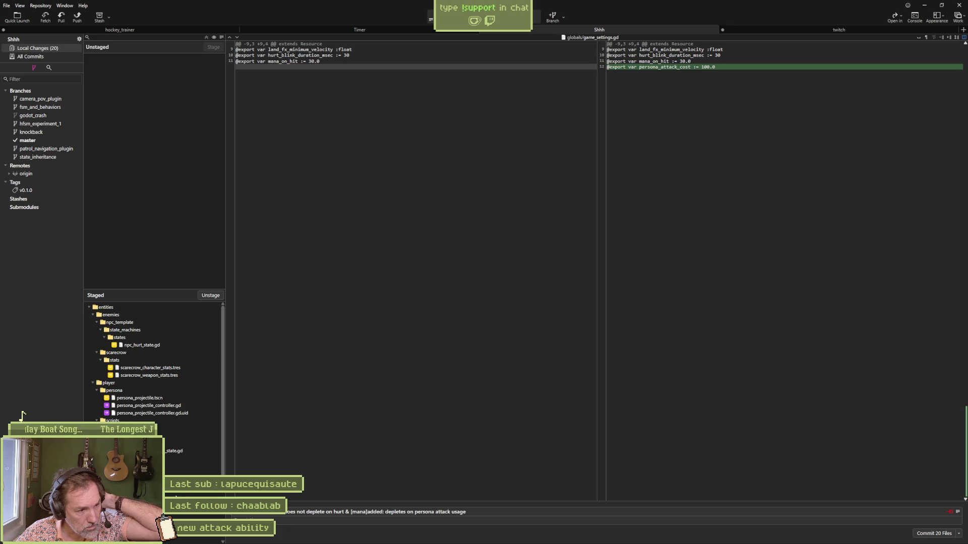
pyautogui.press('Down')
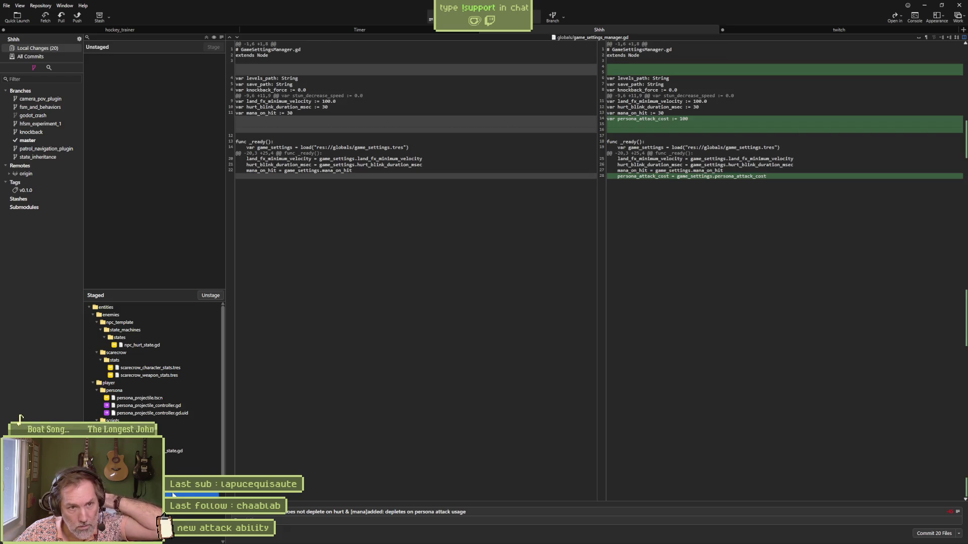
pyautogui.scroll(-3, 185, 464)
pyautogui.click(198, 451)
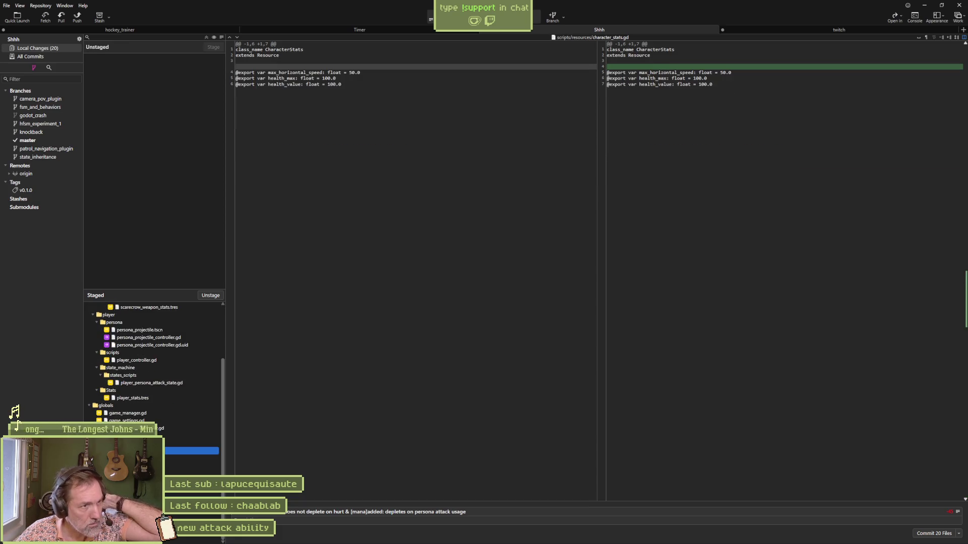
pyautogui.click(173, 471)
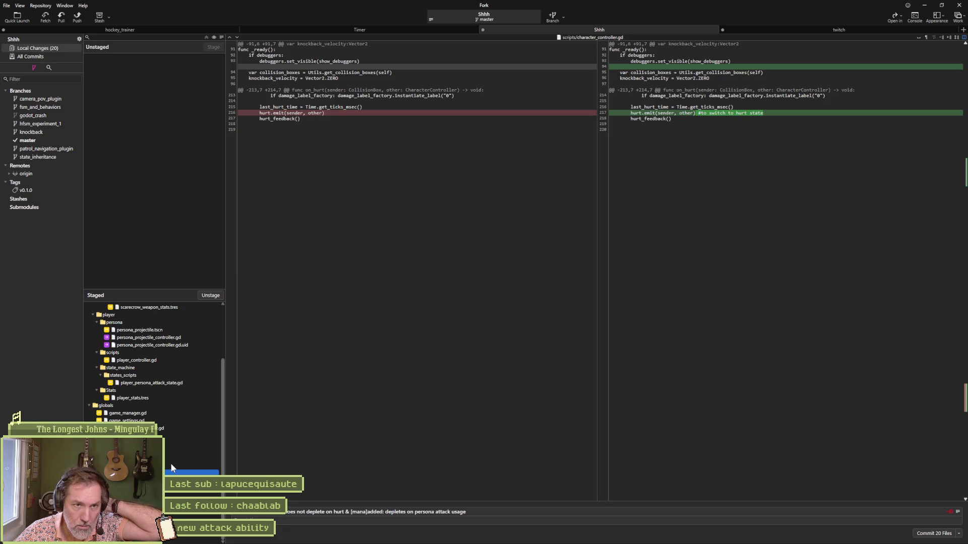
pyautogui.click(172, 467)
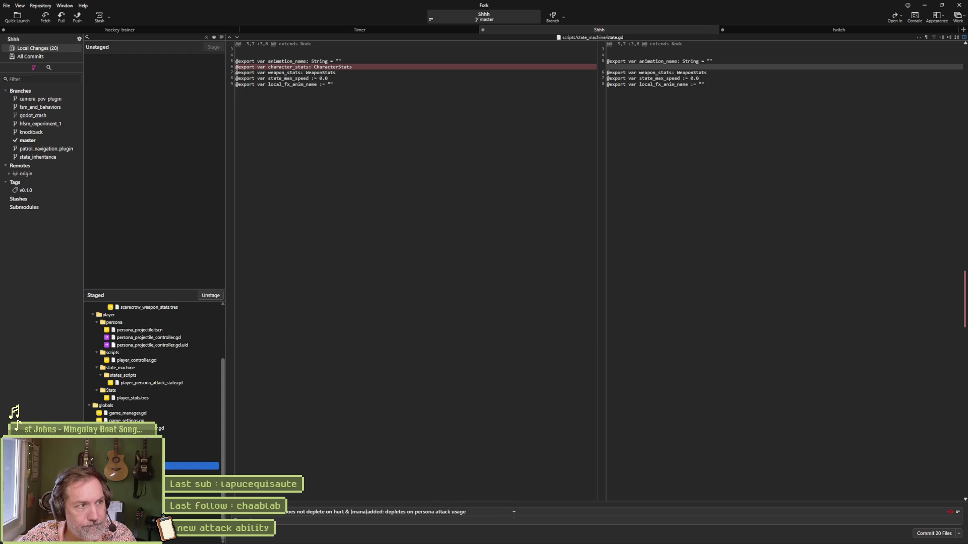
# Commit the 20 staged files and push master to origin.
pyautogui.click(934, 533)
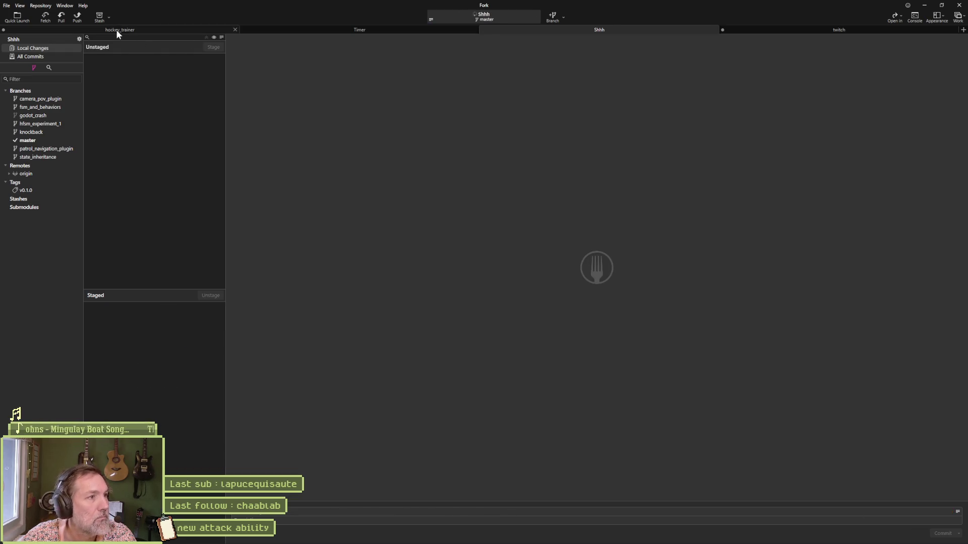
pyautogui.click(78, 16)
pyautogui.click(533, 298)
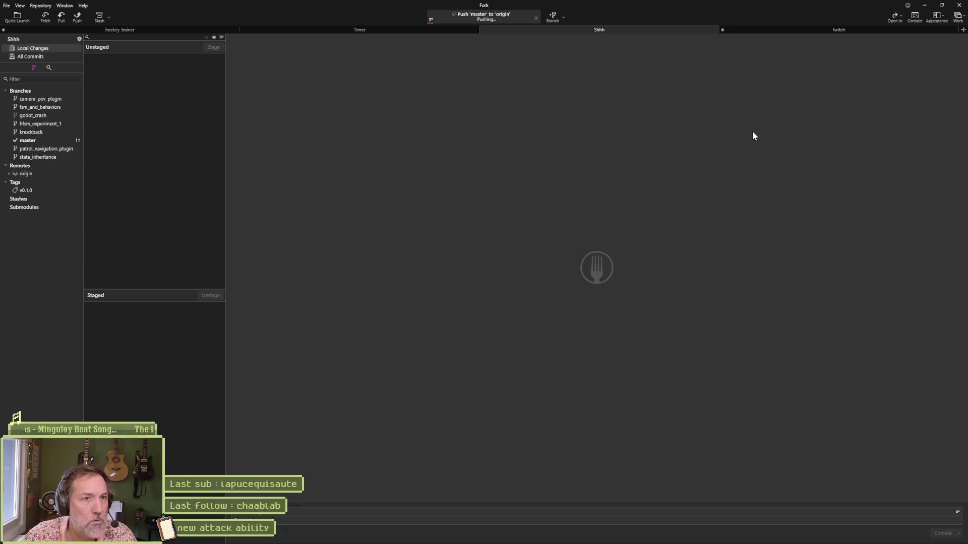
pyautogui.click(923, 6)
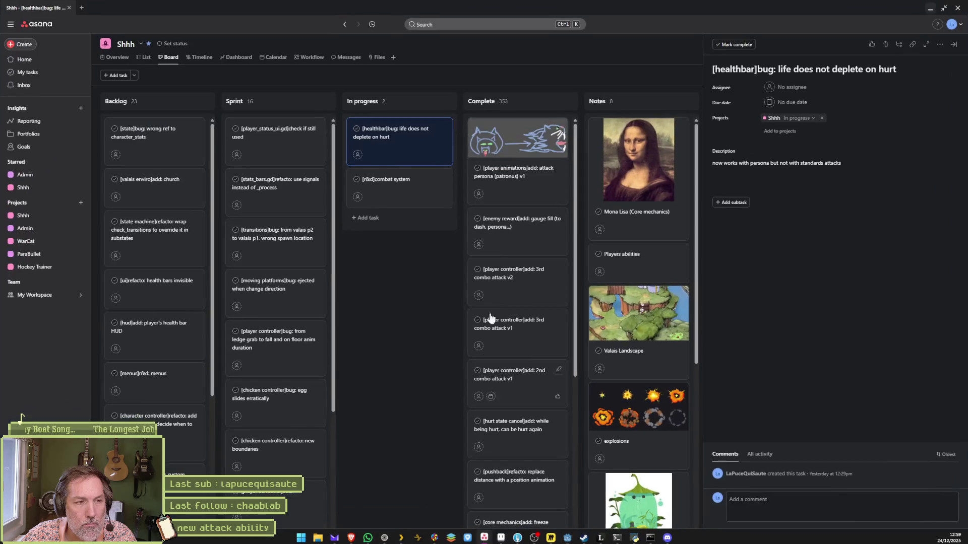
pyautogui.click(516, 537)
# Move the healthbar bug card to Complete and open the [r&d]combat system task.
pyautogui.moveTo(403, 136); pyautogui.dragTo(554, 134)
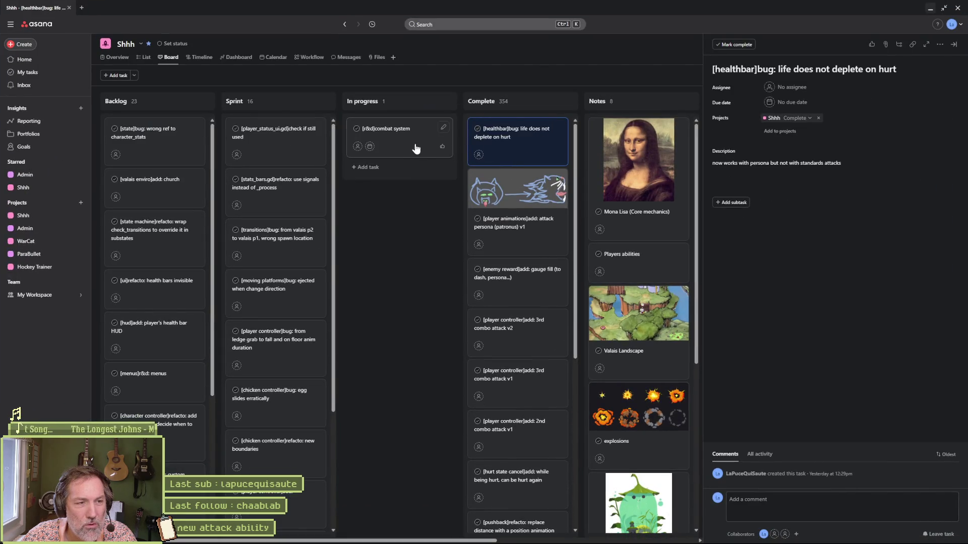
pyautogui.click(416, 148)
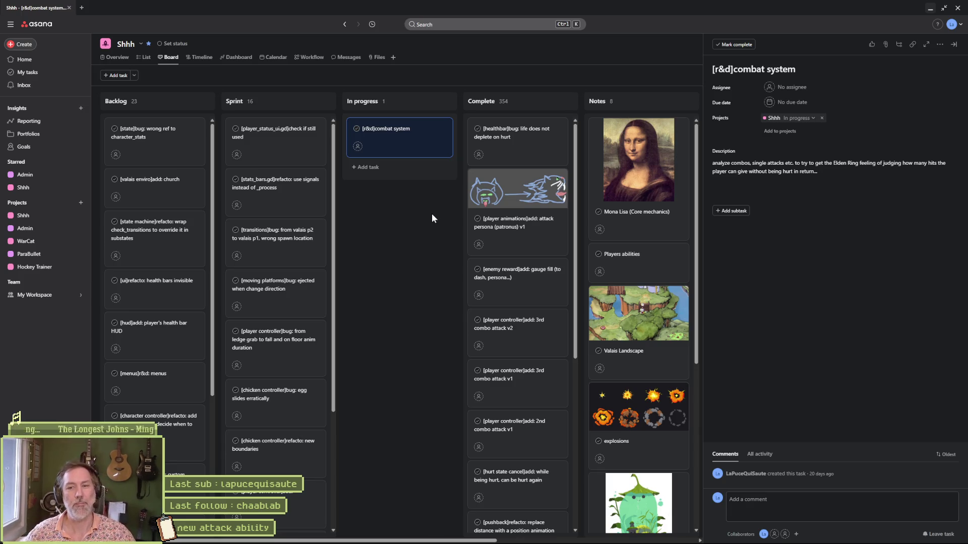
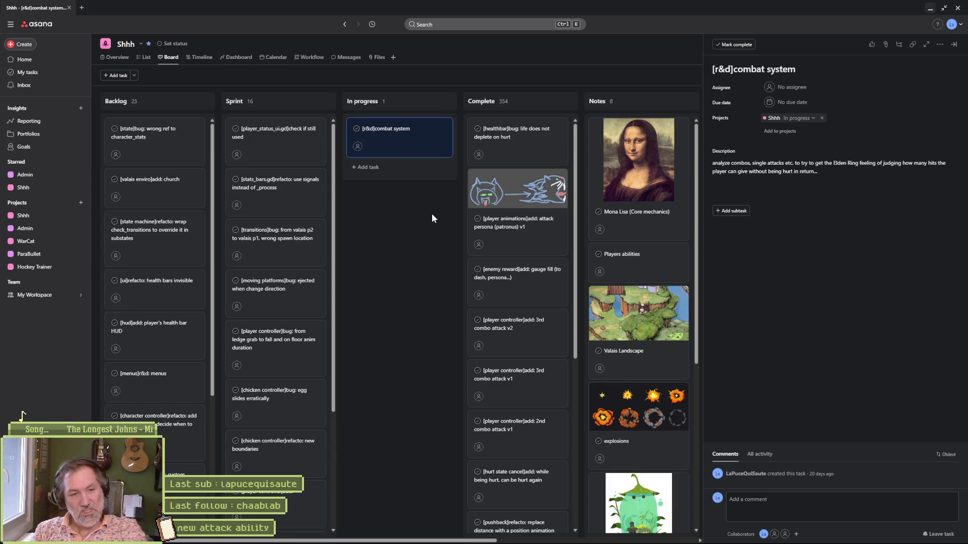
# Move the [r&d]combat system task to Complete and open the 'check if still used' Sprint task.
pyautogui.moveTo(425, 132); pyautogui.dragTo(524, 136)
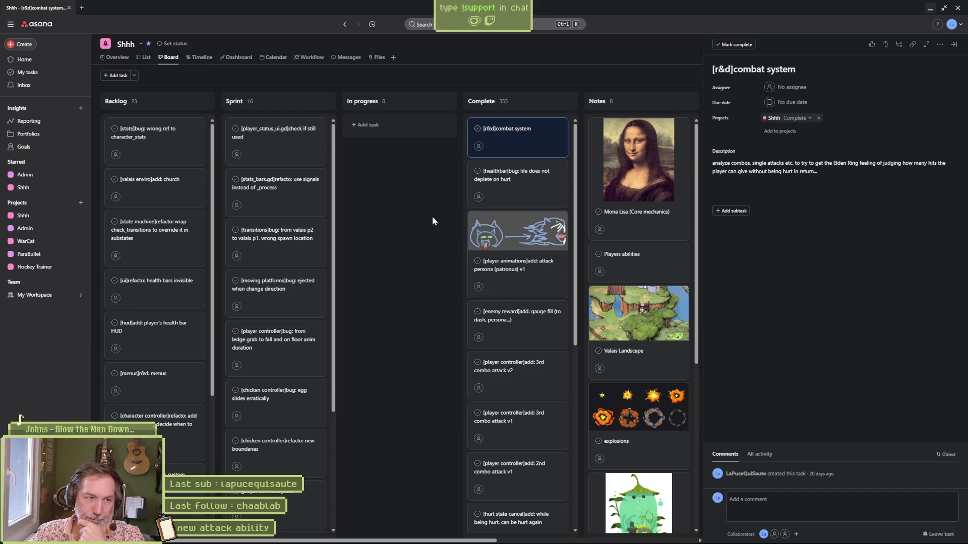
pyautogui.click(416, 208)
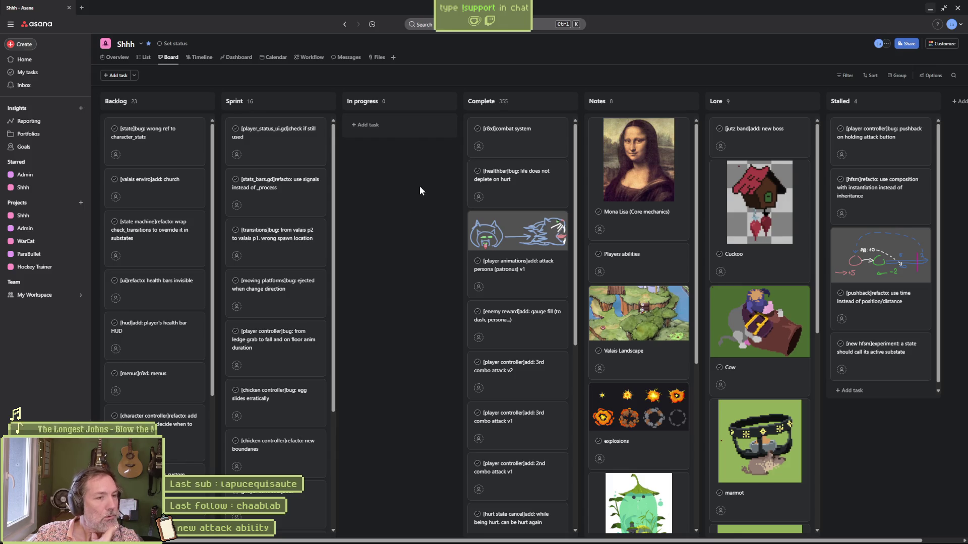
pyautogui.click(283, 146)
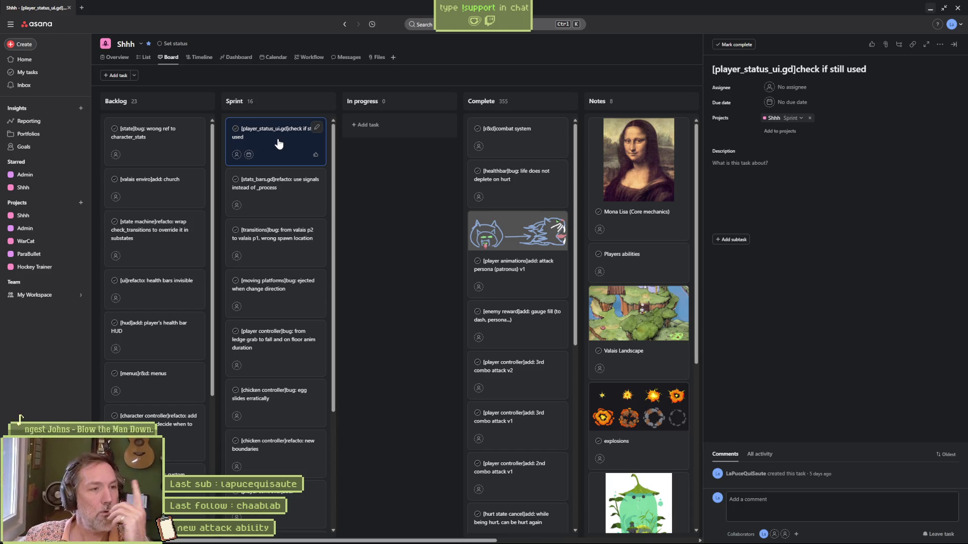
# Complete 'check if still used' and review the stats_bars, transitions bug and moving platforms tasks.
pyautogui.moveTo(322, 137); pyautogui.dragTo(504, 136)
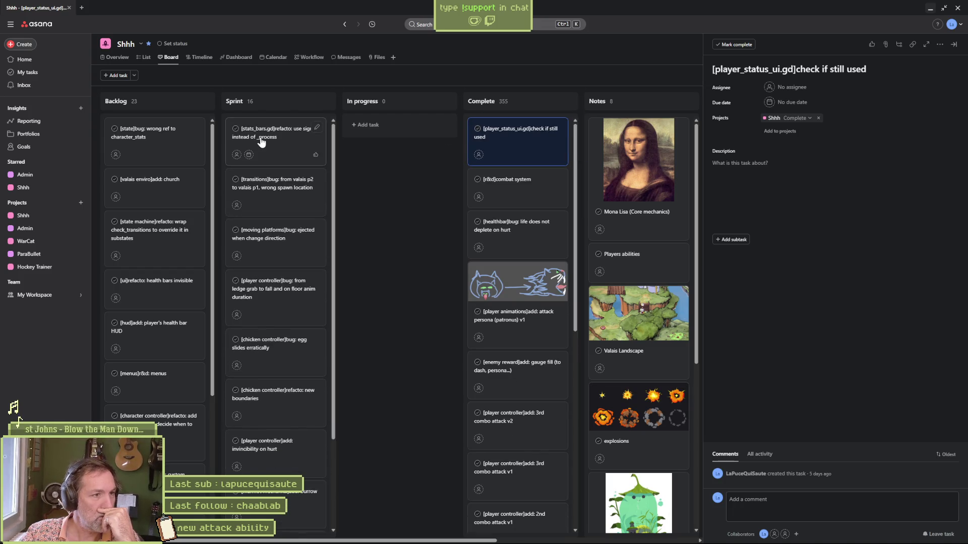
pyautogui.click(295, 141)
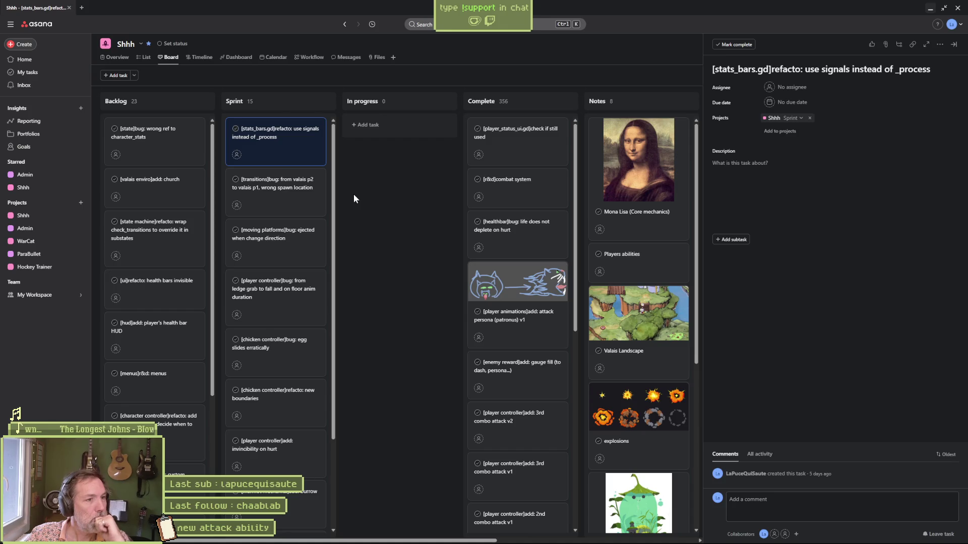
pyautogui.click(278, 188)
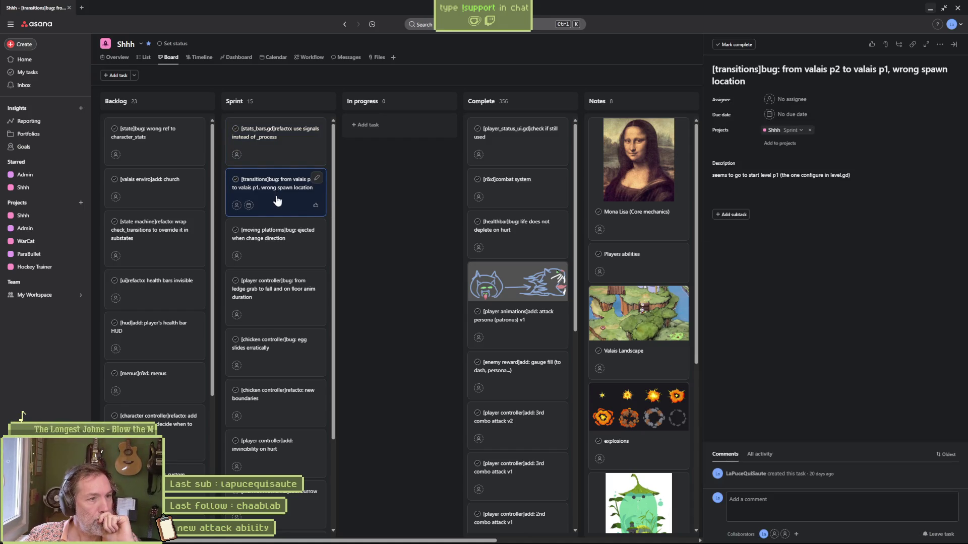
pyautogui.click(283, 238)
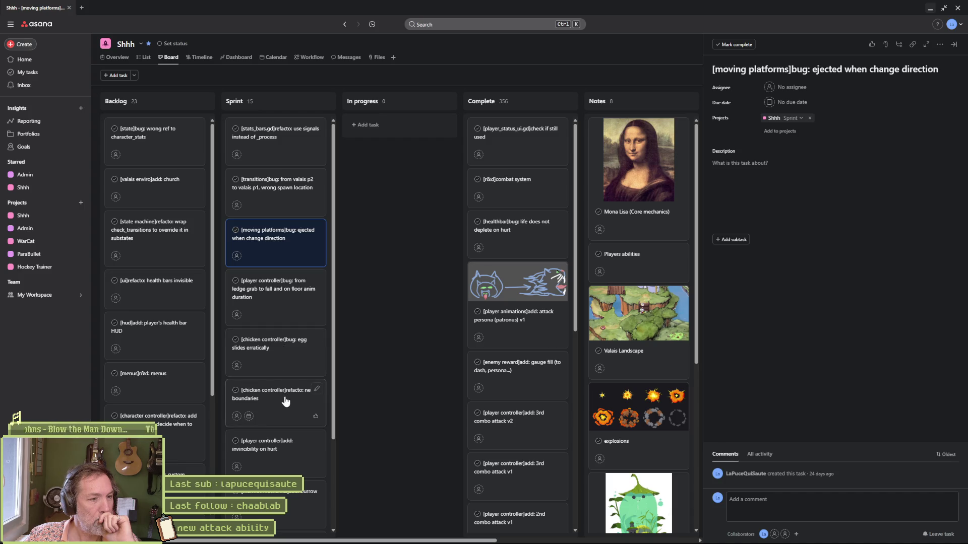
# Read the invincibility on hurt, marmot mechanics and valais P2 tasks, then return to Godot.
pyautogui.scroll(-2, 279, 311)
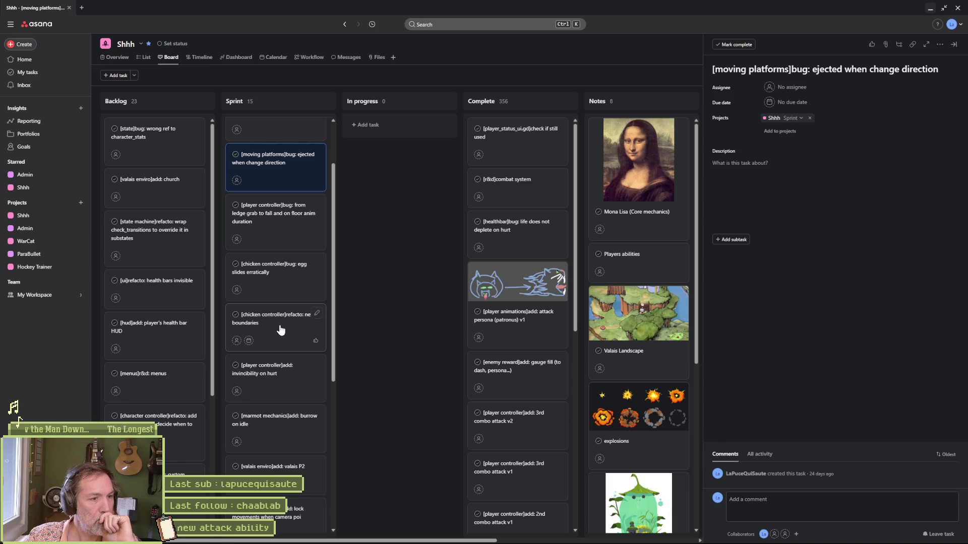
pyautogui.scroll(-1, 279, 334)
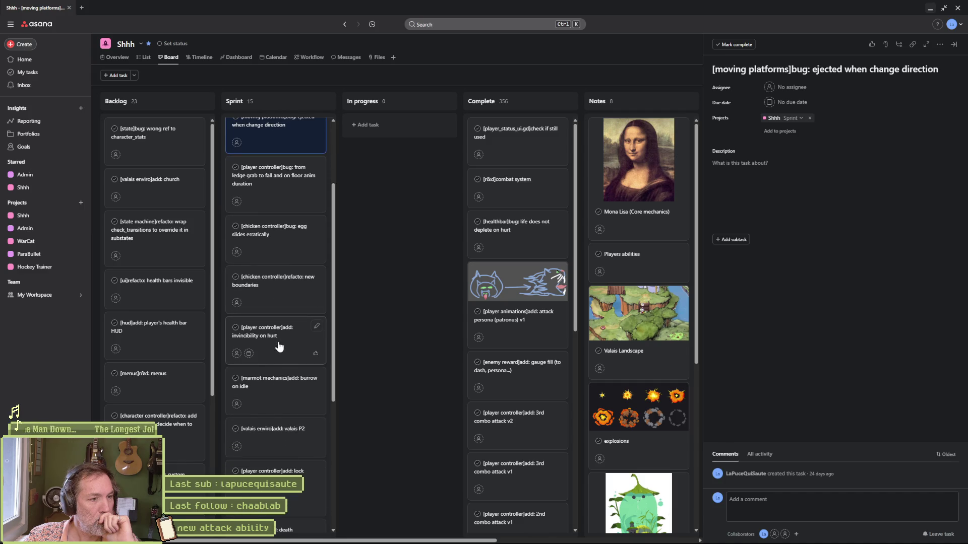
pyautogui.scroll(-1, 278, 368)
pyautogui.click(272, 300)
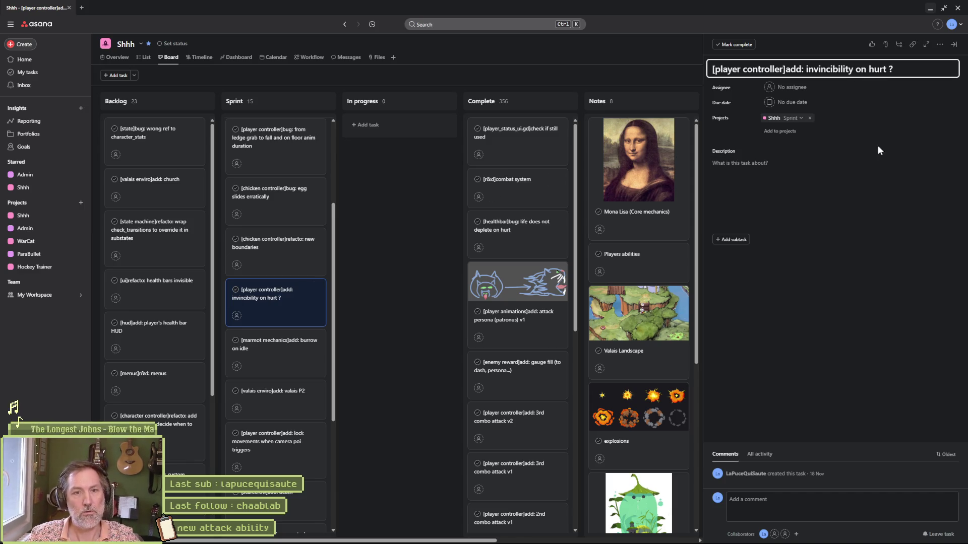
pyautogui.click(280, 352)
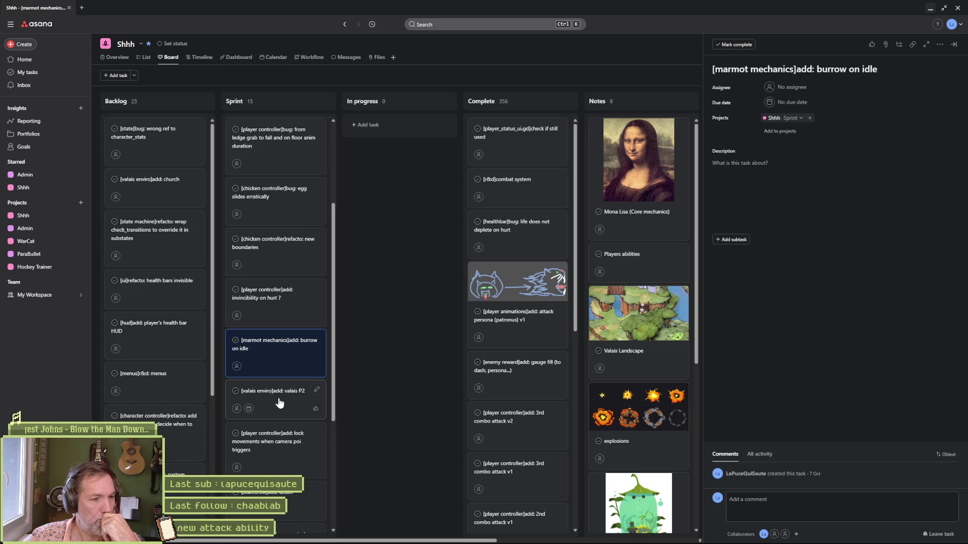
pyautogui.scroll(-1, 280, 403)
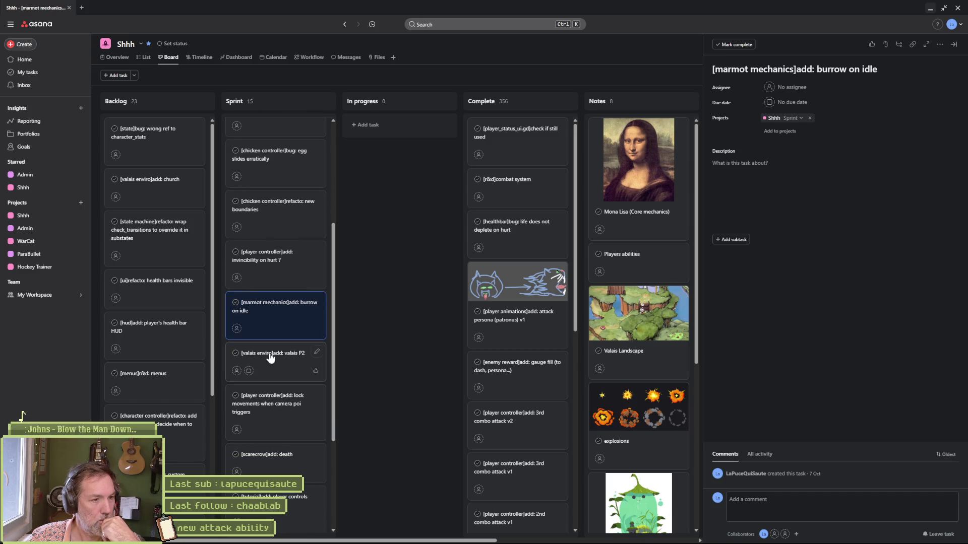
pyautogui.click(295, 378)
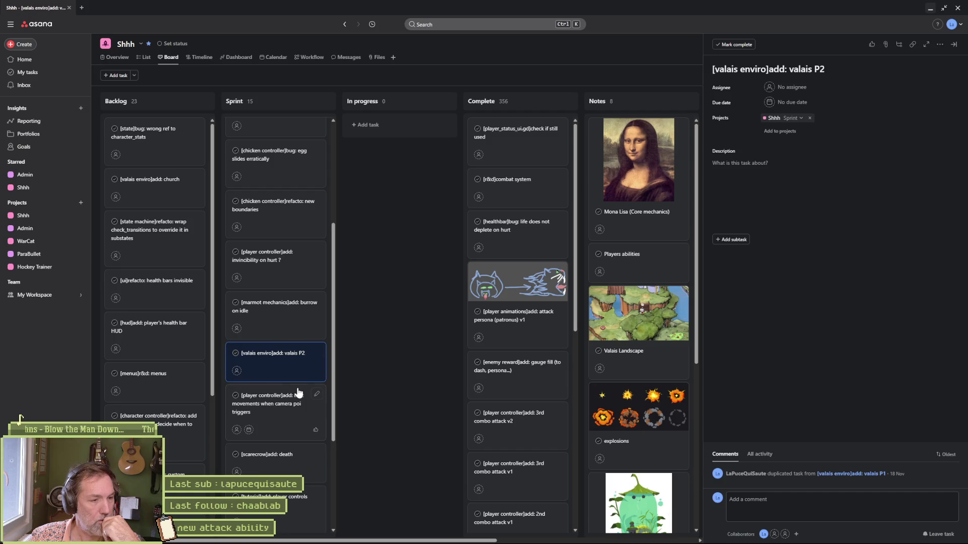
pyautogui.scroll(-1, 283, 399)
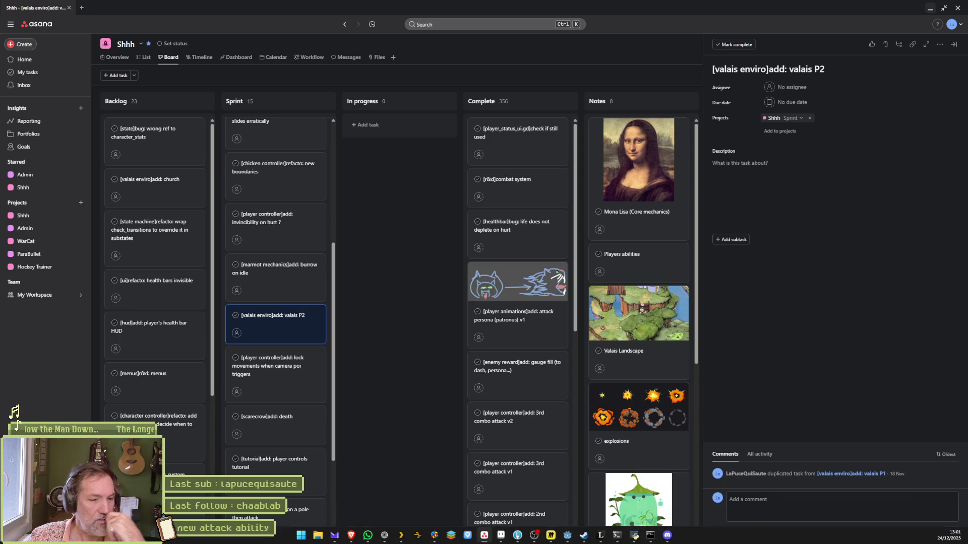
pyautogui.click(567, 536)
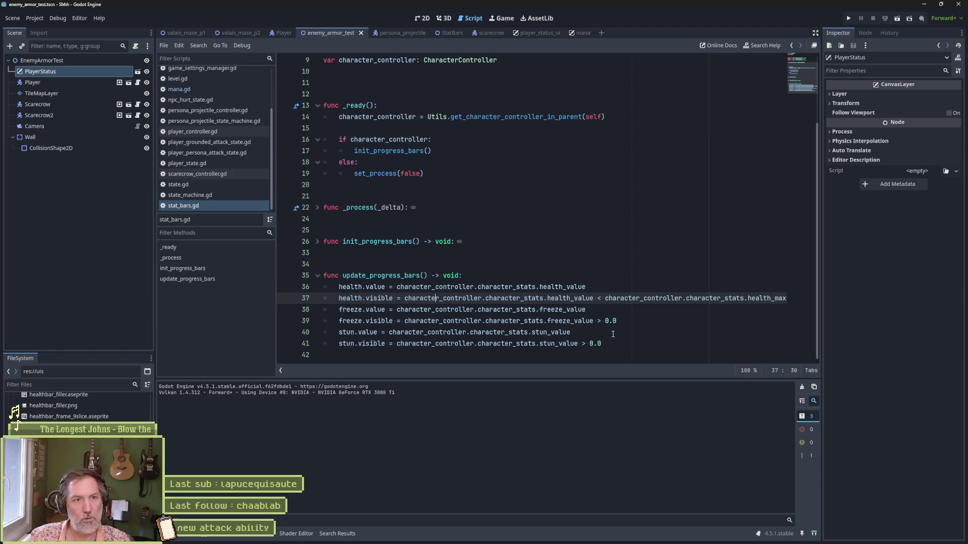
# Launch the game to play-test the enemy_armor_test scene.
pyautogui.press('F5')
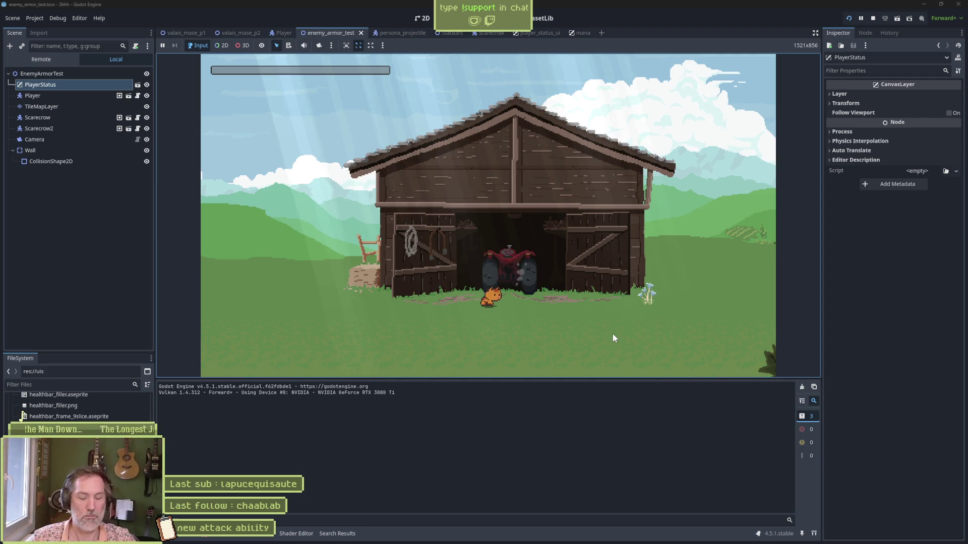
# Walk and jump the cat right past the barn, along the rocky ledge and off the cliff.
pyautogui.press('Right')
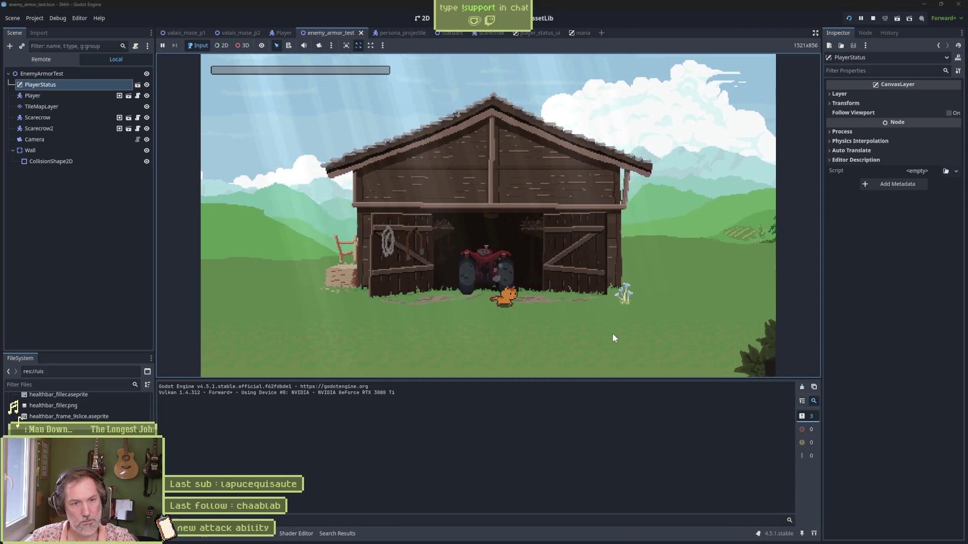
pyautogui.press('Right')
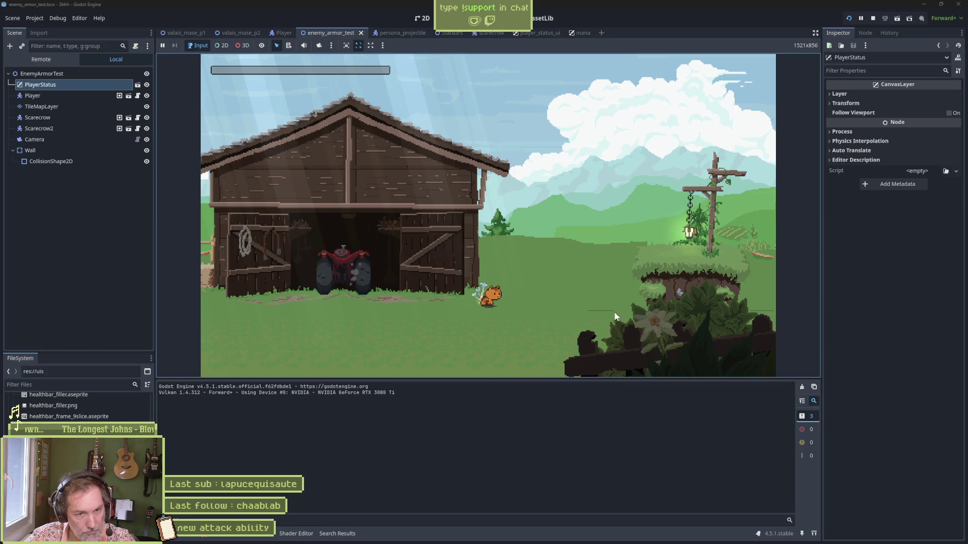
pyautogui.press('Right')
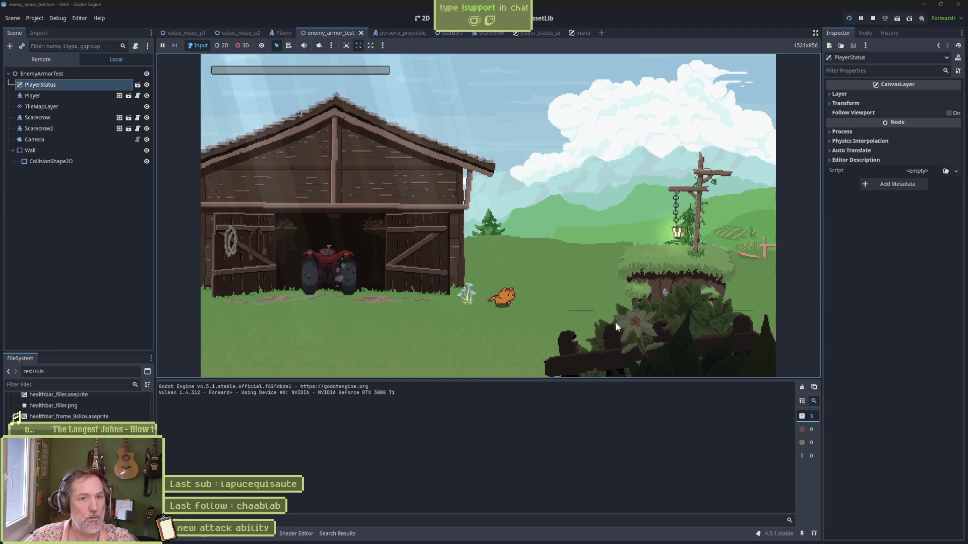
pyautogui.press('Right')
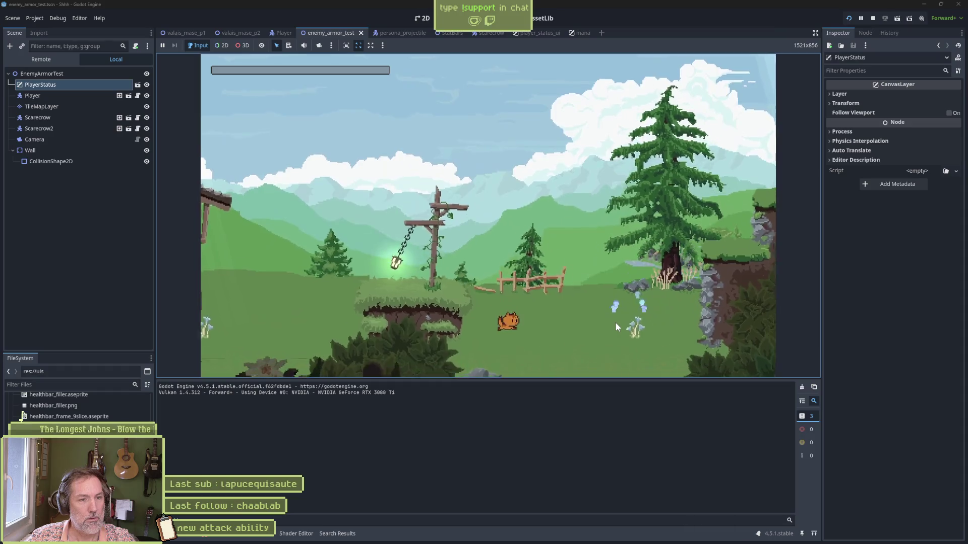
pyautogui.press('Right')
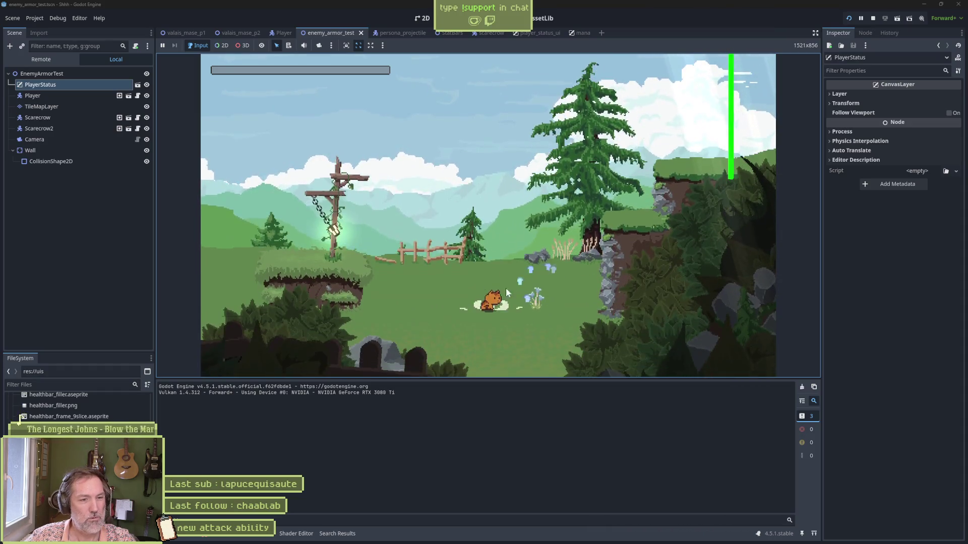
pyautogui.press('Up')
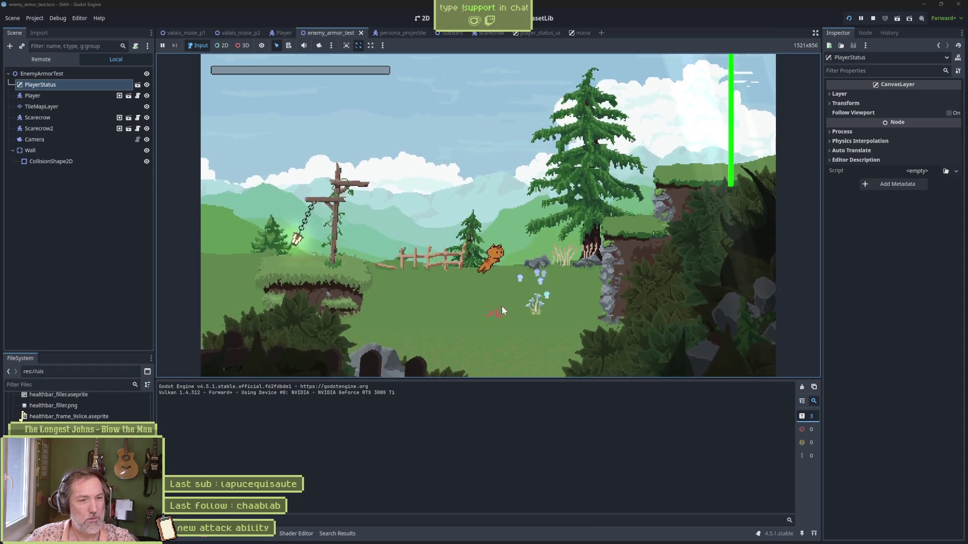
pyautogui.press('Down')
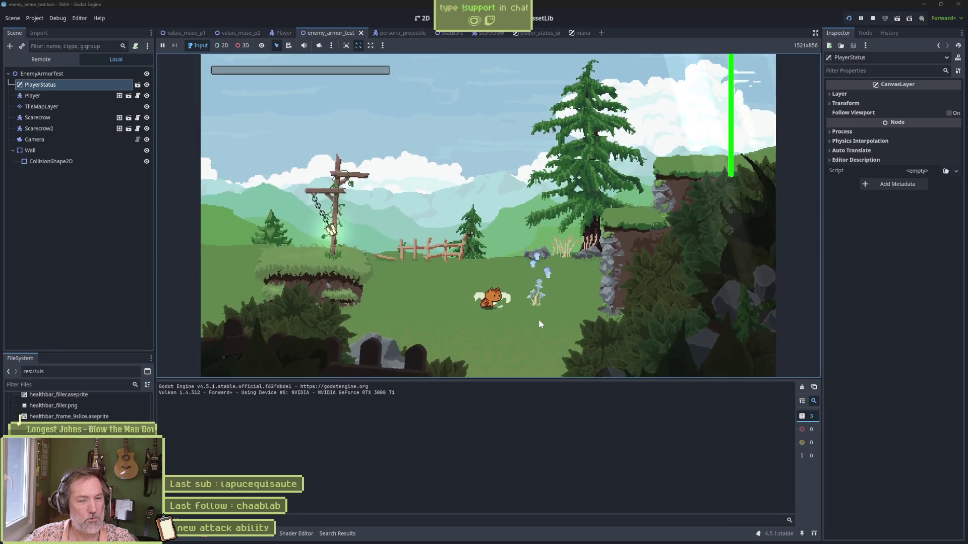
pyautogui.press('Right')
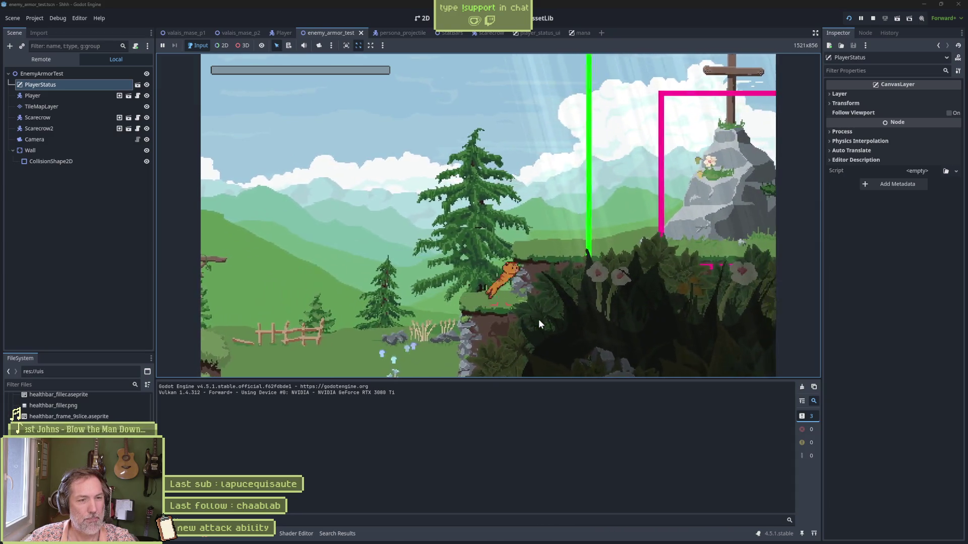
pyautogui.press('Right')
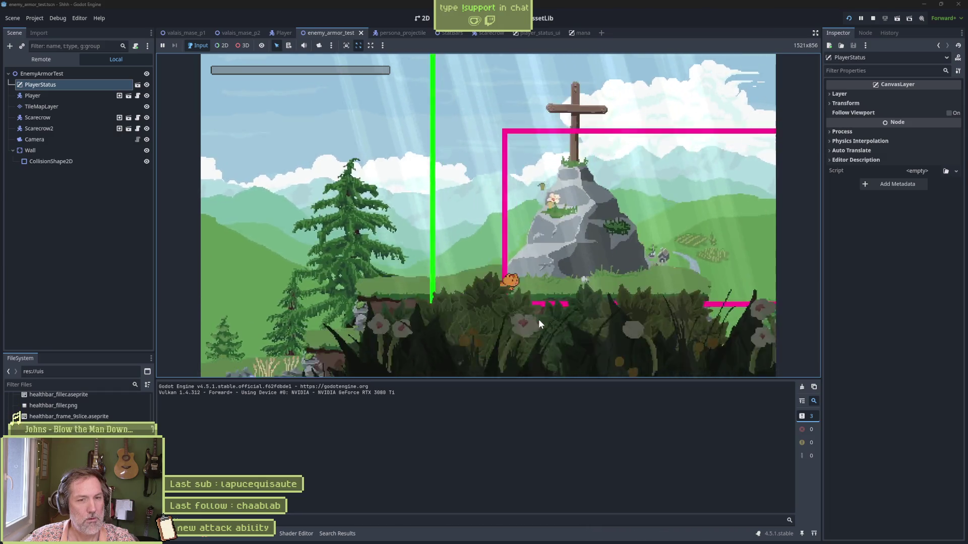
pyautogui.press('Right')
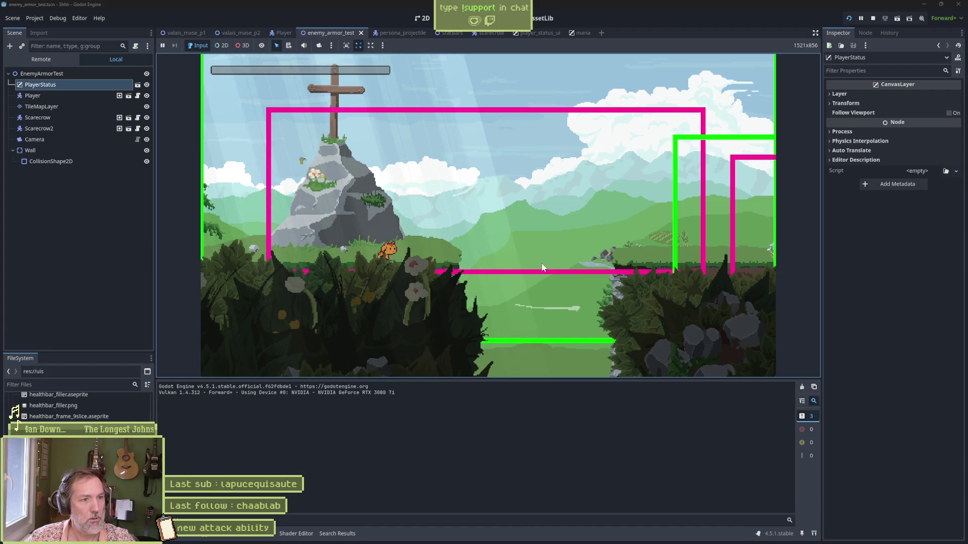
pyautogui.press('space')
pyautogui.press('Right')
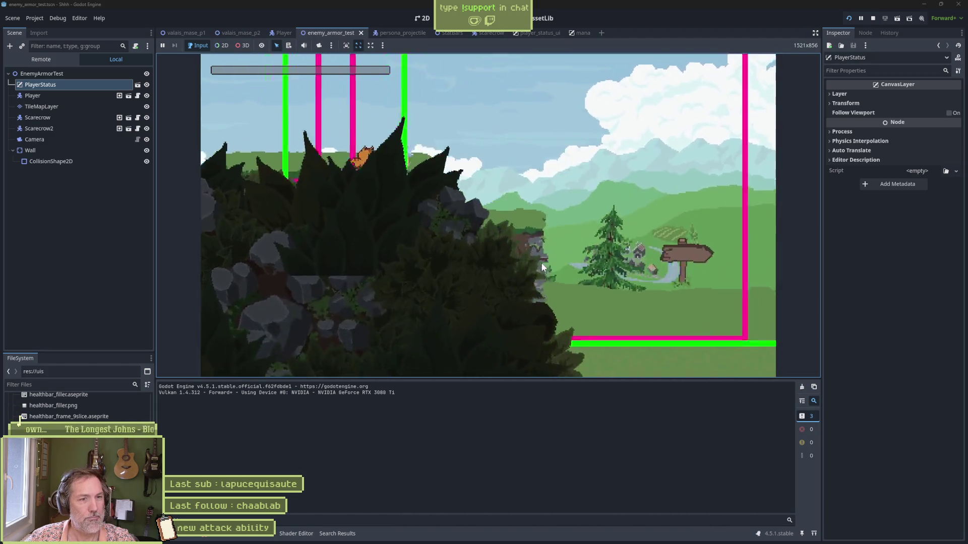
pyautogui.press('Right')
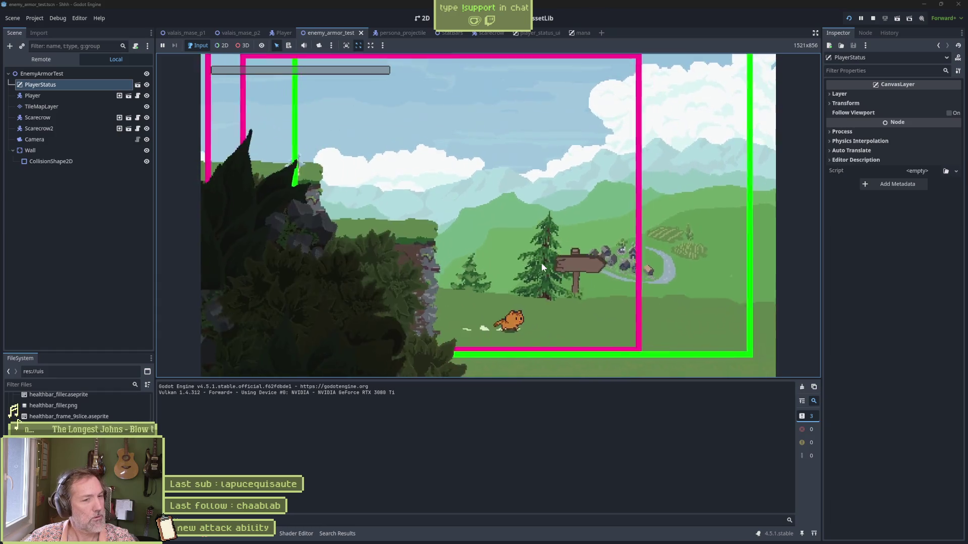
pyautogui.press('Right')
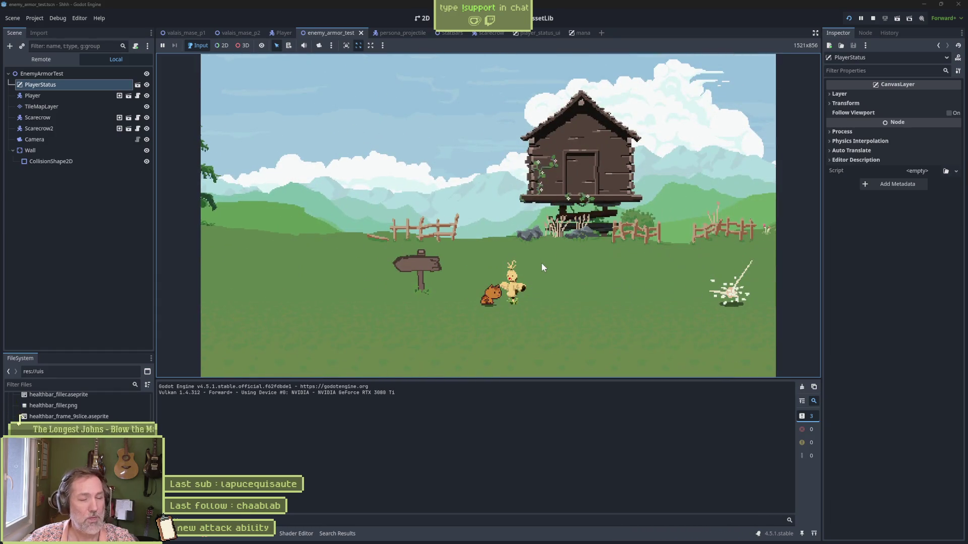
pyautogui.press('Left')
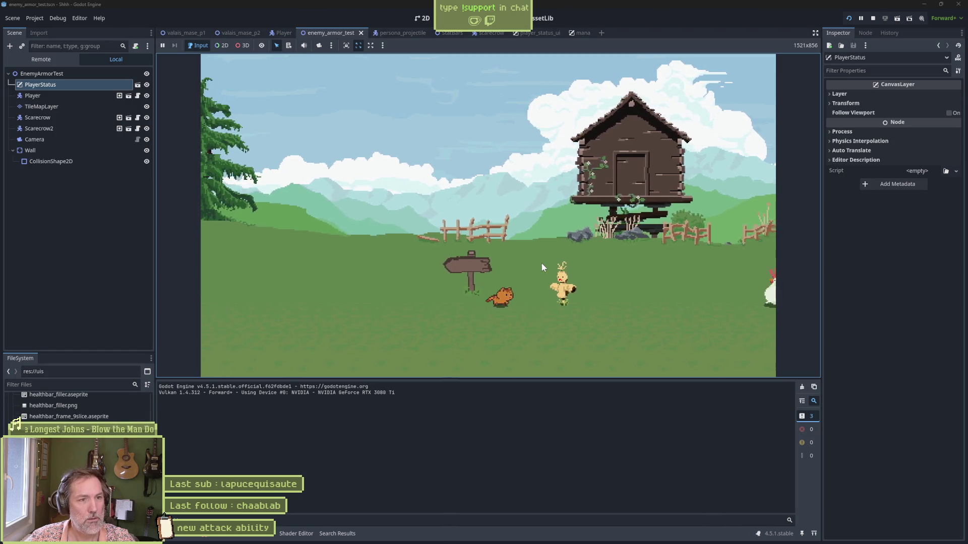
# Hit the scarecrow, unleash the wind-spirit attack on it, then stop the game.
pyautogui.press('Right')
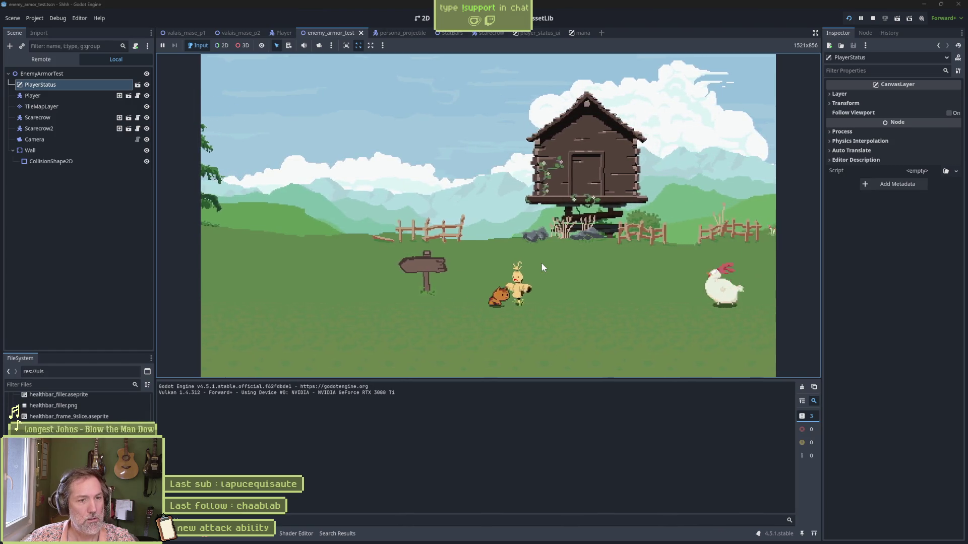
pyautogui.press('space')
pyautogui.press('space')
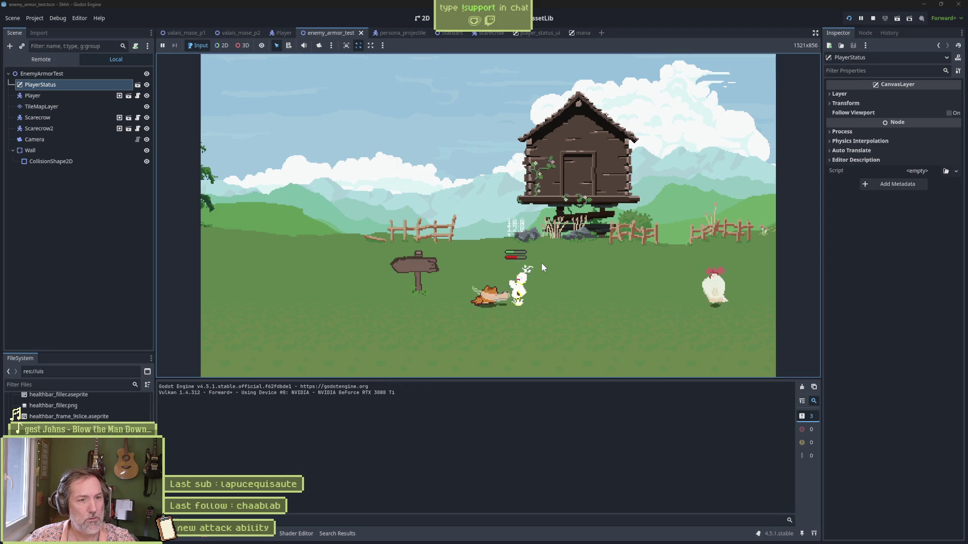
pyautogui.press('e')
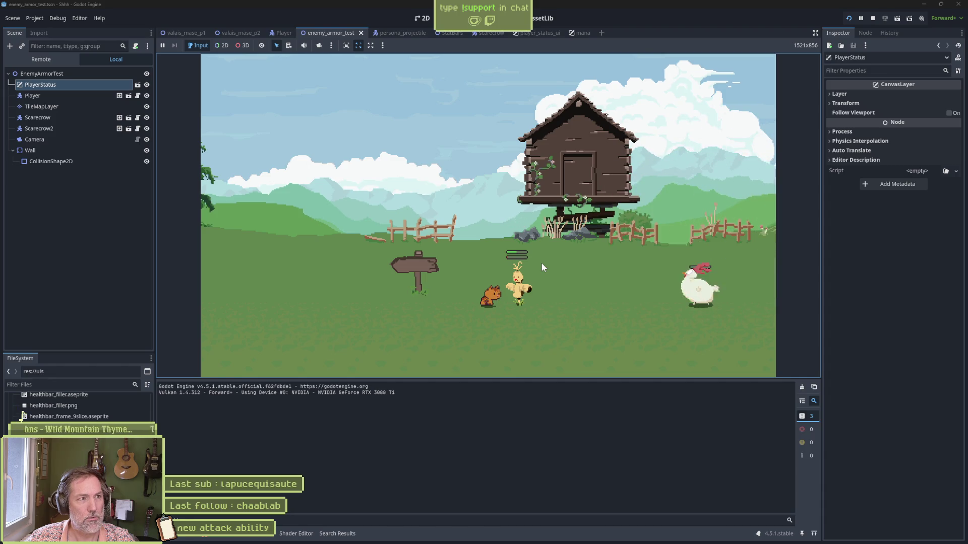
pyautogui.press('Right')
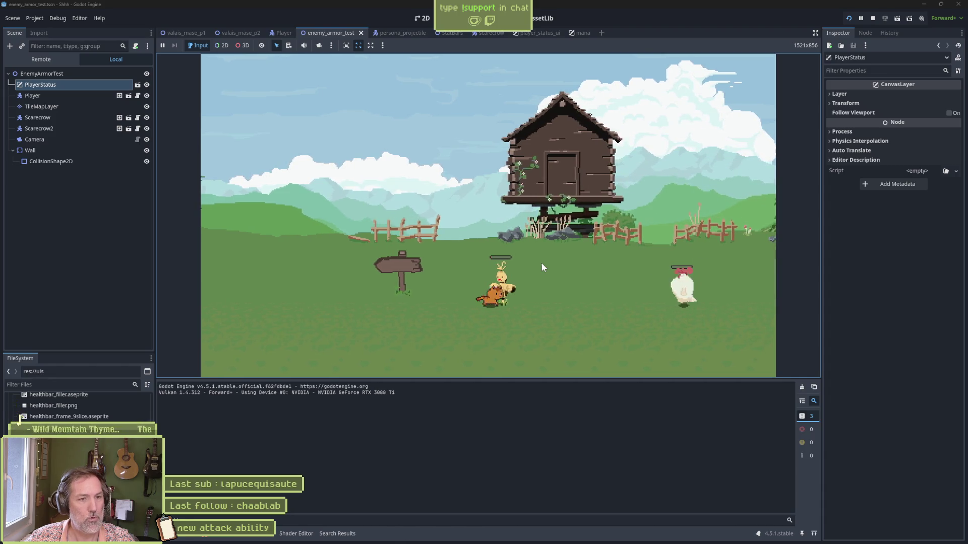
pyautogui.press('Left')
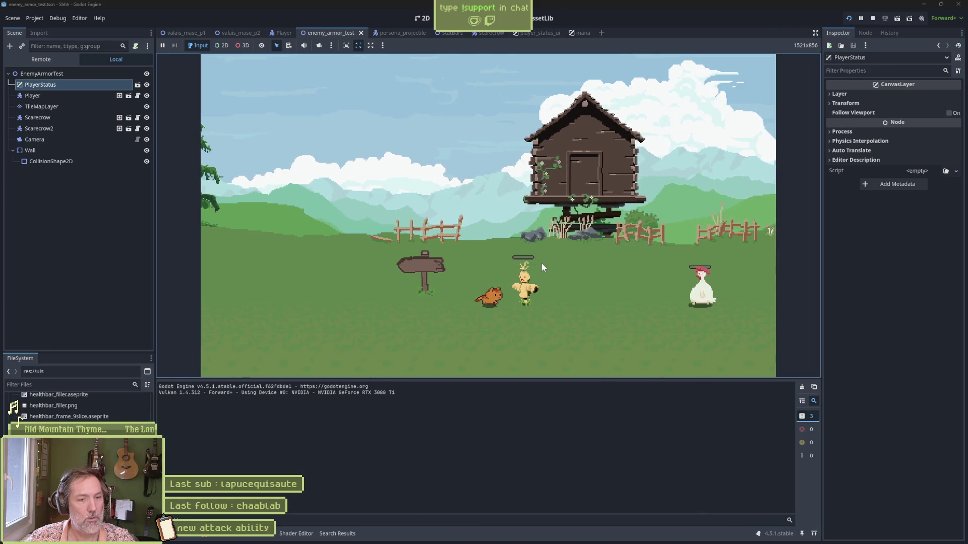
pyautogui.press('Right')
pyautogui.press('Right')
pyautogui.press('Left')
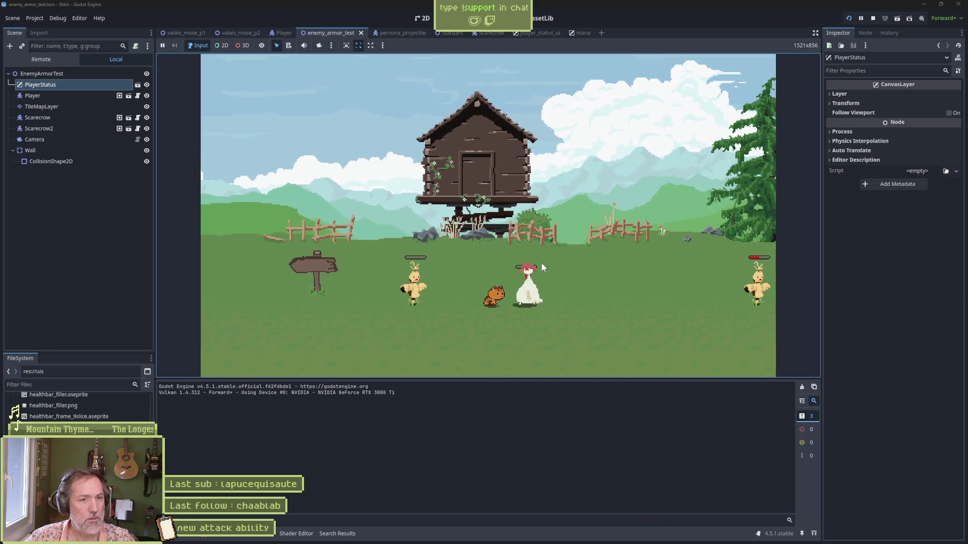
pyautogui.press('Right')
pyautogui.press('Right')
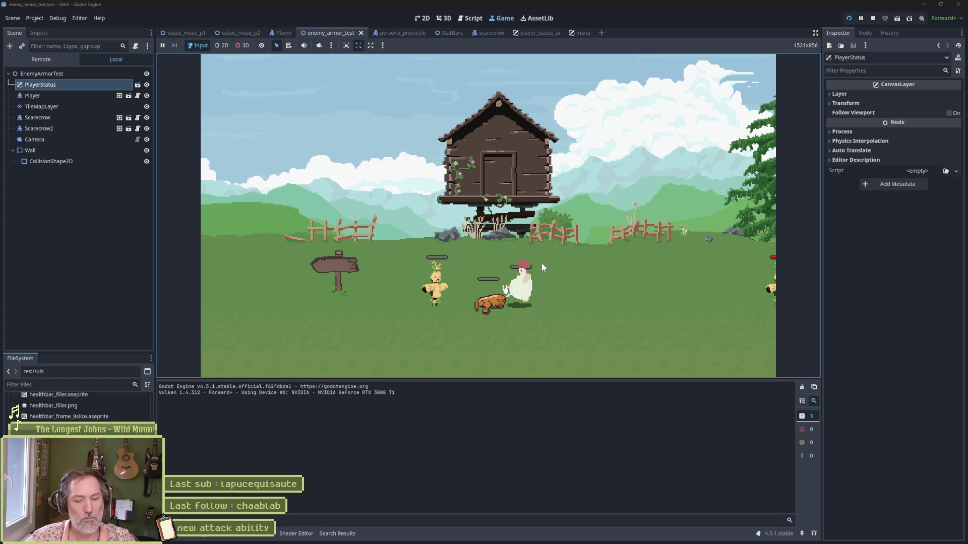
pyautogui.press('F8')
# Run the valais_mase_p2 scene and jump the cat beside the cliff.
pyautogui.click(218, 34)
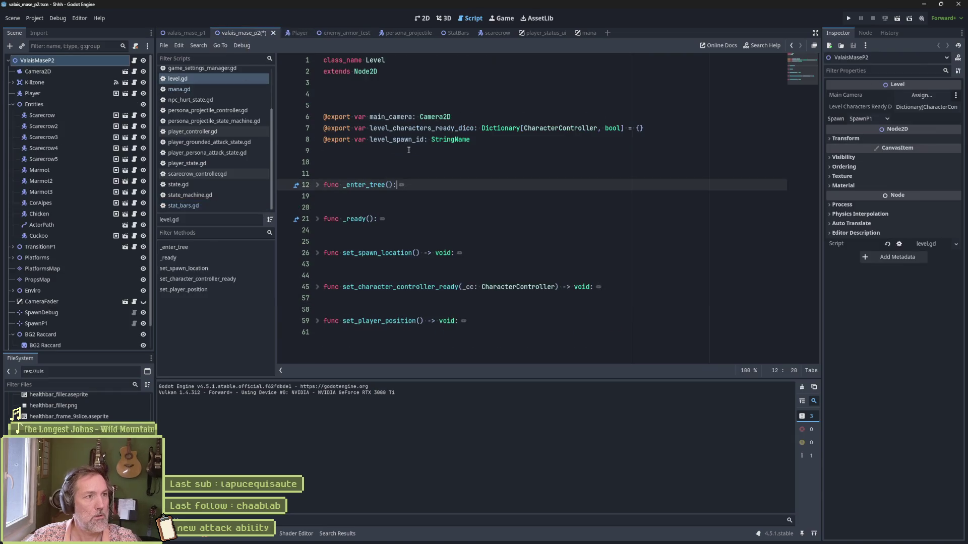
pyautogui.press('F6')
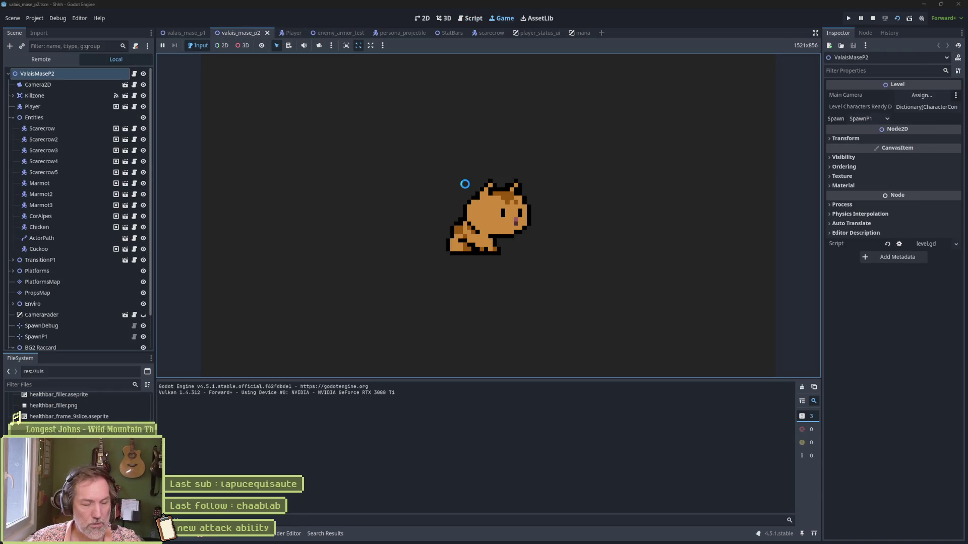
pyautogui.press('Right')
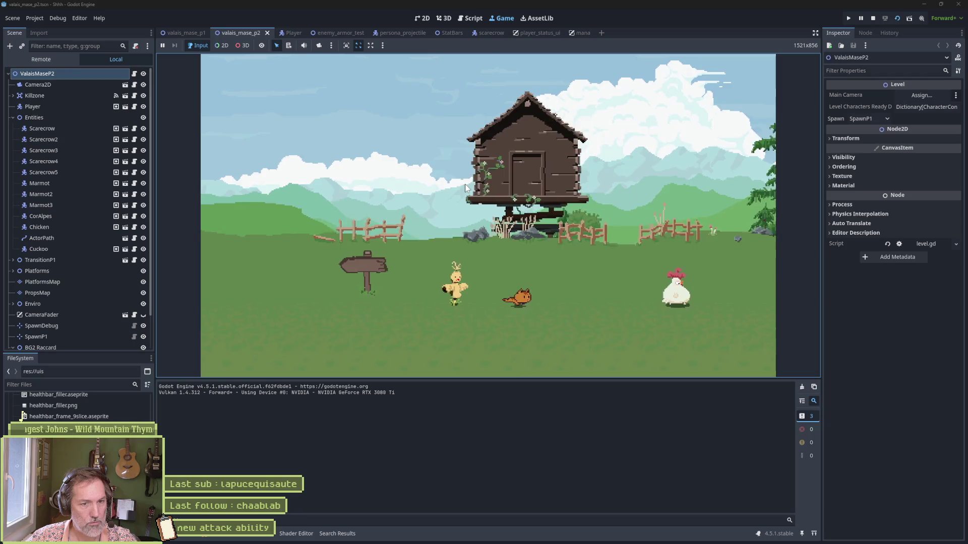
pyautogui.press('space')
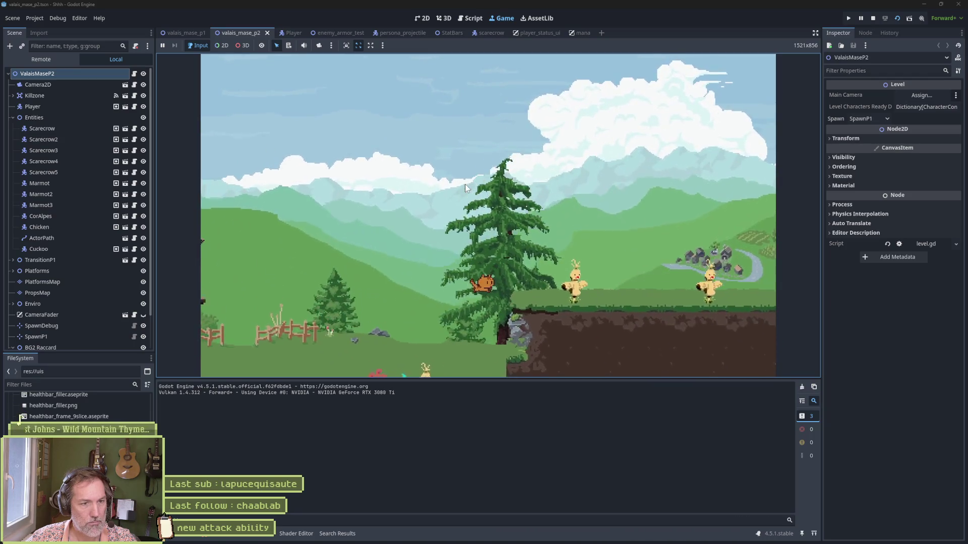
pyautogui.press('space')
pyautogui.press('Left')
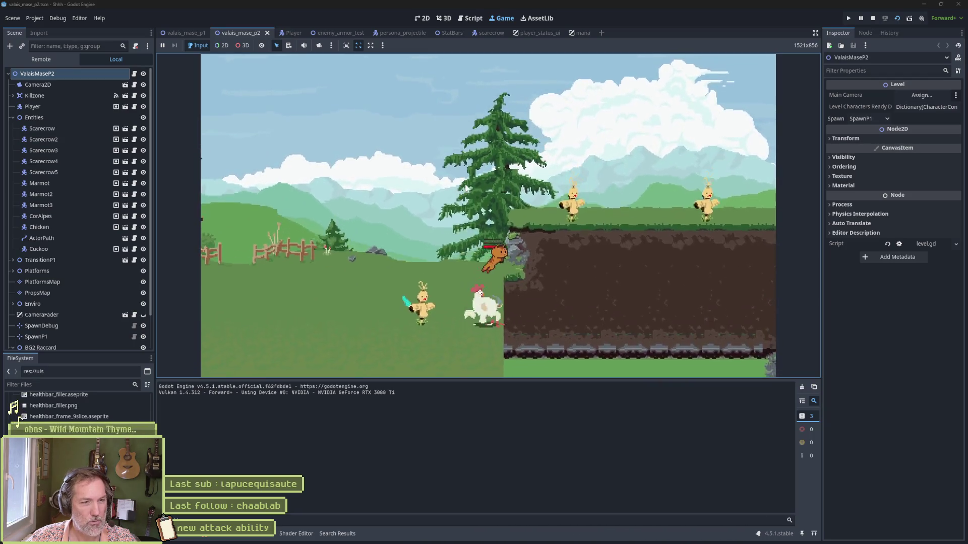
pyautogui.press('space')
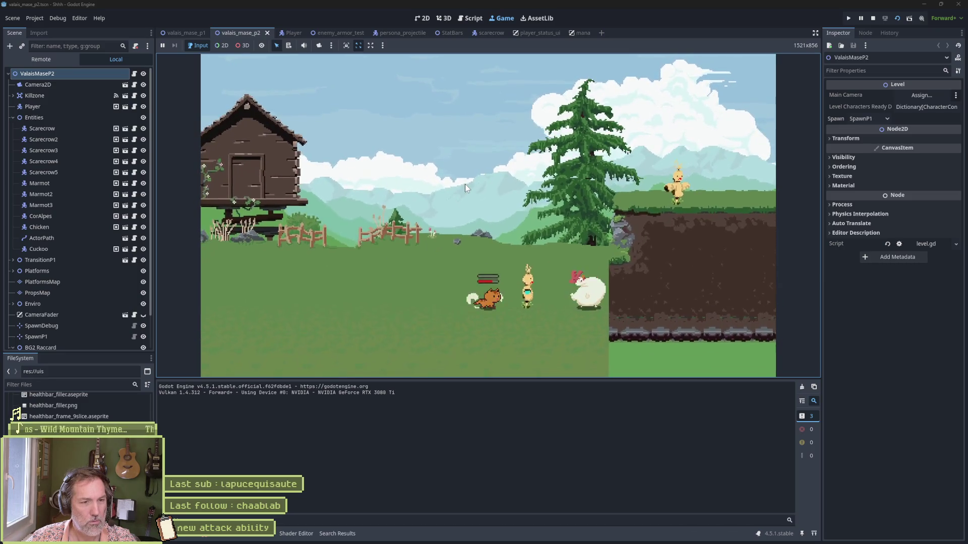
# Keep jumping the cat between the cliff and the wooden hut, then stop the game.
pyautogui.press('Right')
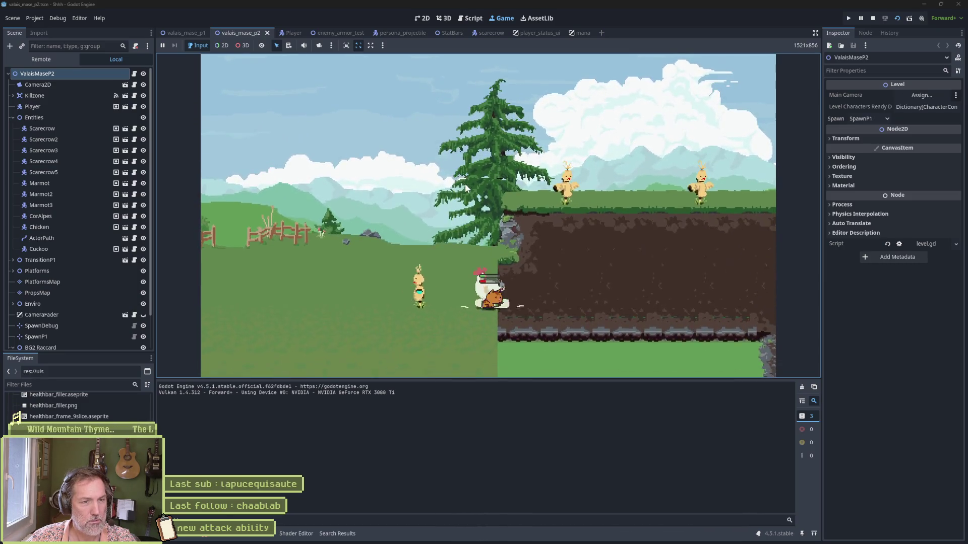
pyautogui.press('space')
pyautogui.press('Left')
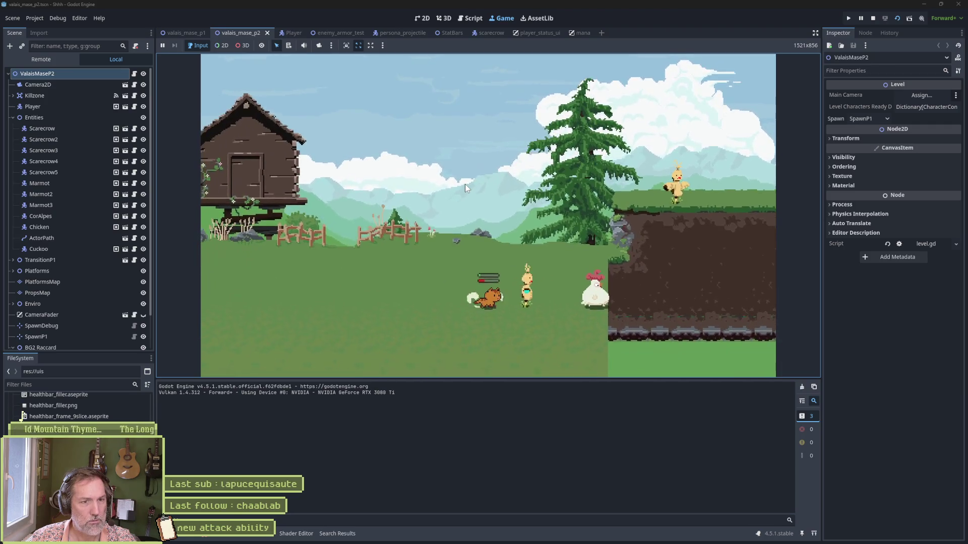
pyautogui.press('Right')
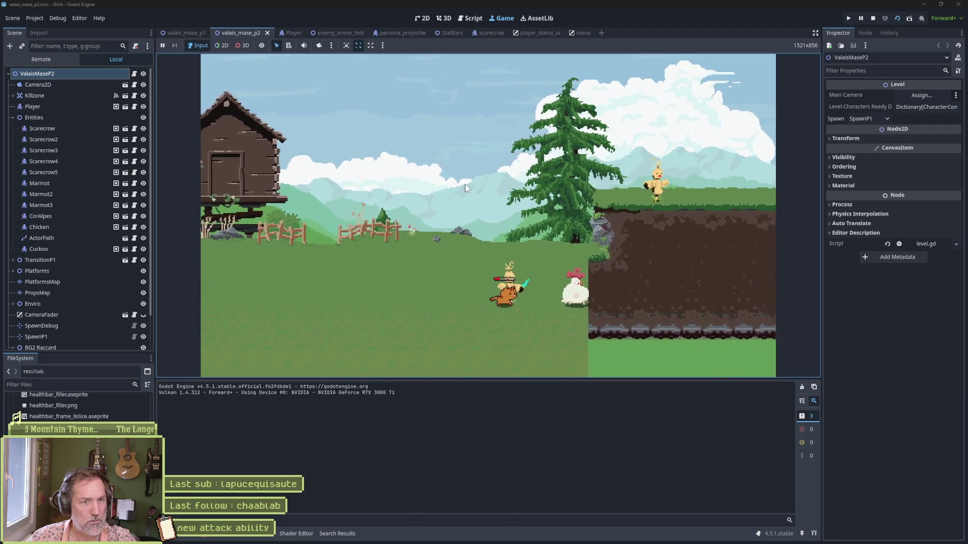
pyautogui.press('space')
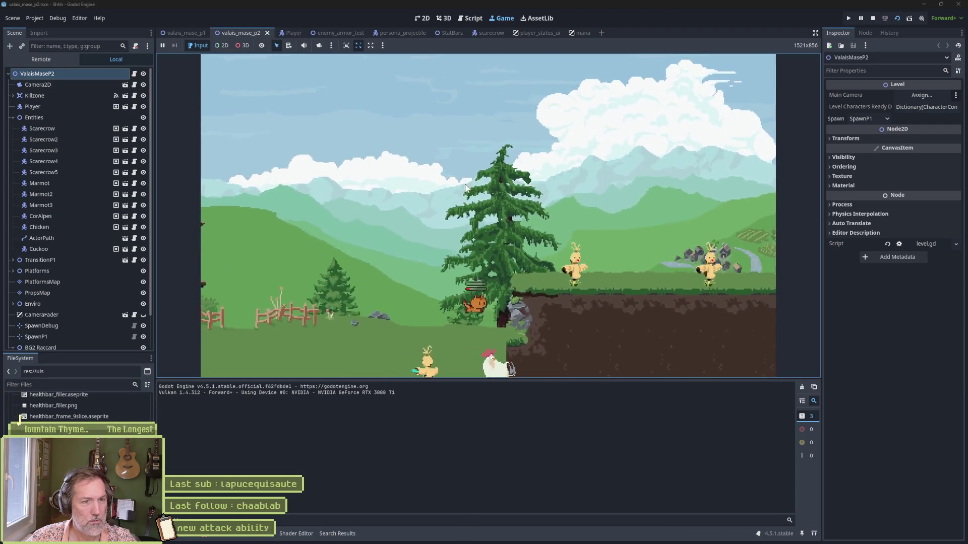
pyautogui.press('Left')
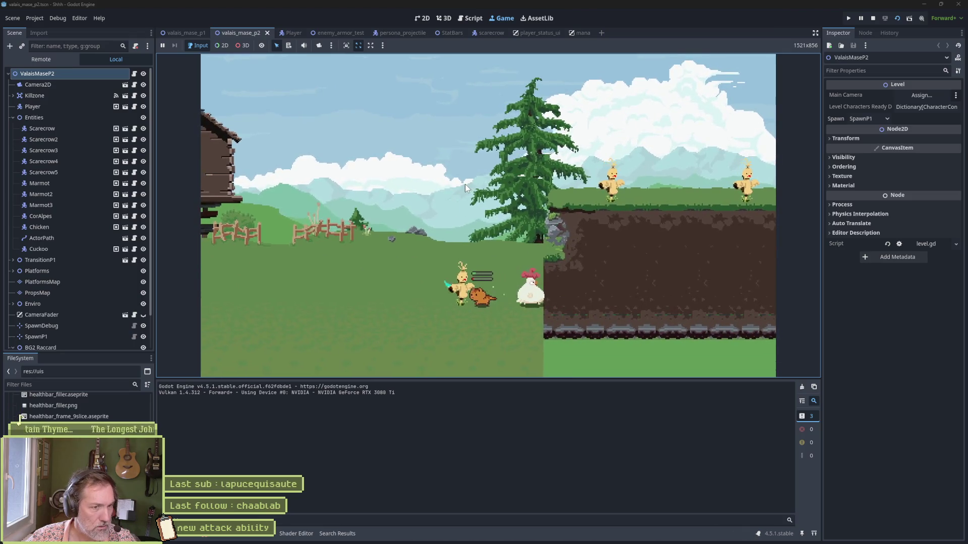
pyautogui.press('F8')
# Check the Debug menu without changes and relaunch the game.
pyautogui.click(58, 20)
pyautogui.click(63, 55)
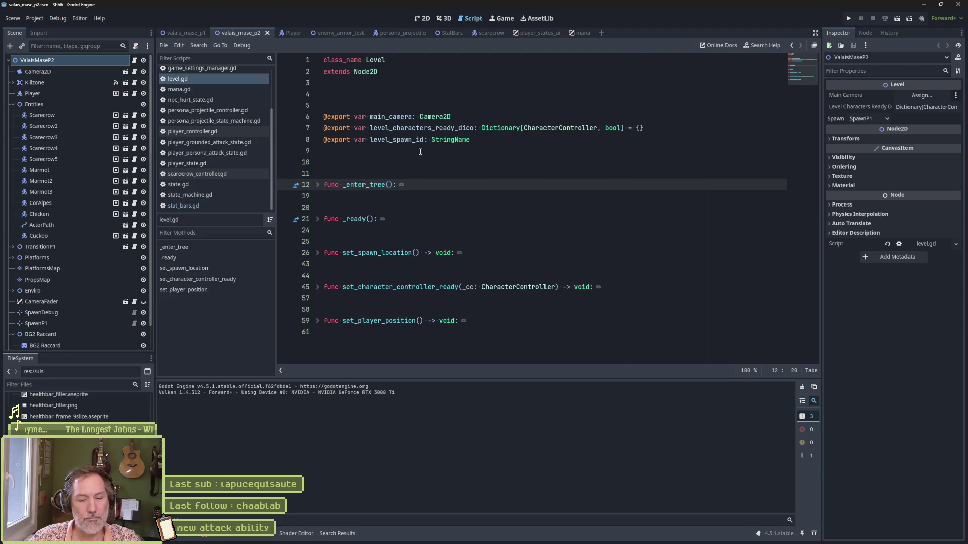
pyautogui.press('F5')
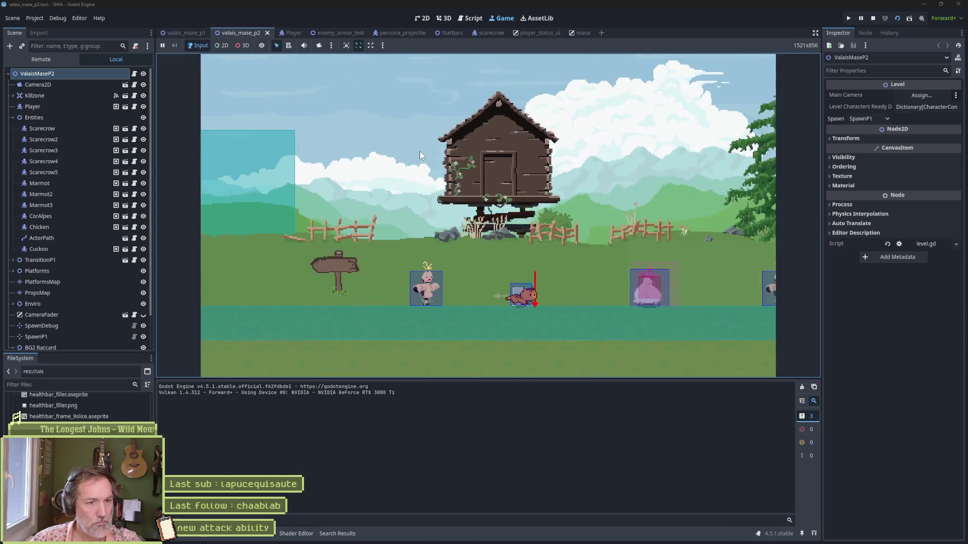
# Jump the player past the scarecrows and the flaming enemy onto the higher ledge.
pyautogui.press('Right')
pyautogui.press('space')
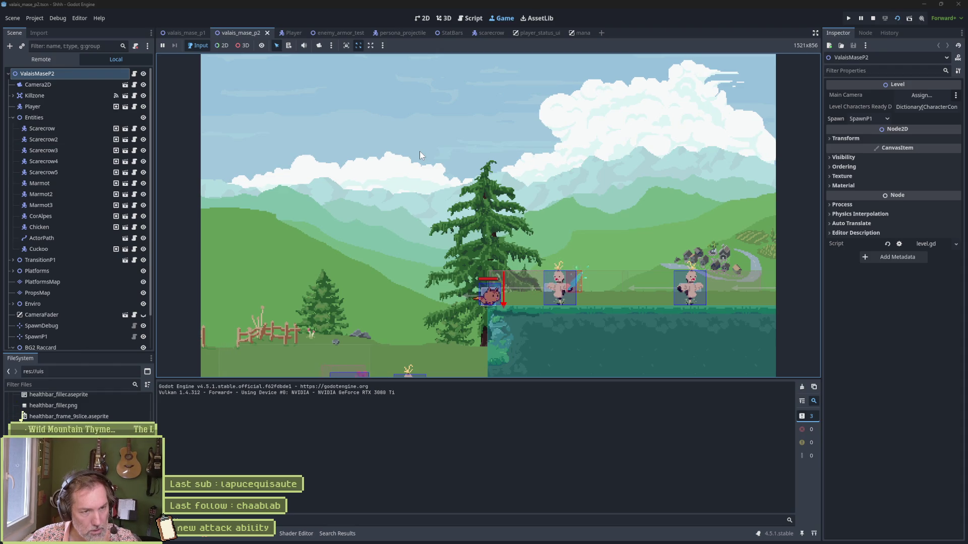
pyautogui.press('Right')
pyautogui.press('space')
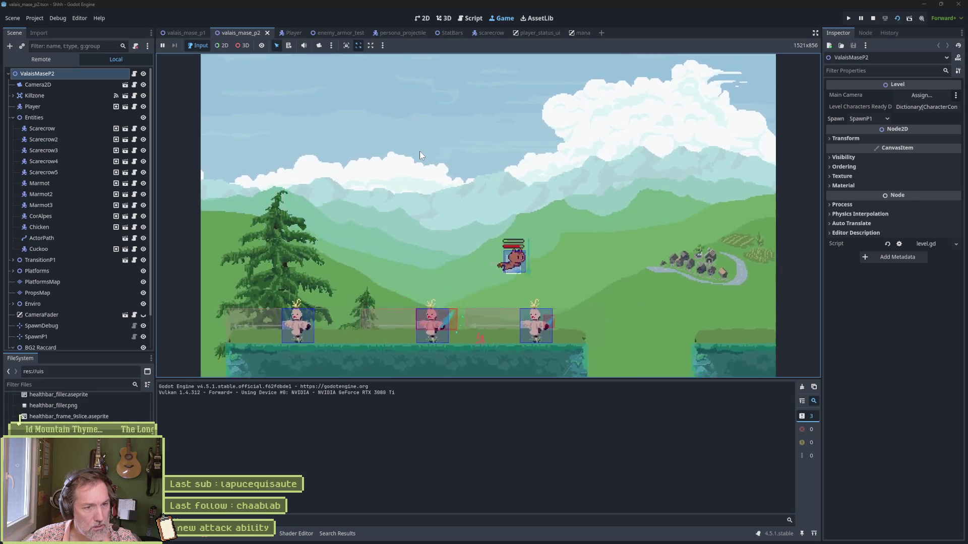
pyautogui.press('Right')
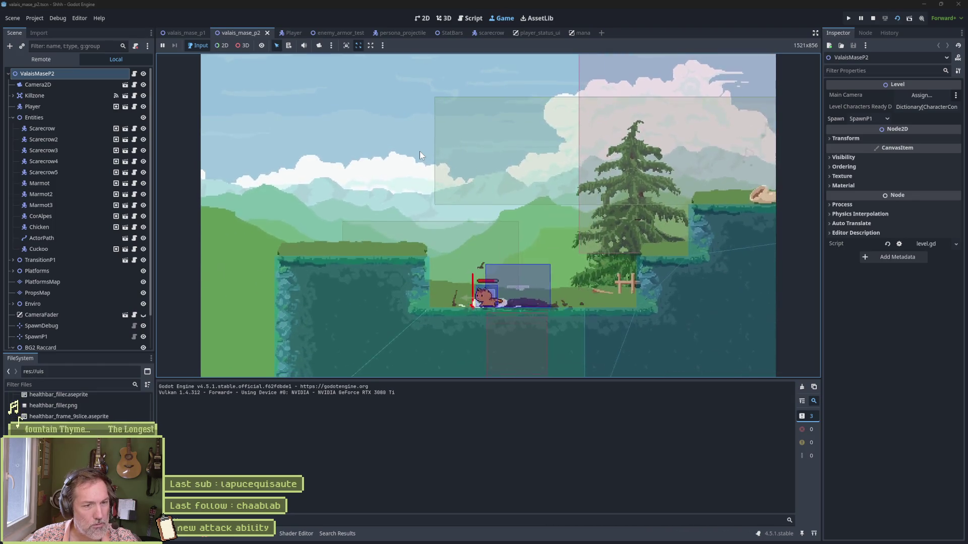
pyautogui.press('Left')
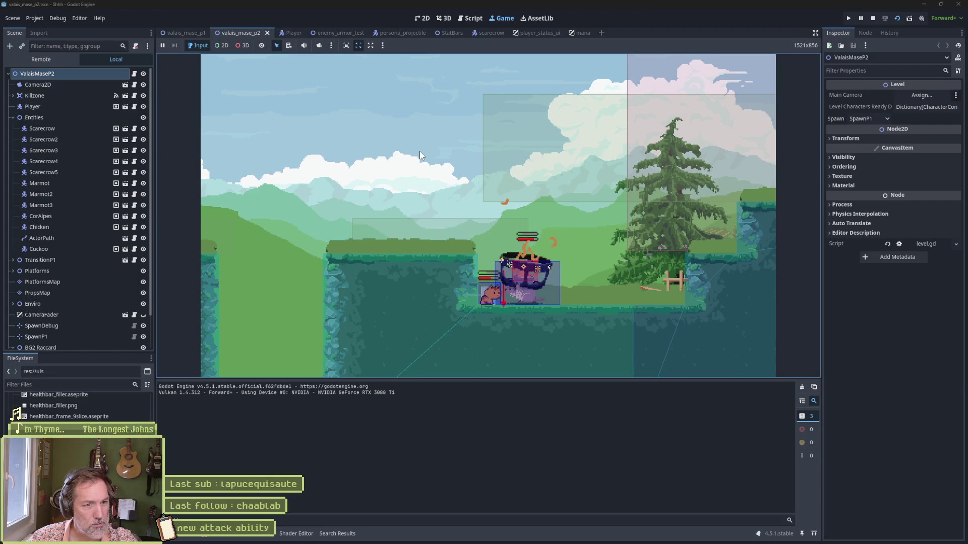
pyautogui.press('Right')
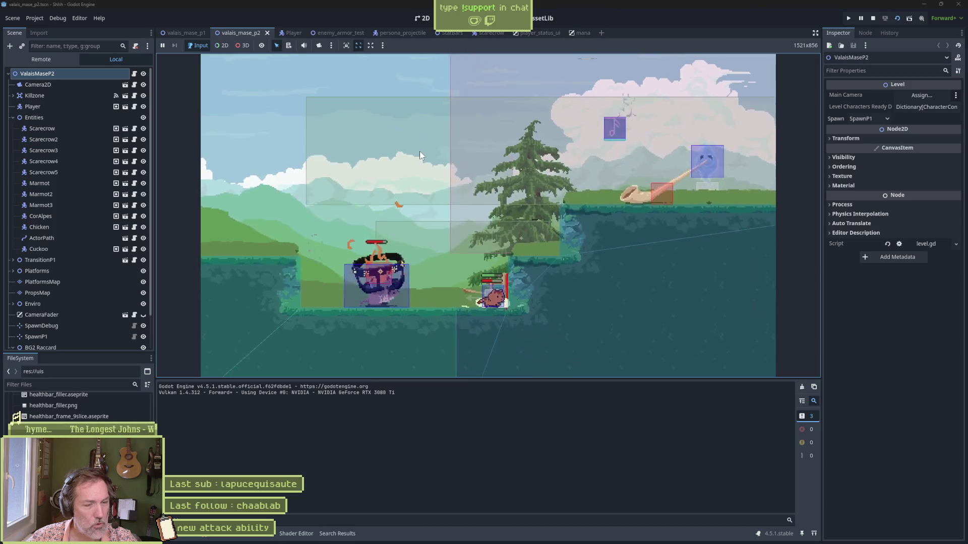
pyautogui.press('space')
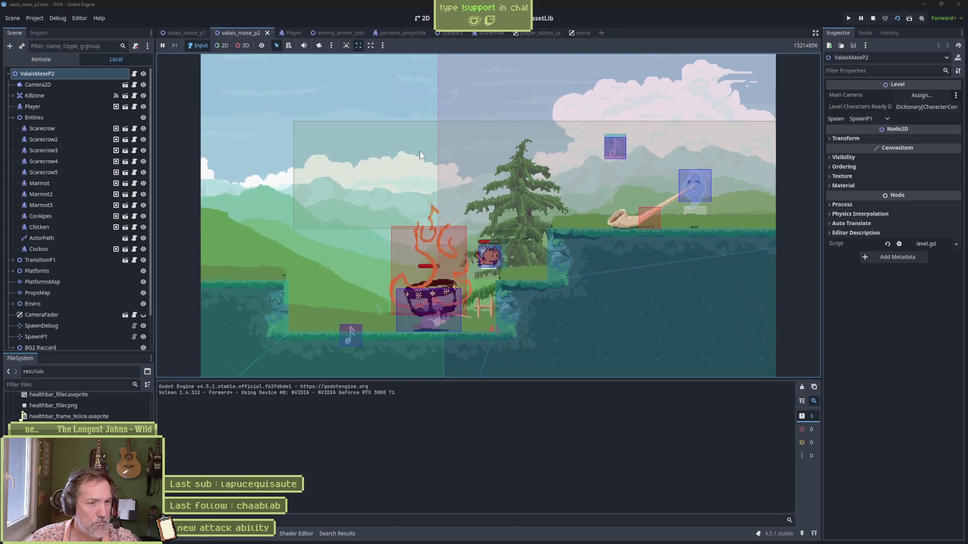
pyautogui.press('Right')
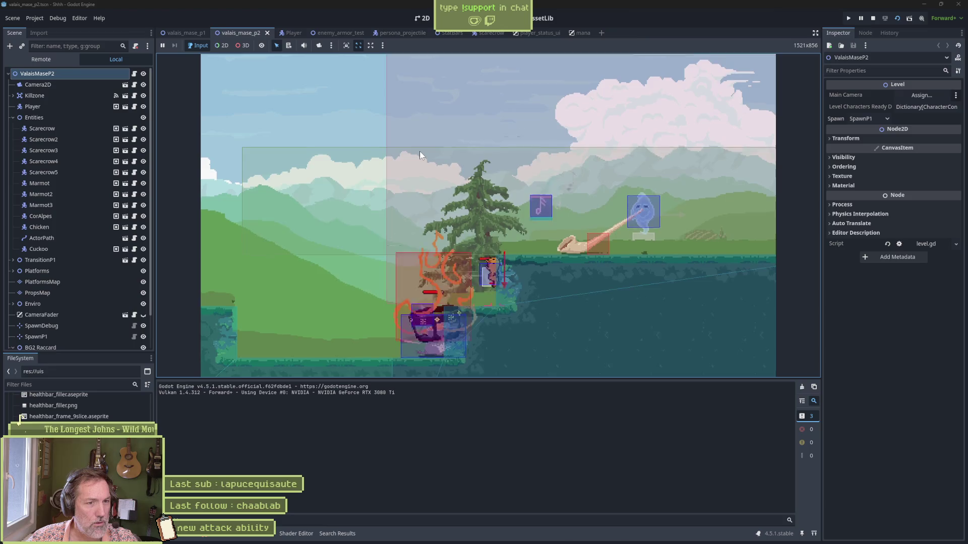
pyautogui.press('Right')
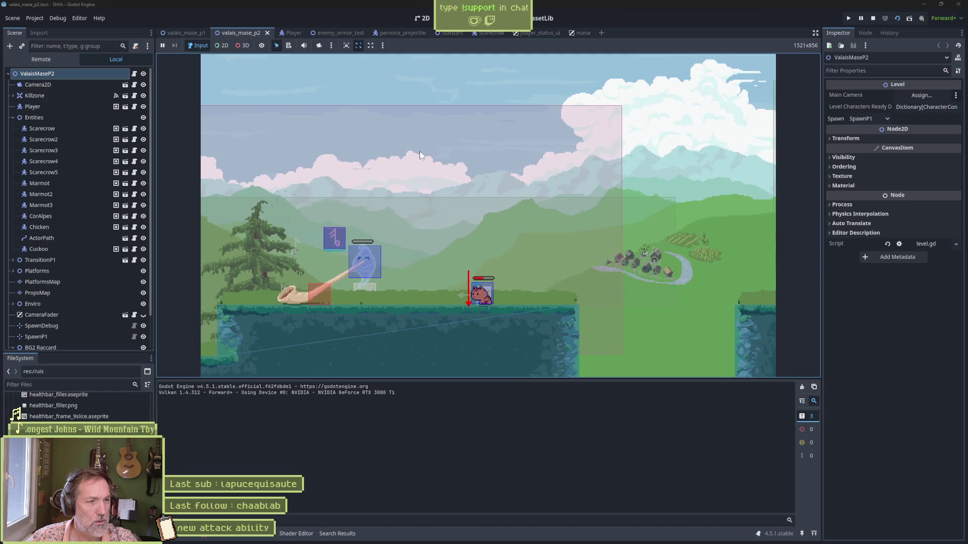
pyautogui.press('Right')
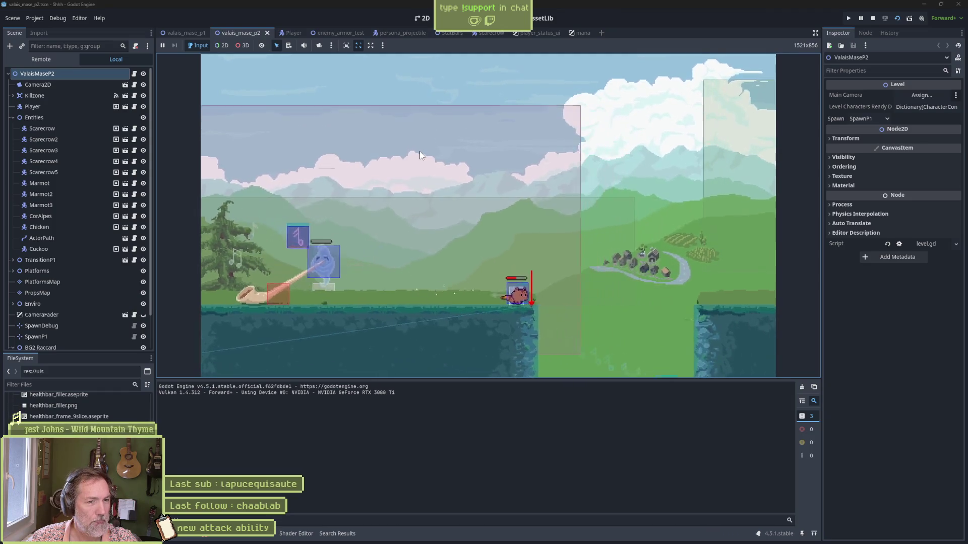
# Cross the gap, dash-attack the flying enemy and reach the floating platform.
pyautogui.press('Right')
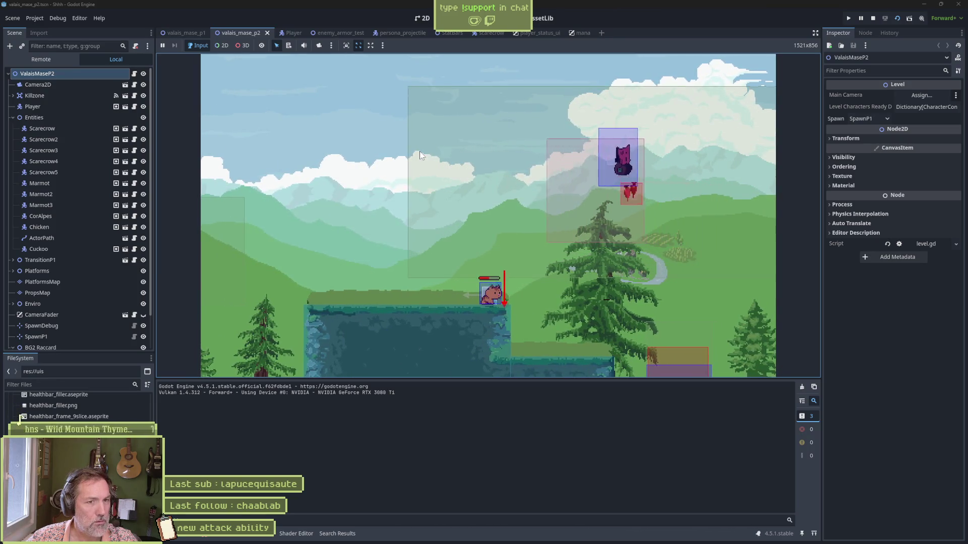
pyautogui.press('Right')
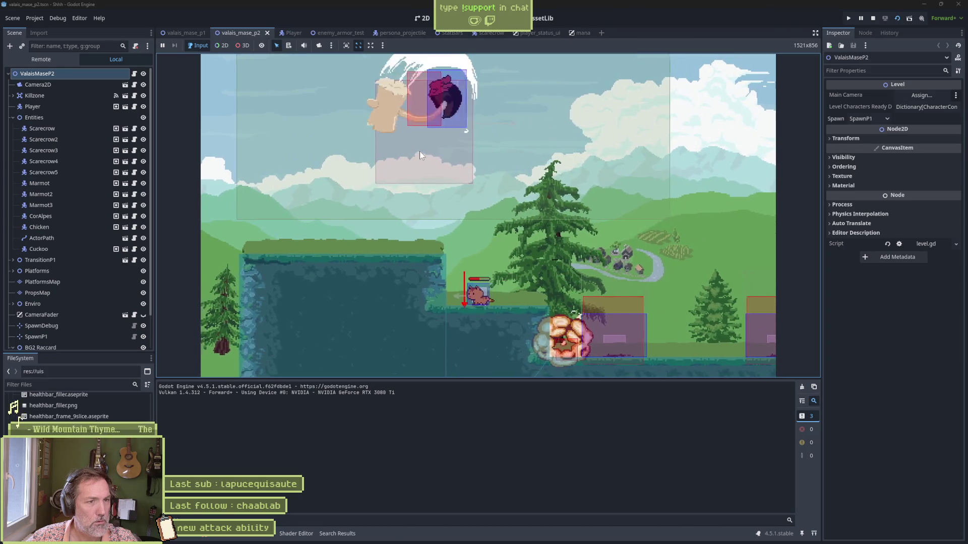
pyautogui.press('Right')
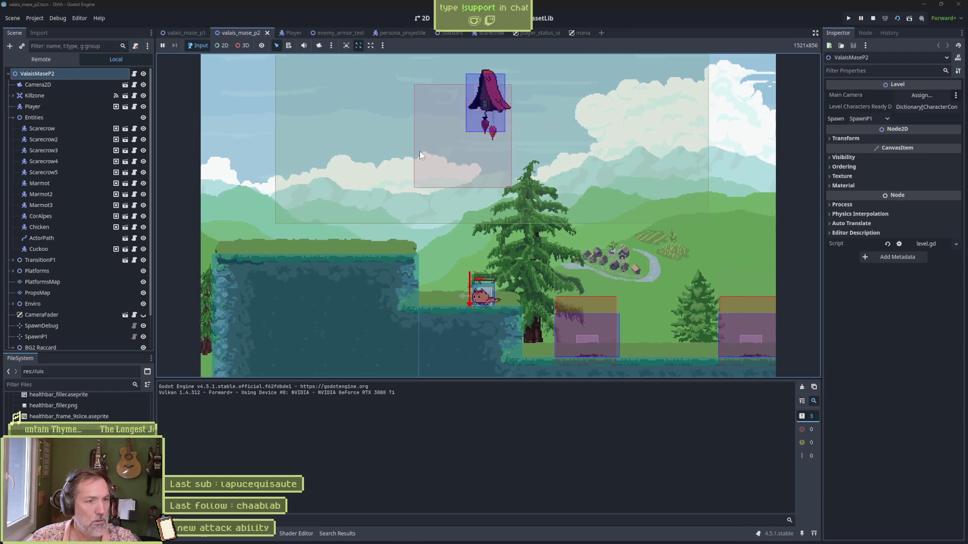
pyautogui.press('space')
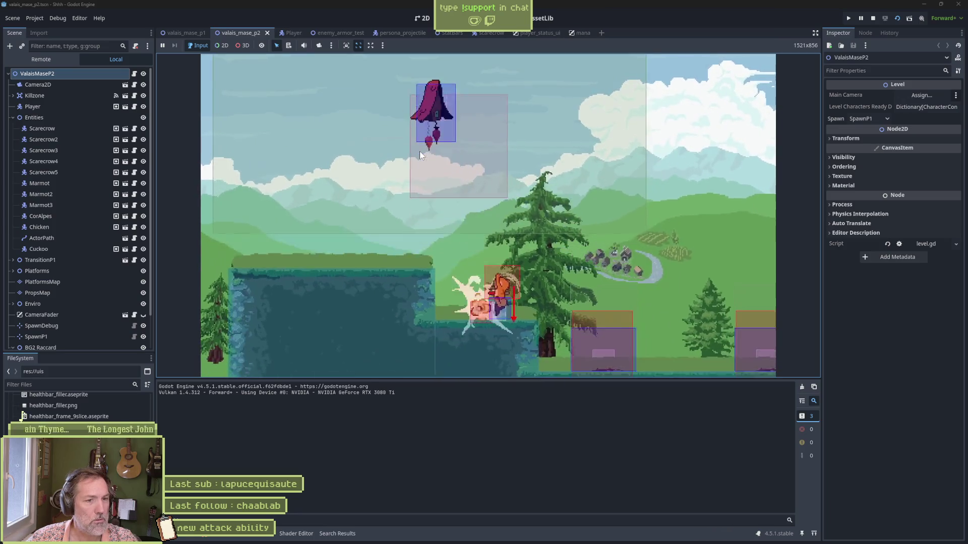
pyautogui.press('shift')
pyautogui.press('d')
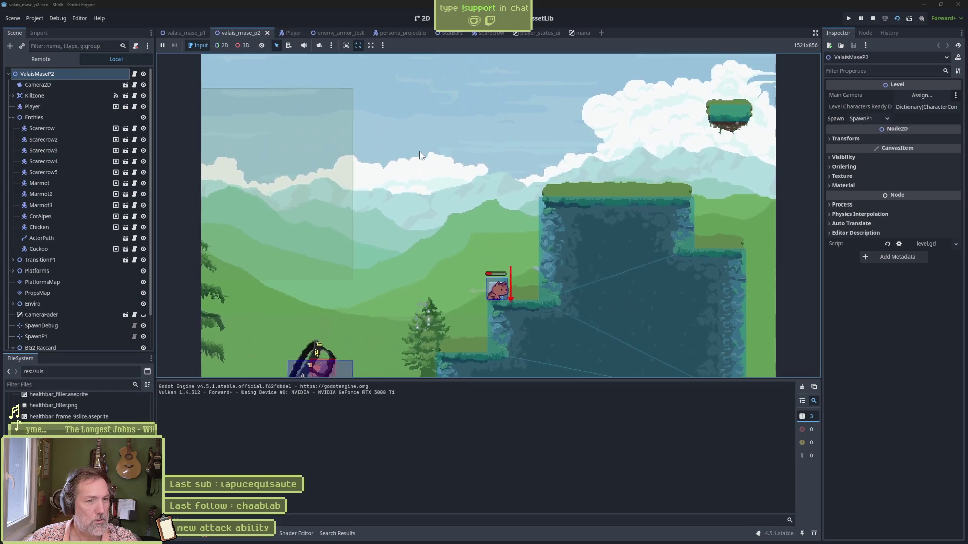
pyautogui.press('space')
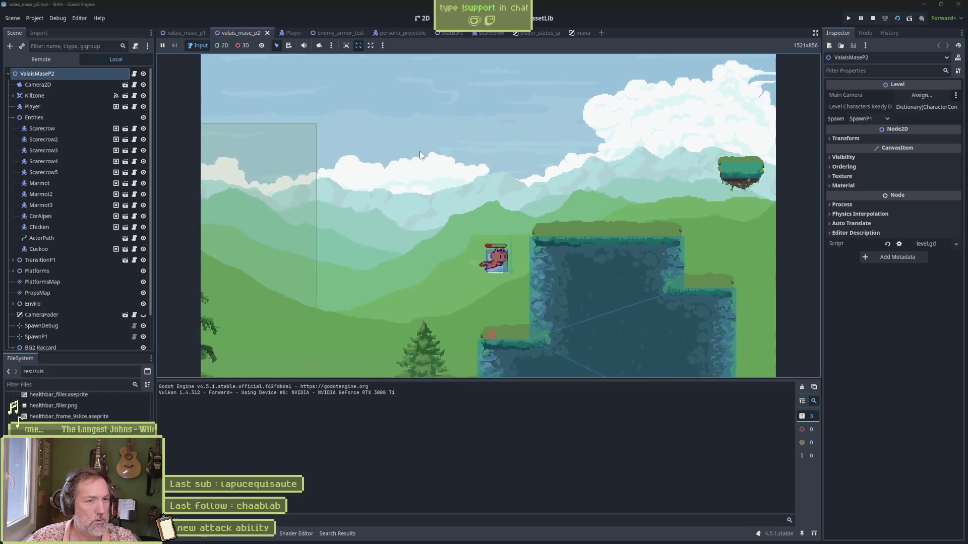
pyautogui.press('Right')
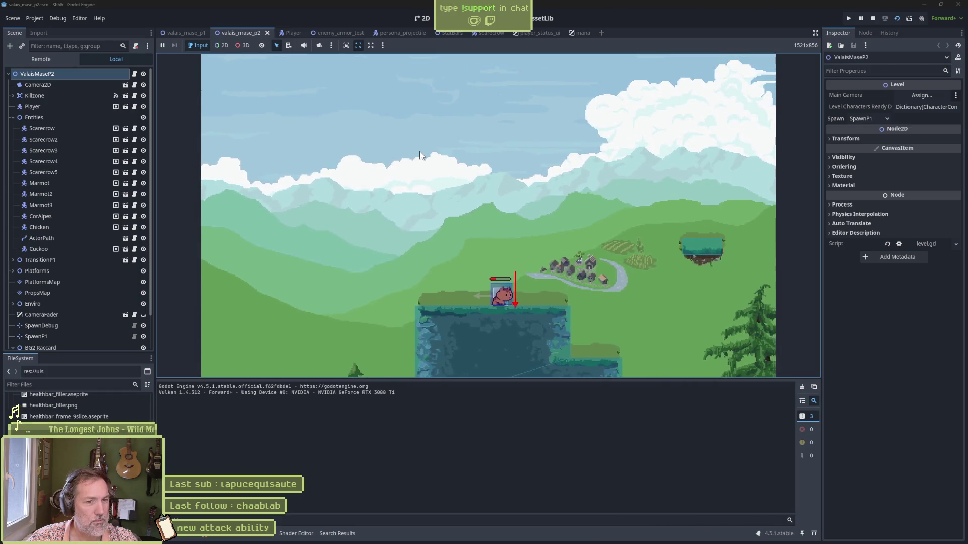
pyautogui.press('space')
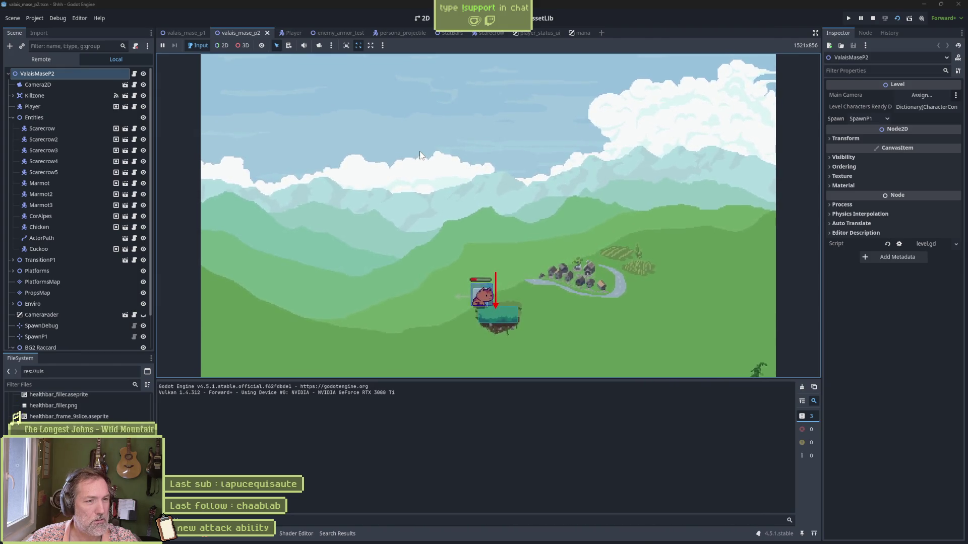
# Drop to the large cliff, walk along the grassy ledge, stop the game and switch to Miro.
pyautogui.press('Left')
pyautogui.press('Right')
pyautogui.press('space')
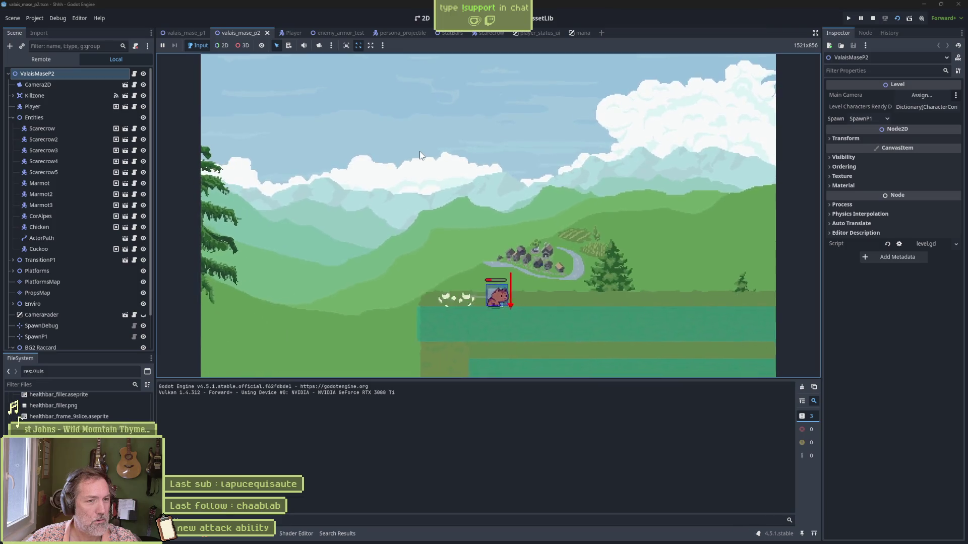
pyautogui.press('Right')
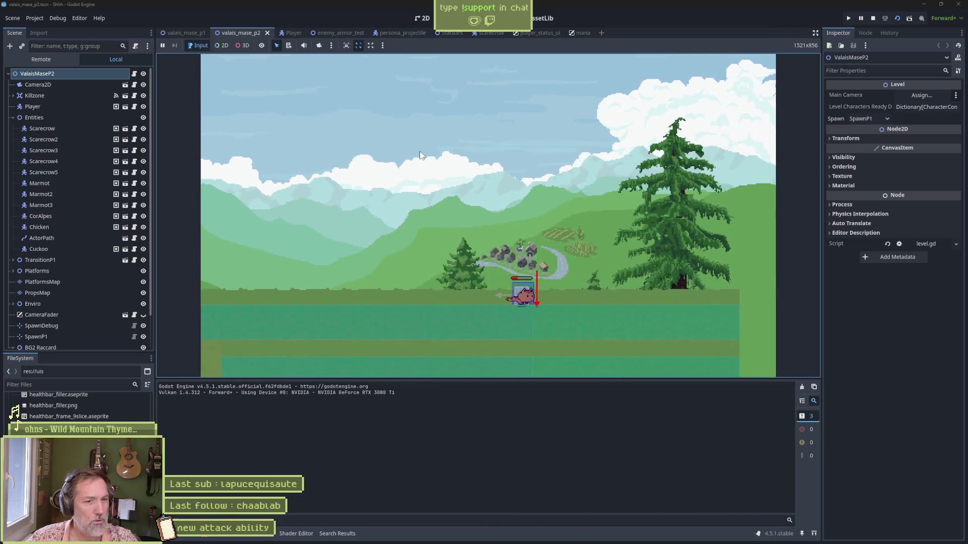
pyautogui.press('F8')
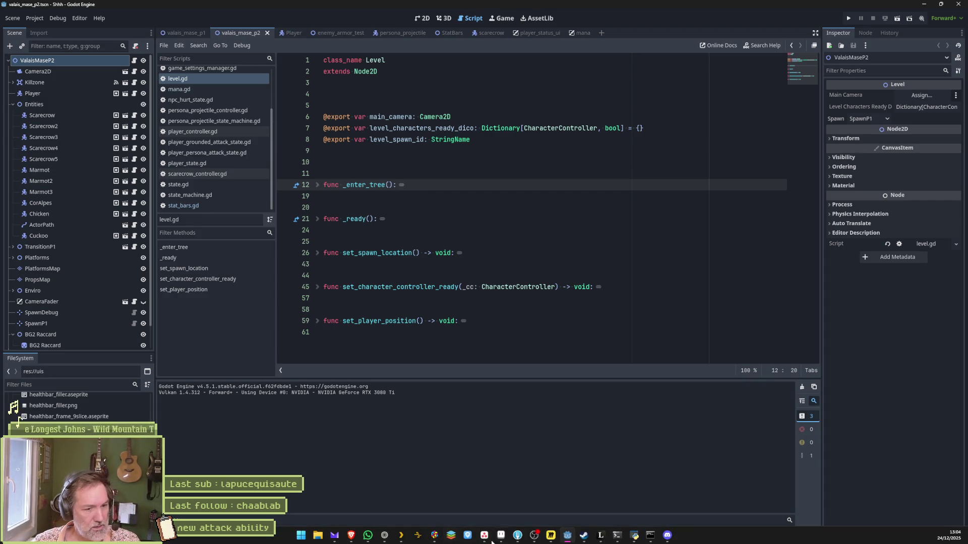
pyautogui.click(550, 535)
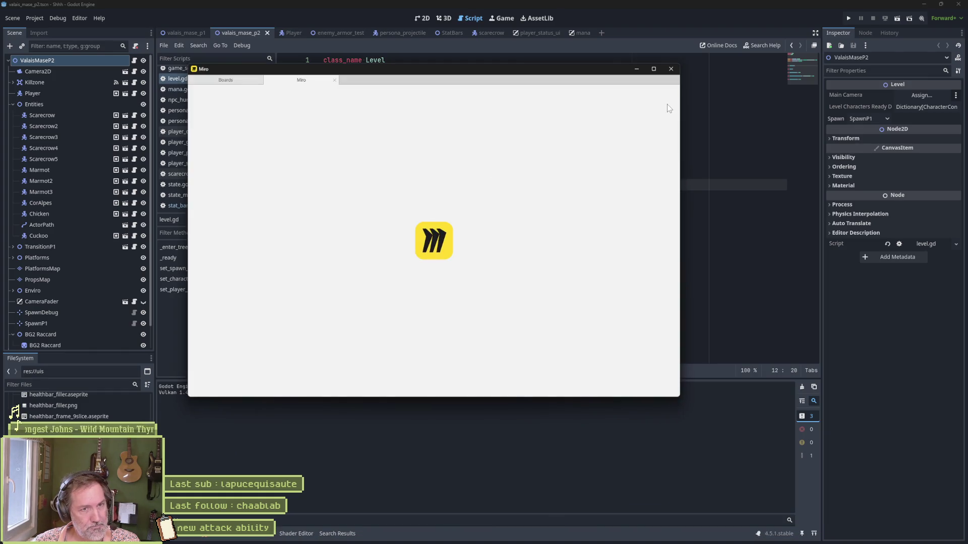
pyautogui.click(654, 69)
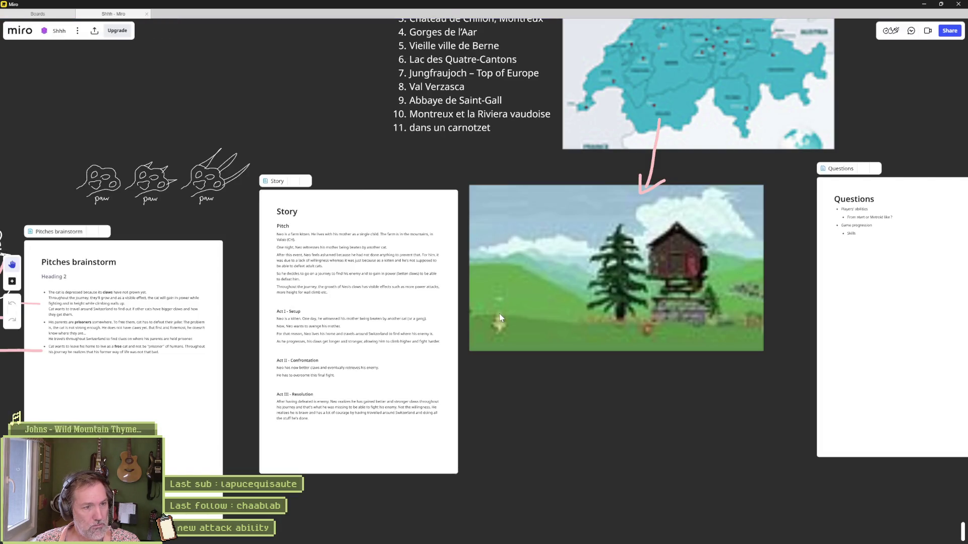
pyautogui.scroll(-5, 499, 313)
pyautogui.scroll(-3, 655, 378)
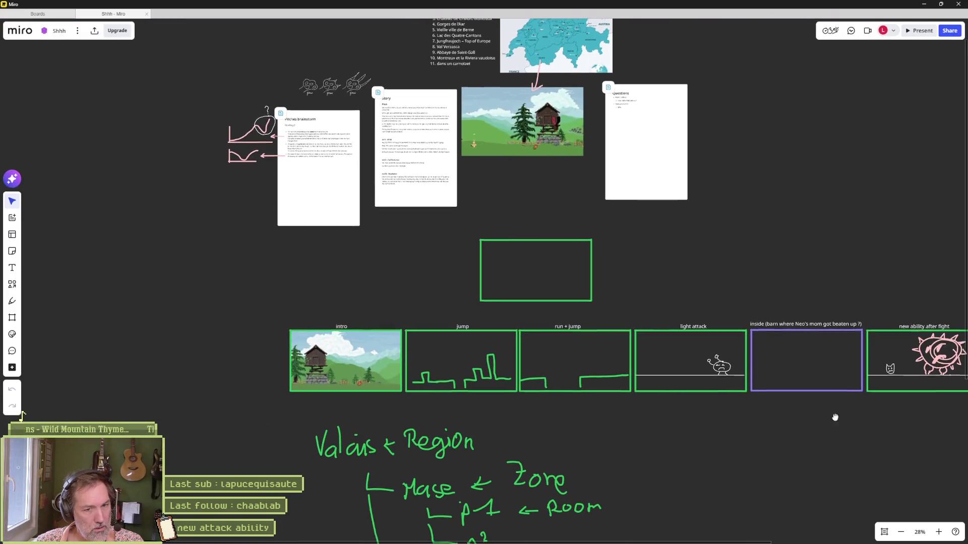
pyautogui.hscroll(5, 756, 383)
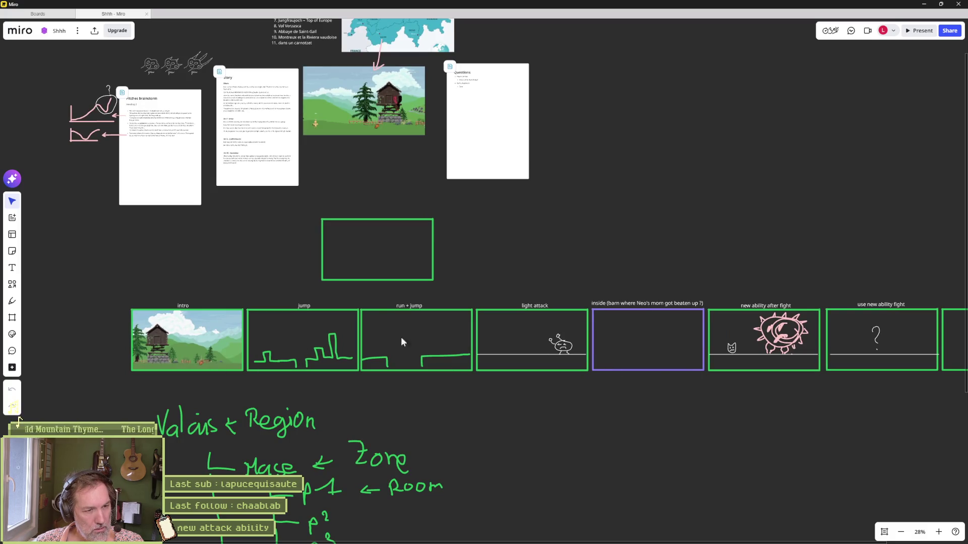
pyautogui.moveTo(91, 291)
pyautogui.mouseDown()
pyautogui.moveTo(492, 376)
pyautogui.moveTo(466, 385)
pyautogui.mouseUp()
pyautogui.moveTo(594, 276)
pyautogui.mouseDown()
pyautogui.moveTo(528, 402)
pyautogui.moveTo(477, 414)
pyautogui.mouseUp()
pyautogui.moveTo(599, 396)
pyautogui.mouseDown()
pyautogui.moveTo(618, 391)
pyautogui.moveTo(639, 312)
pyautogui.moveTo(699, 276)
pyautogui.mouseUp()
pyautogui.moveTo(830, 360)
pyautogui.mouseDown()
pyautogui.moveTo(719, 404)
pyautogui.moveTo(549, 410)
pyautogui.mouseUp()
pyautogui.moveTo(467, 413)
pyautogui.mouseDown()
pyautogui.moveTo(566, 291)
pyautogui.moveTo(609, 277)
pyautogui.mouseUp()
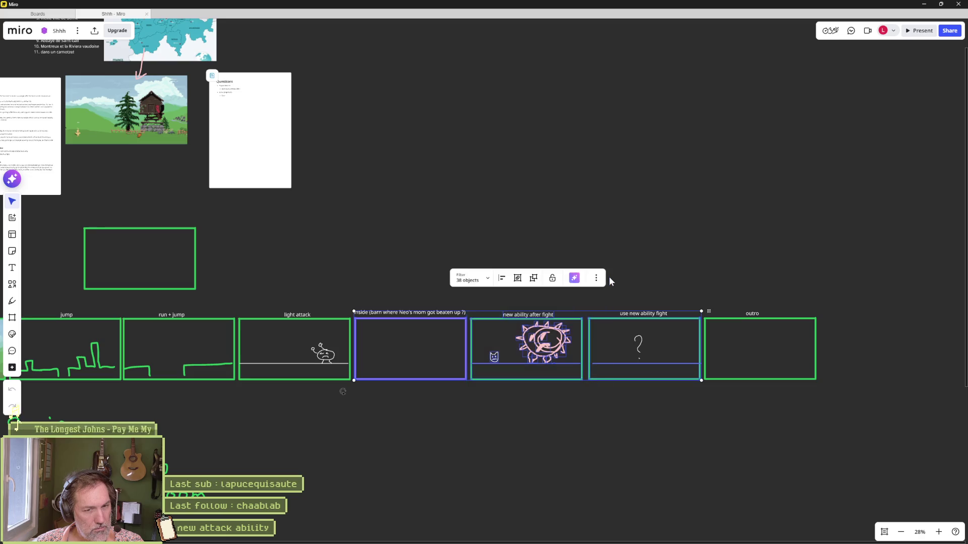
pyautogui.moveTo(387, 237); pyautogui.dragTo(553, 257)
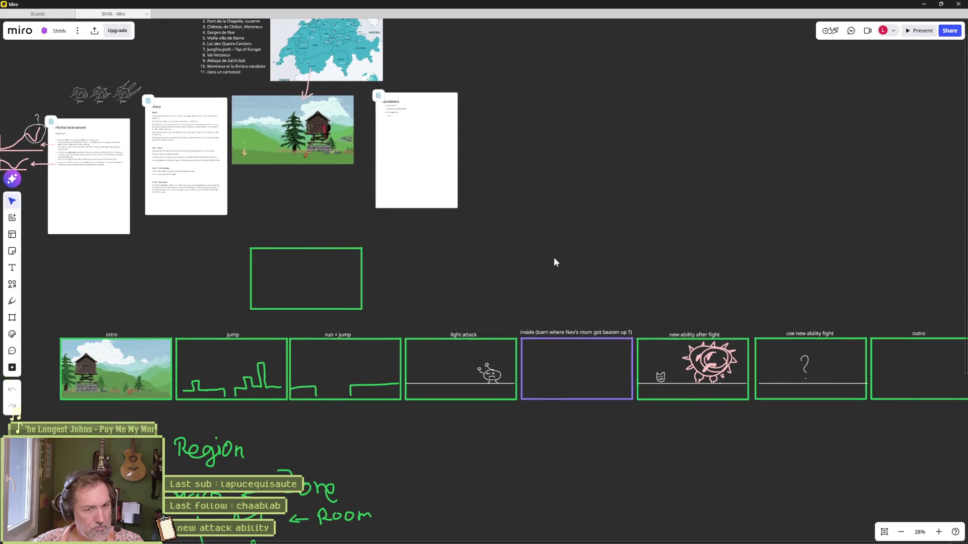
pyautogui.click(924, 5)
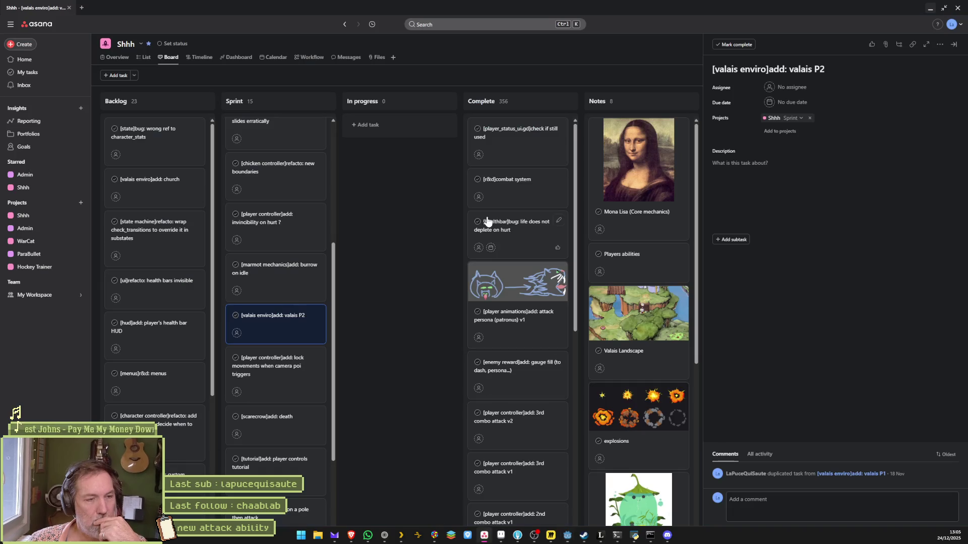
# In Asana, move the stats_bars refactor card lower in the Sprint column.
pyautogui.click(484, 535)
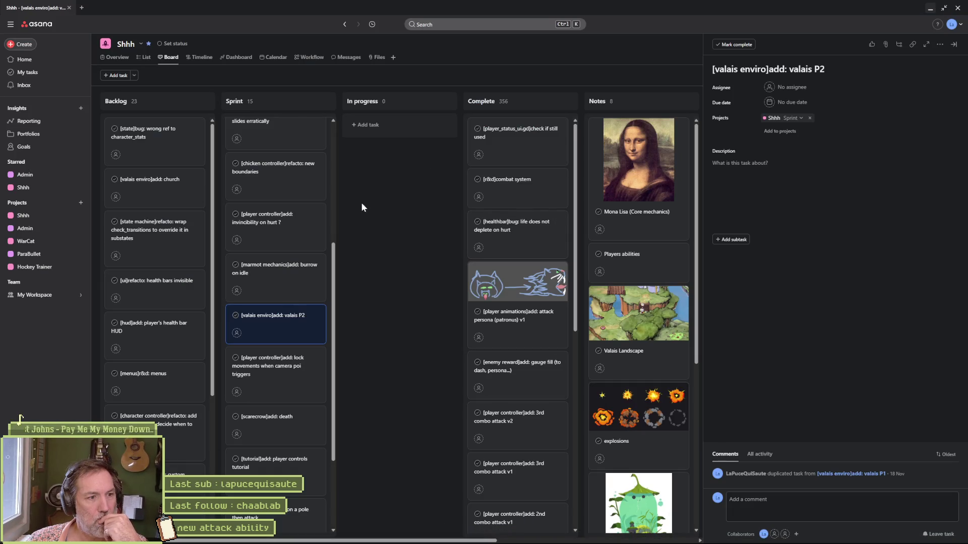
pyautogui.scroll(5, 282, 244)
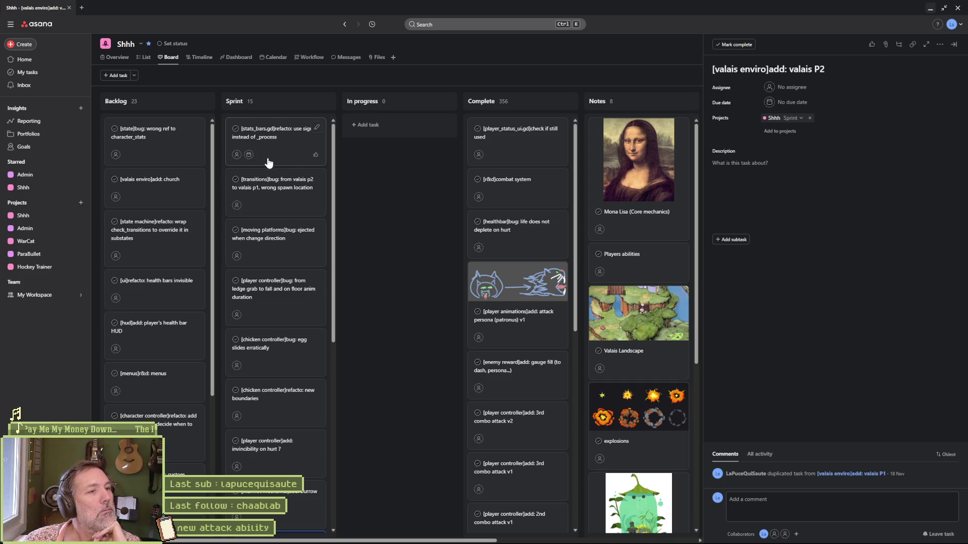
pyautogui.moveTo(269, 145); pyautogui.dragTo(259, 493)
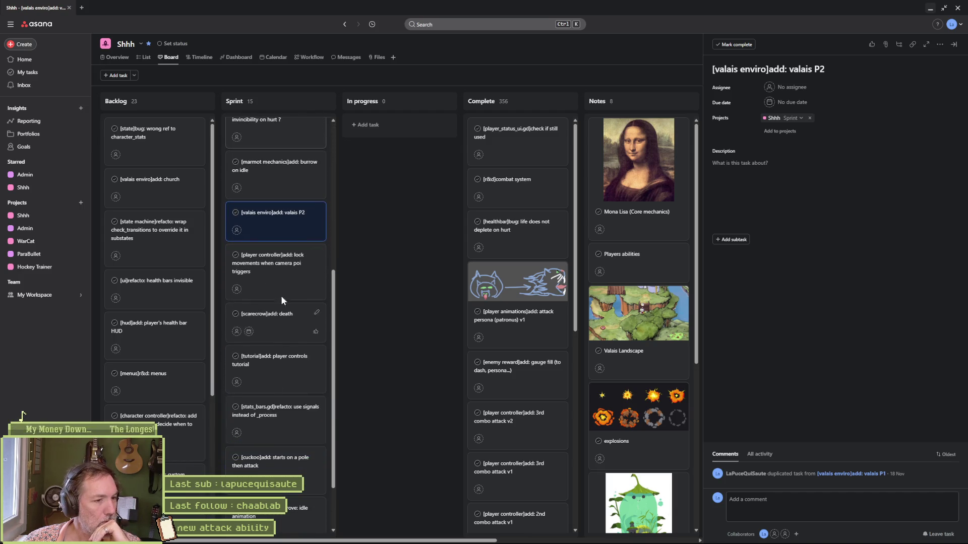
# Move the transitions bug card to In progress, open its details, then return to Godot.
pyautogui.scroll(5, 269, 259)
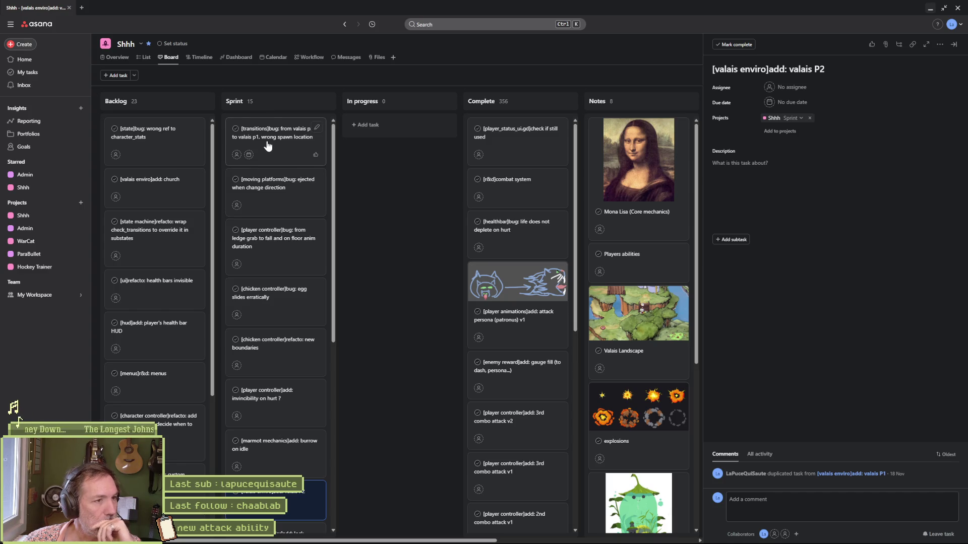
pyautogui.moveTo(268, 146); pyautogui.dragTo(411, 140)
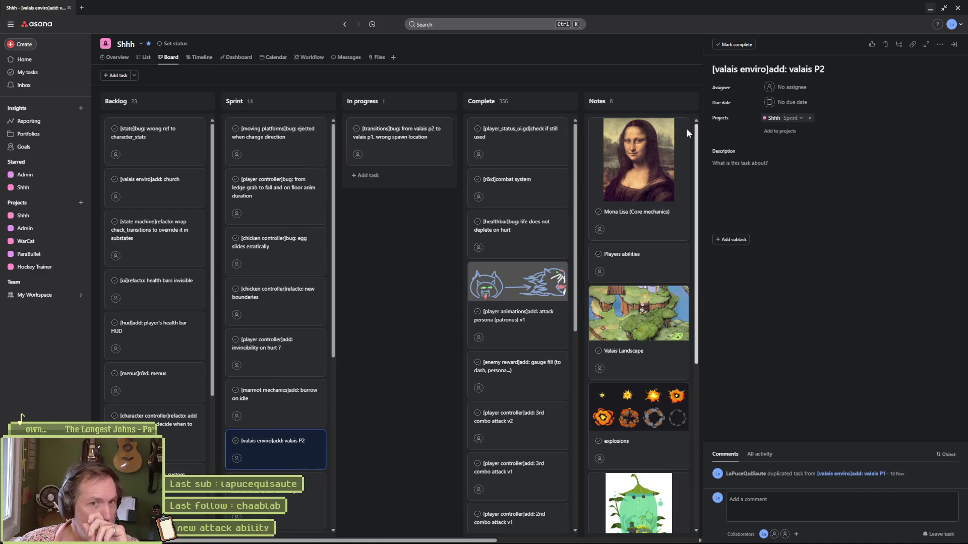
pyautogui.click(418, 139)
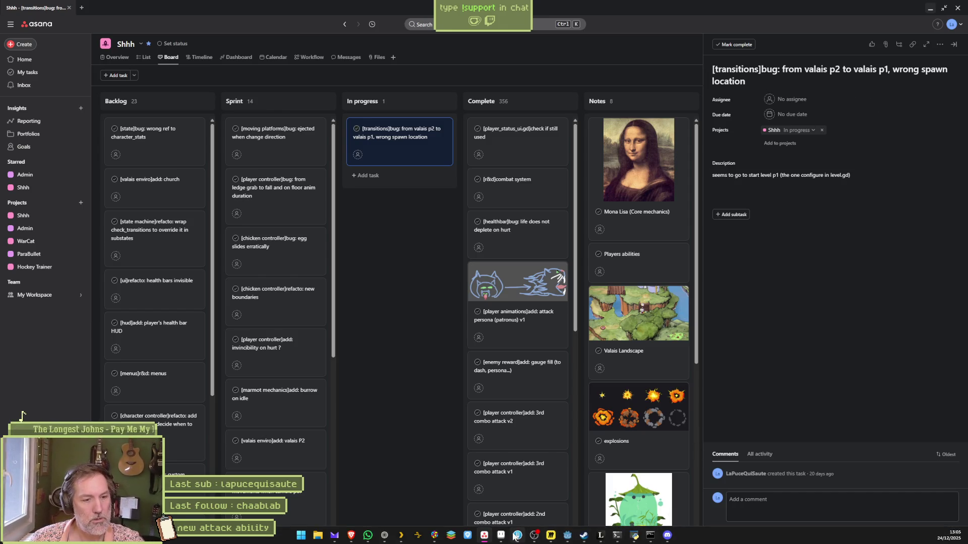
pyautogui.click(568, 536)
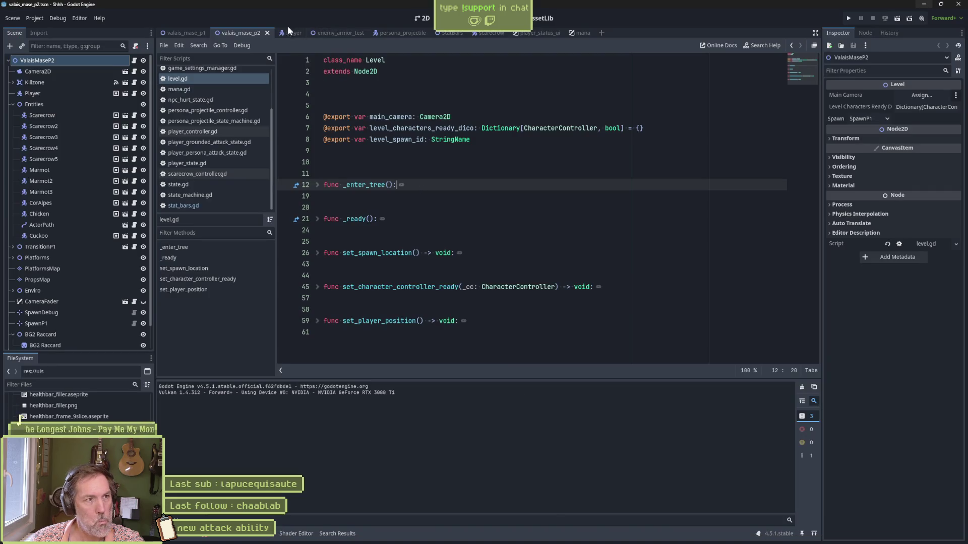
pyautogui.press('F6')
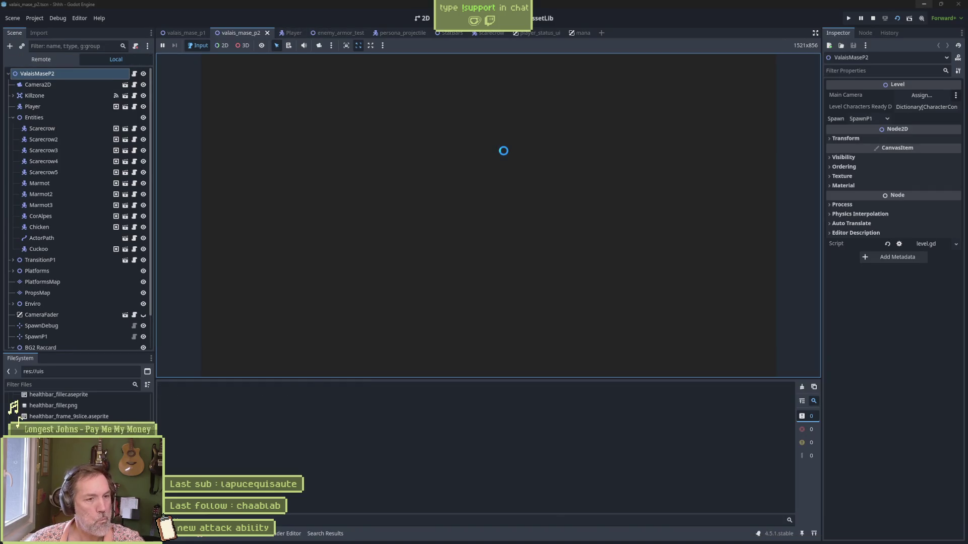
pyautogui.press('Left')
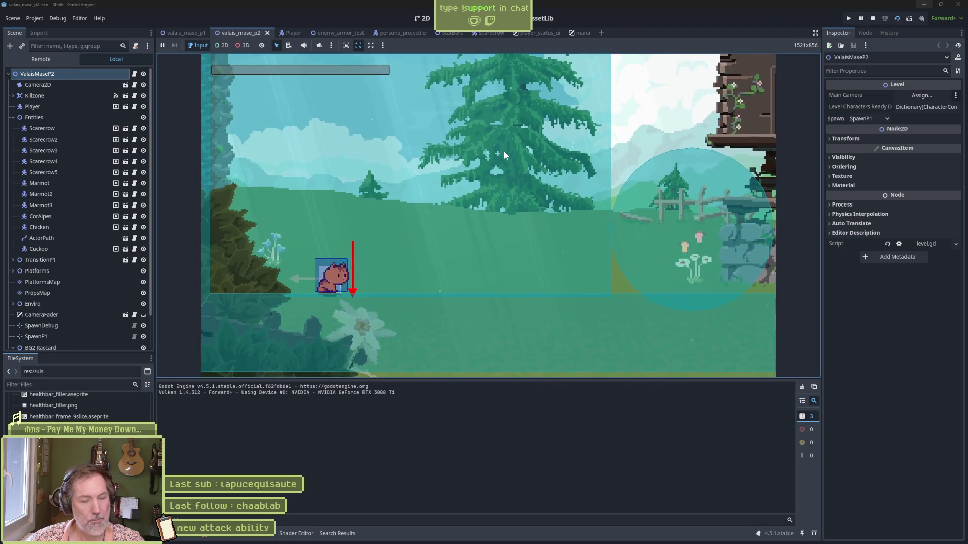
pyautogui.press('F8')
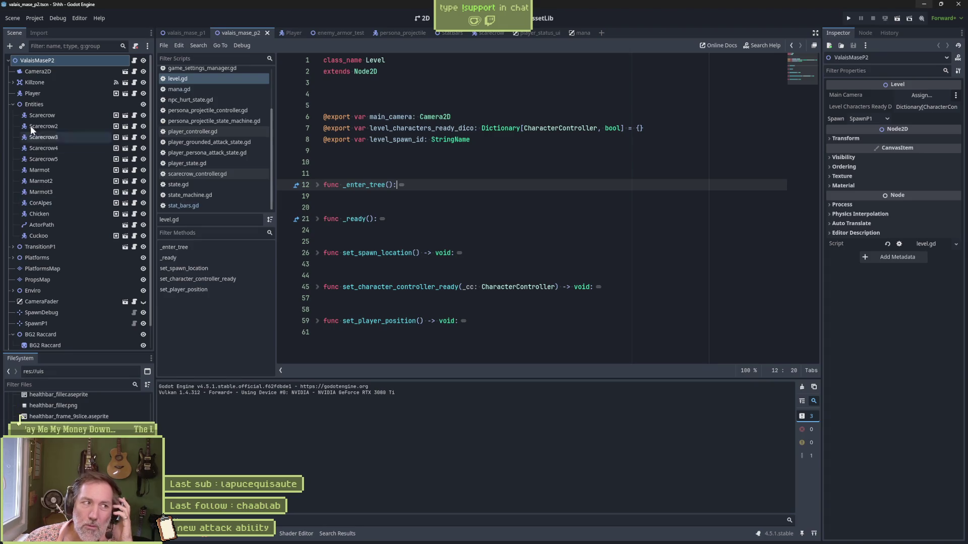
pyautogui.click(13, 104)
# Inspect TransitionP1, TransitionP2 and the SpawnFromP2 marker, leaving SpawnFromP2's name unchanged.
pyautogui.click(65, 114)
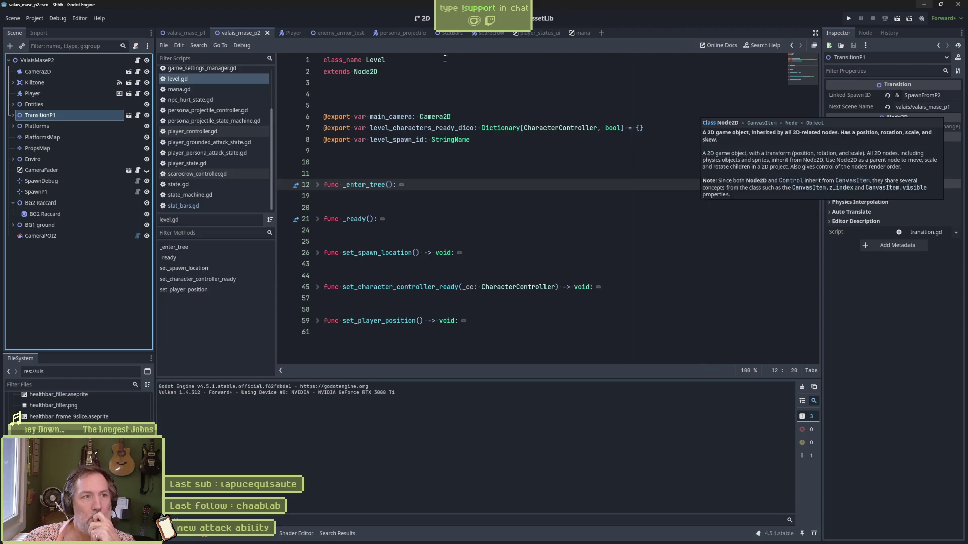
pyautogui.click(178, 34)
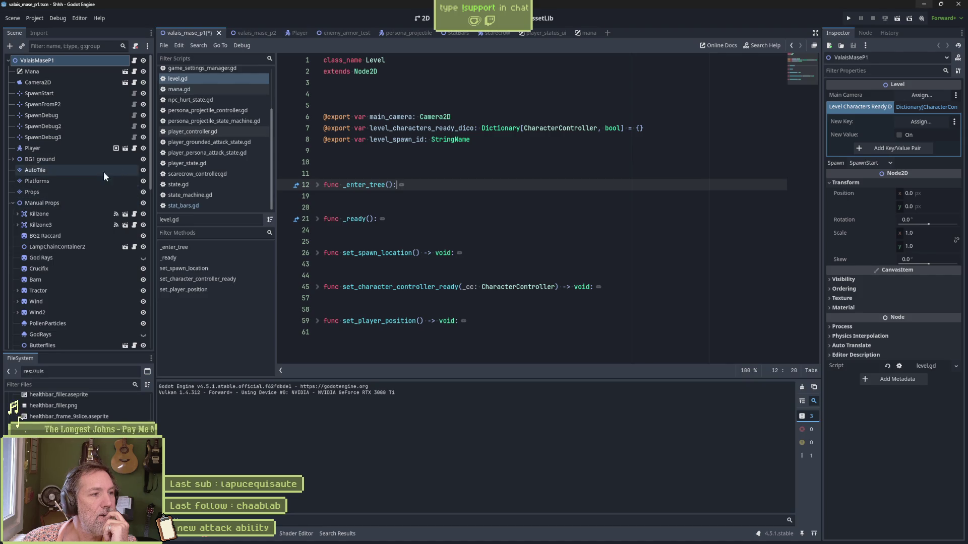
pyautogui.click(12, 203)
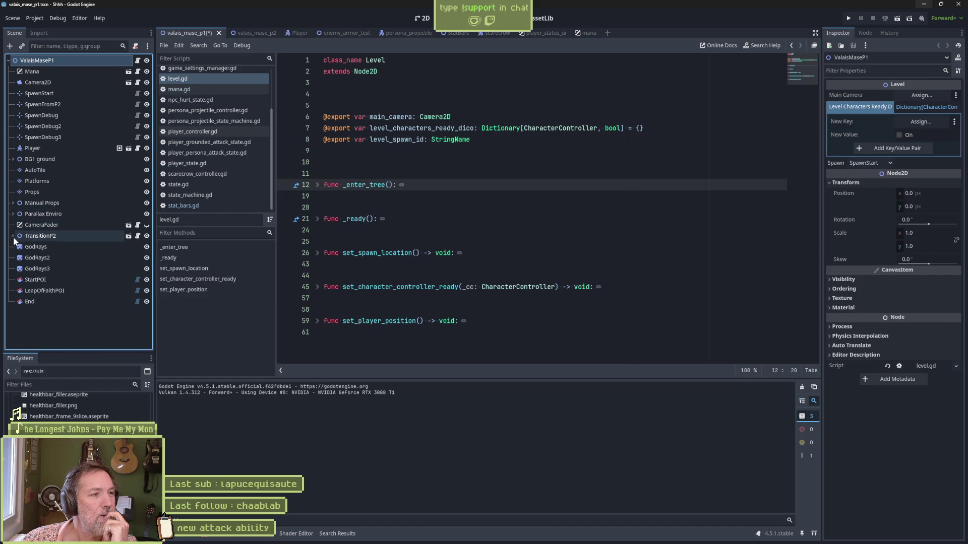
pyautogui.click(31, 237)
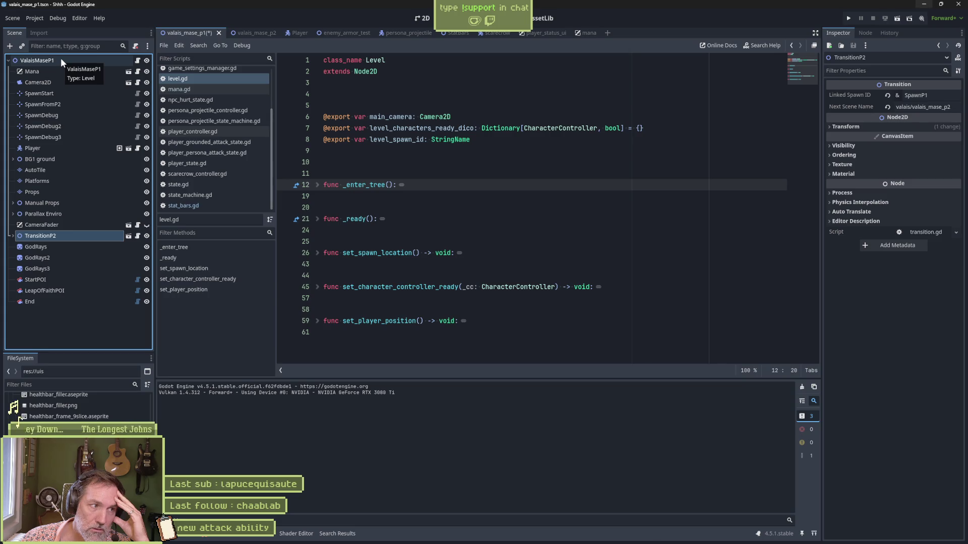
pyautogui.click(13, 236)
pyautogui.click(13, 236)
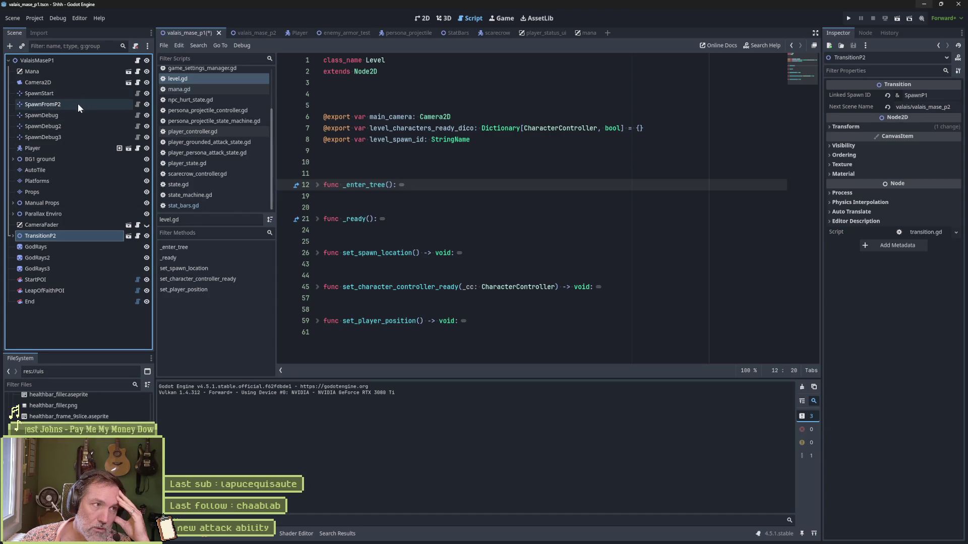
pyautogui.click(60, 105)
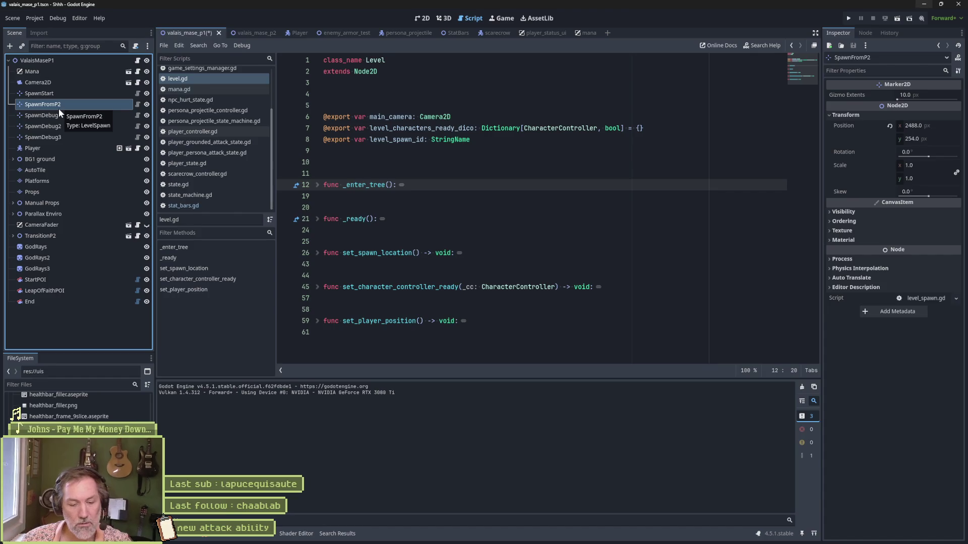
pyautogui.click(58, 108)
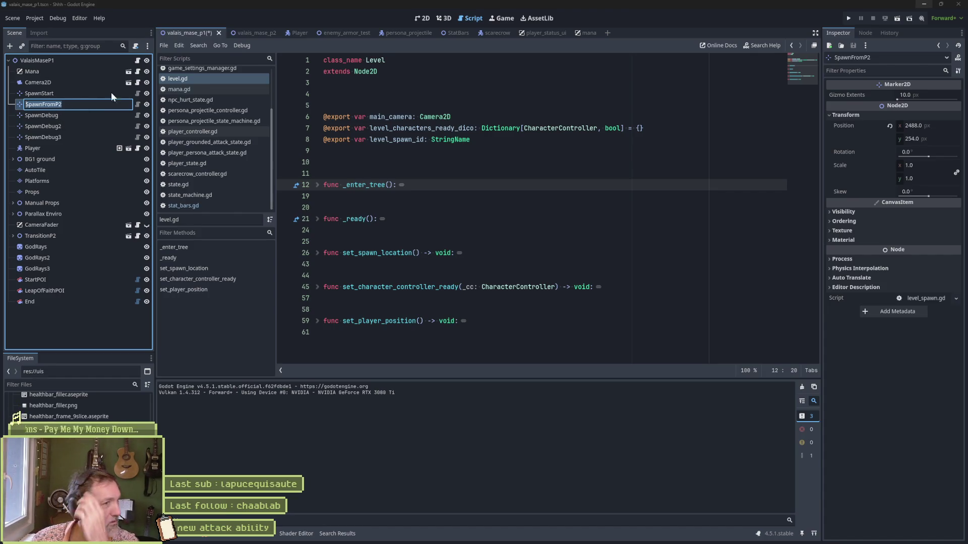
pyautogui.press('Escape')
# Frame SpawnFromP2 in valais_mase_p1's 2D view, save it, and open TransitionP1's transition.tscn.
pyautogui.click(263, 35)
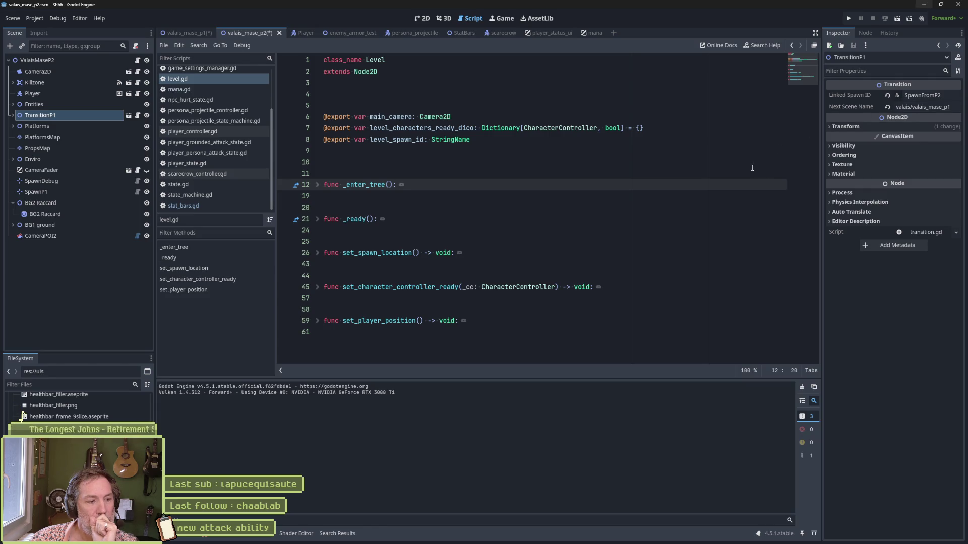
pyautogui.click(182, 34)
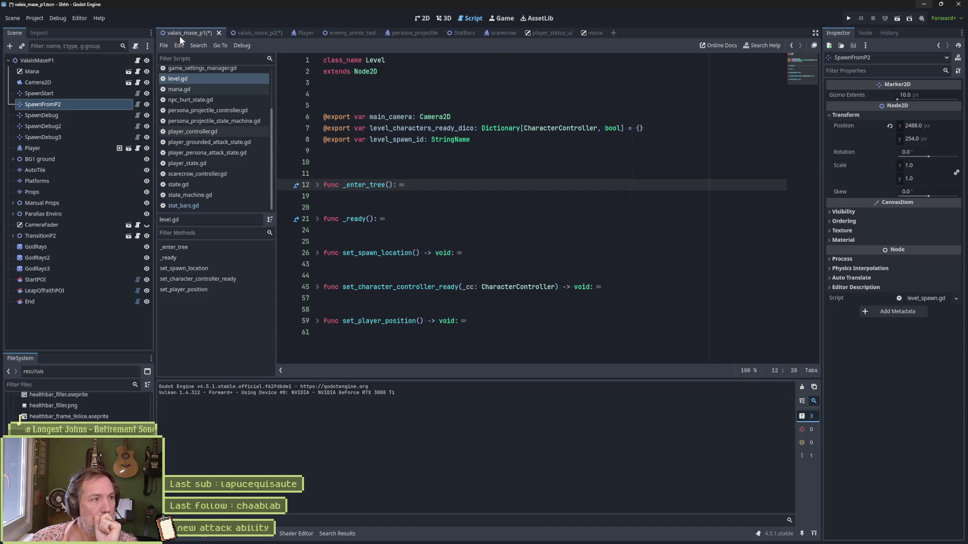
pyautogui.hotkey('ctrl', 'F1')
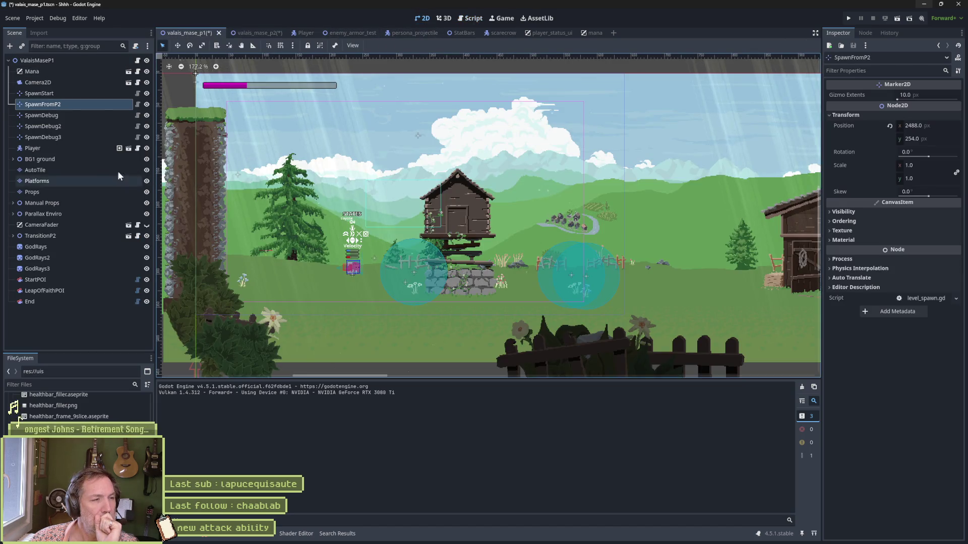
pyautogui.press('f')
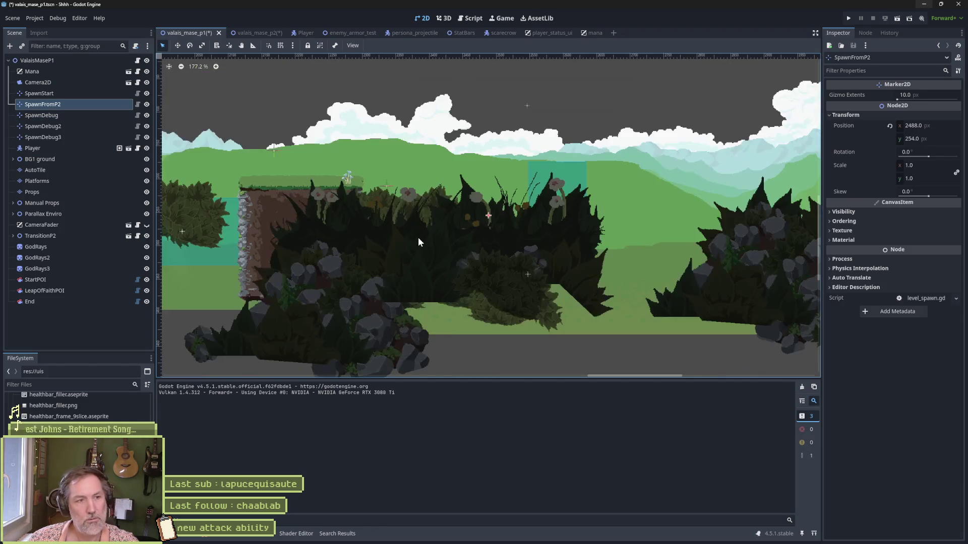
pyautogui.scroll(-7, 413, 231)
pyautogui.press('w')
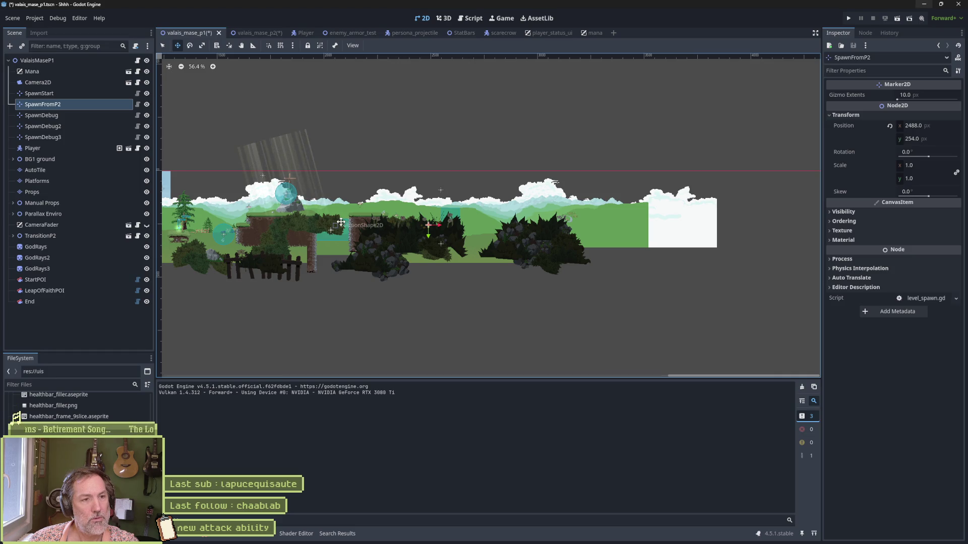
pyautogui.hotkey('ctrl', 's')
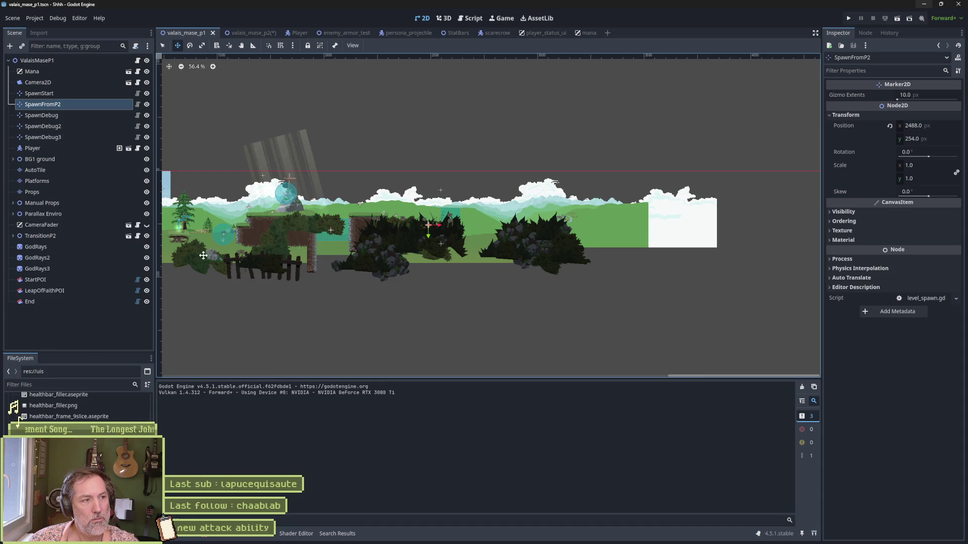
pyautogui.click(245, 33)
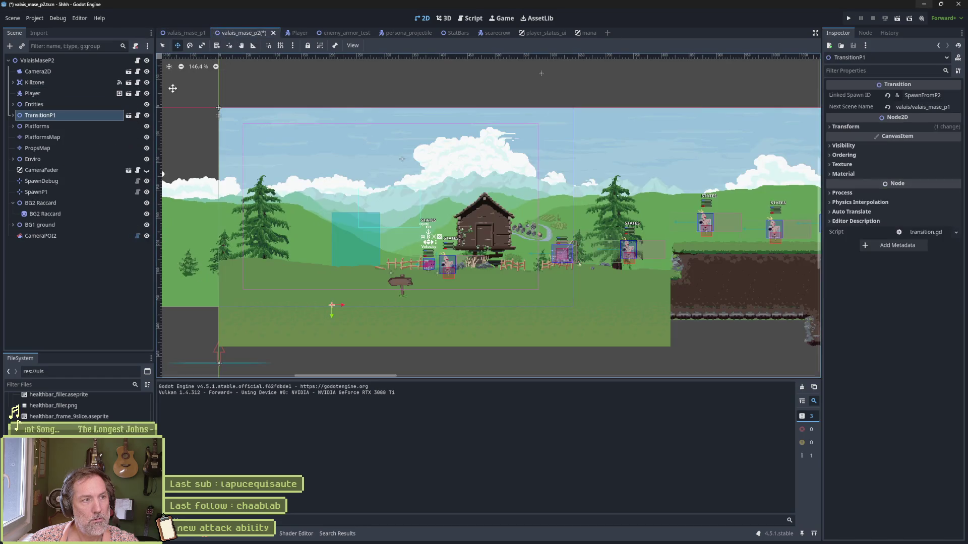
pyautogui.click(129, 116)
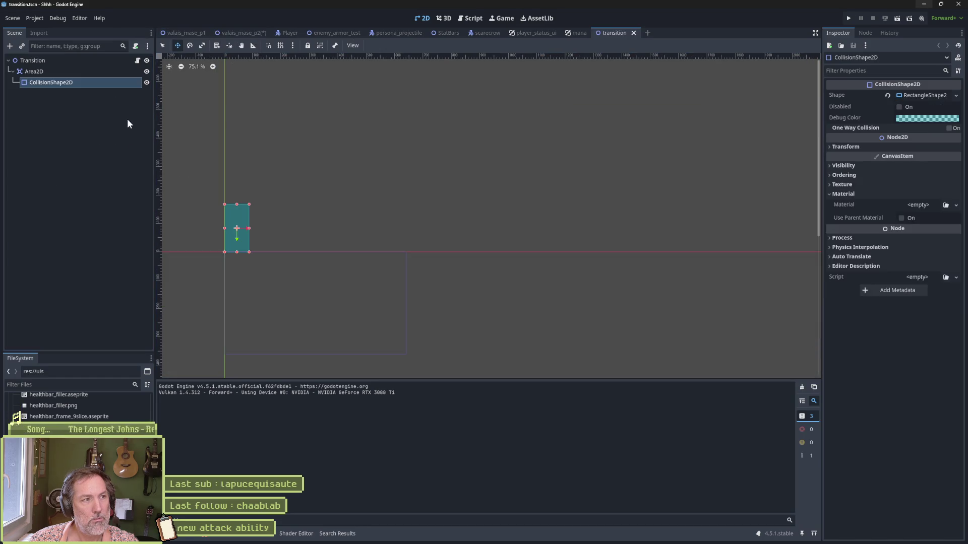
# Open transition.gd and jump to the change_scene definition in game_manager.gd.
pyautogui.click(90, 62)
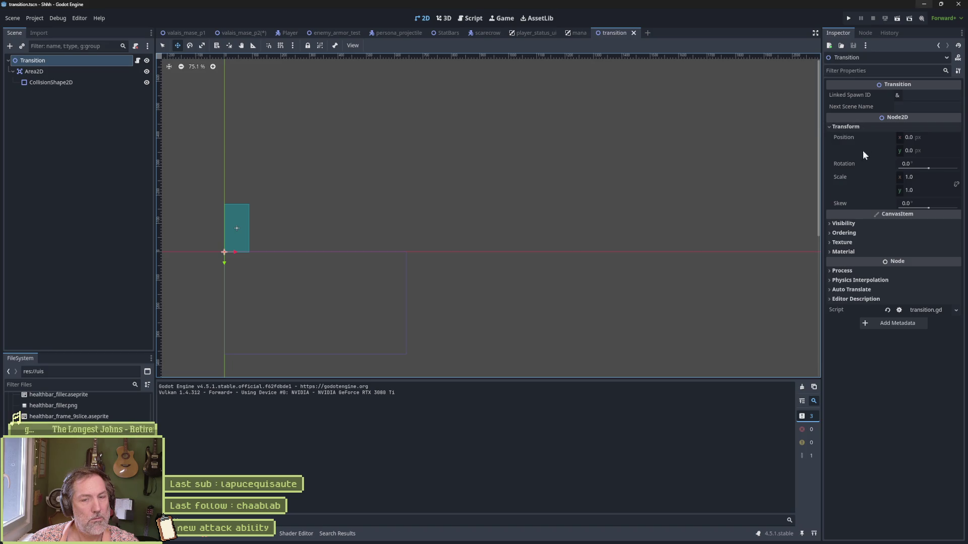
pyautogui.click(138, 61)
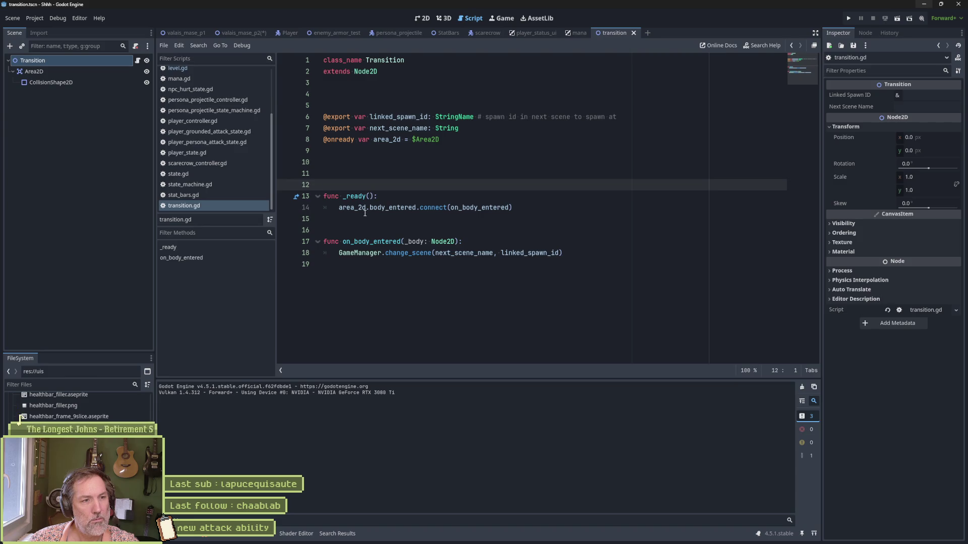
pyautogui.doubleClick(408, 253)
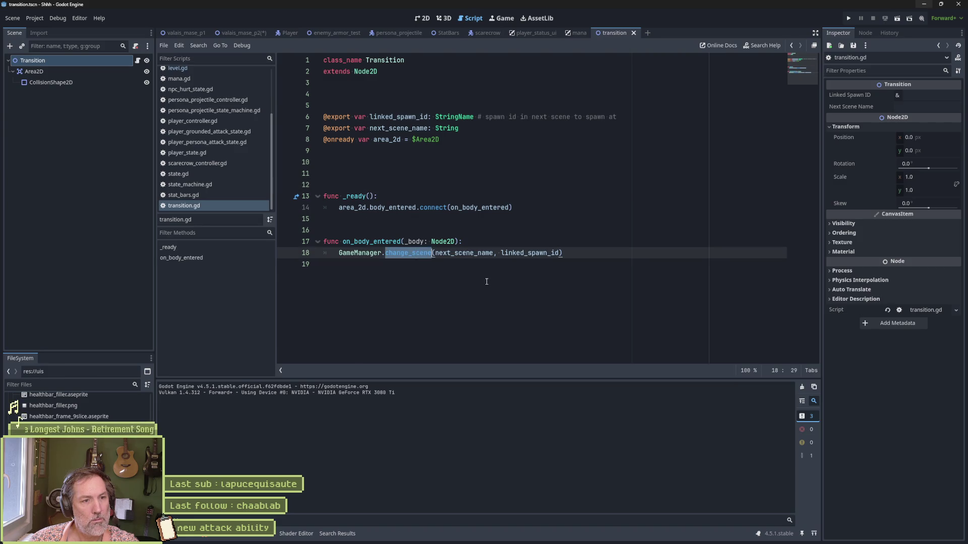
pyautogui.keyDown('ctrl'); pyautogui.click(415, 253); pyautogui.keyUp('ctrl')
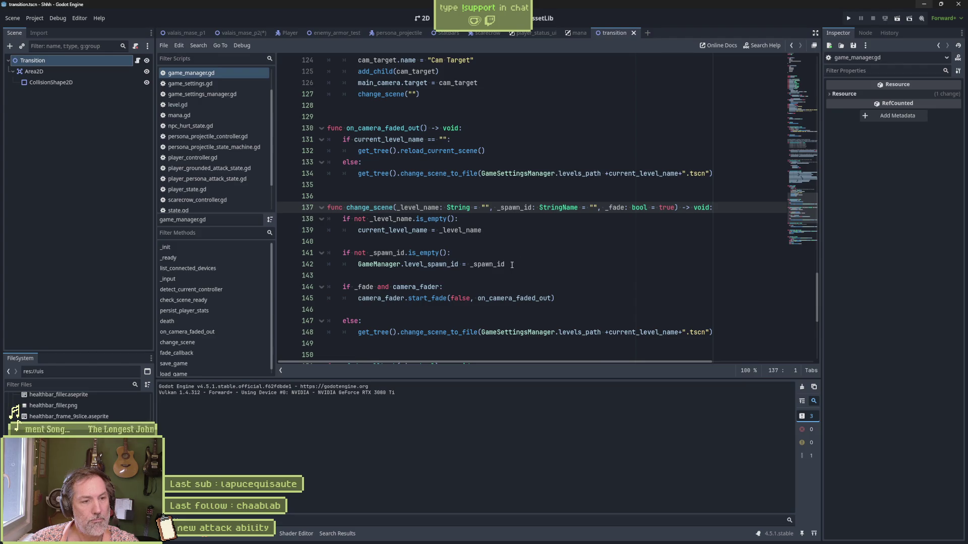
# Add a space after the plus on line 148 and set a breakpoint on that line.
pyautogui.scroll(-1, 512, 264)
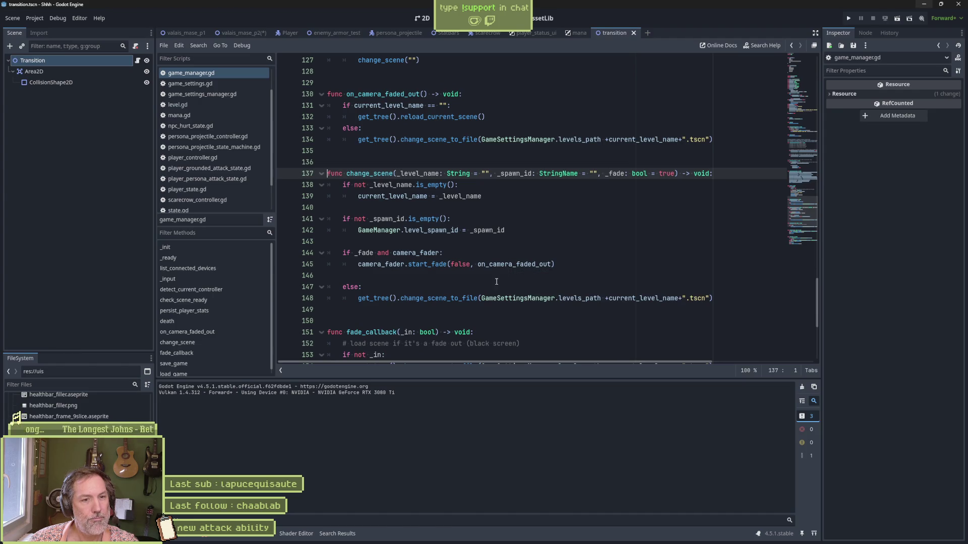
pyautogui.click(607, 298)
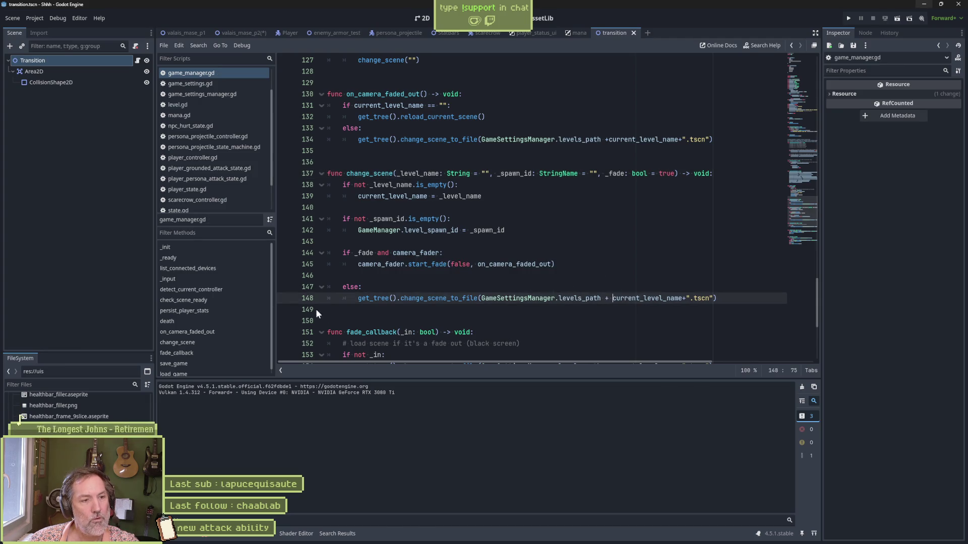
pyautogui.click(285, 298)
pyautogui.click(237, 34)
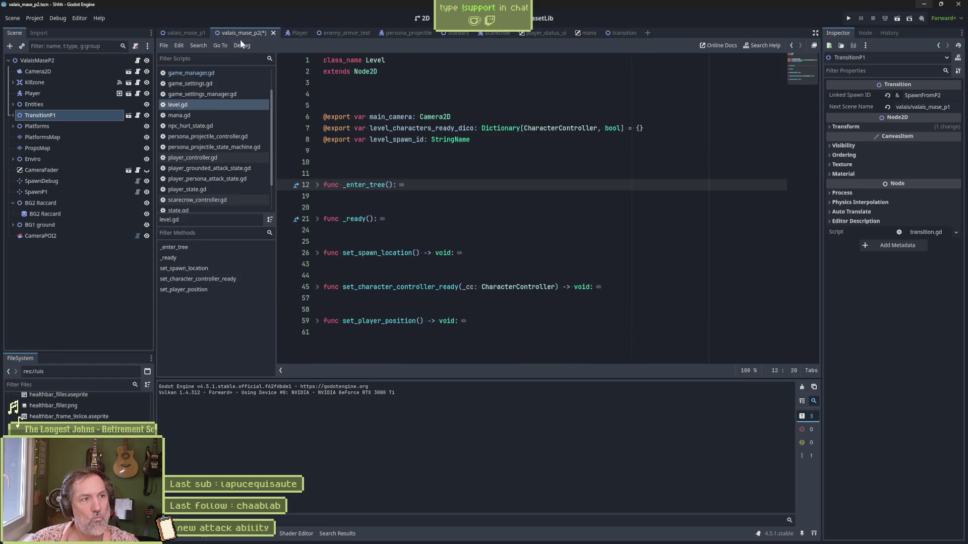
# Test-run the level, then reopen only transition.gd and break on line 18's change_scene call.
pyautogui.press('F6')
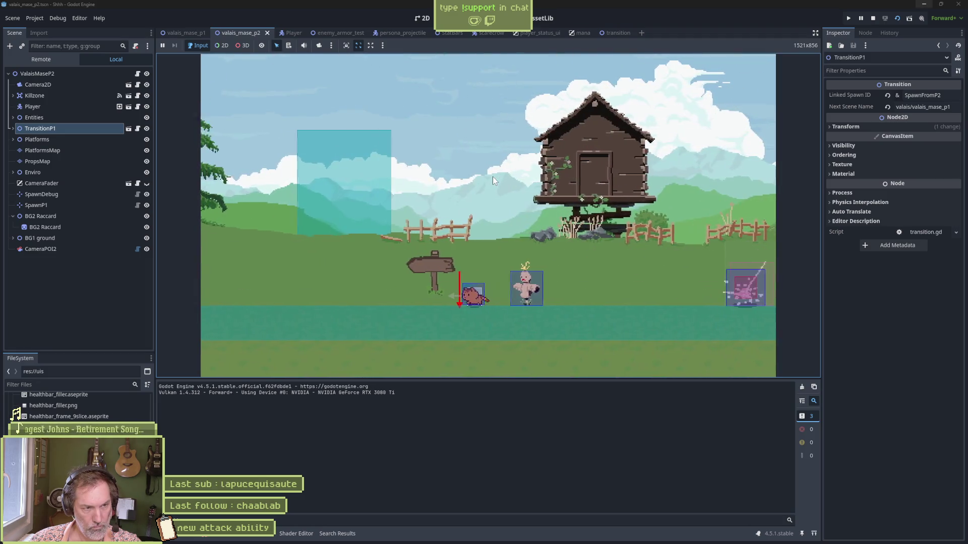
pyautogui.press('Left')
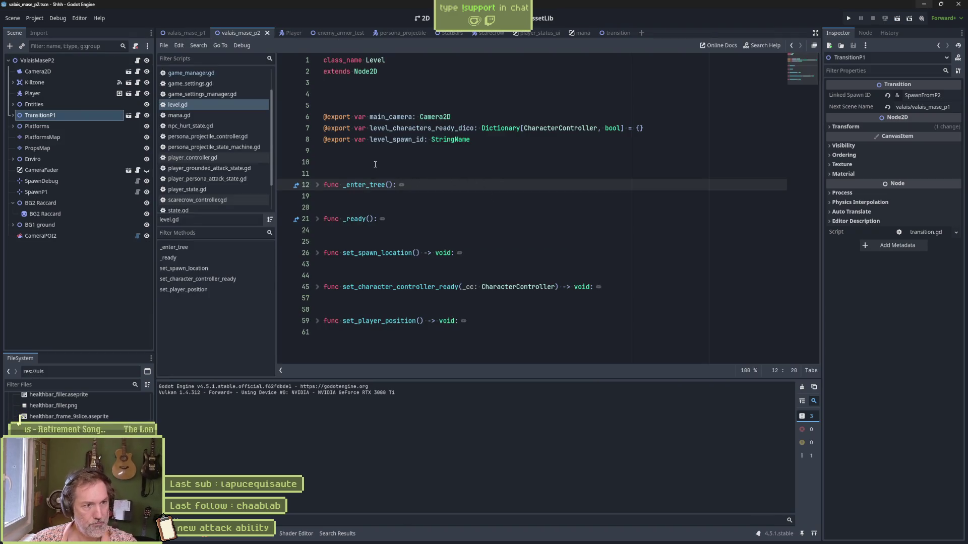
pyautogui.click(196, 104)
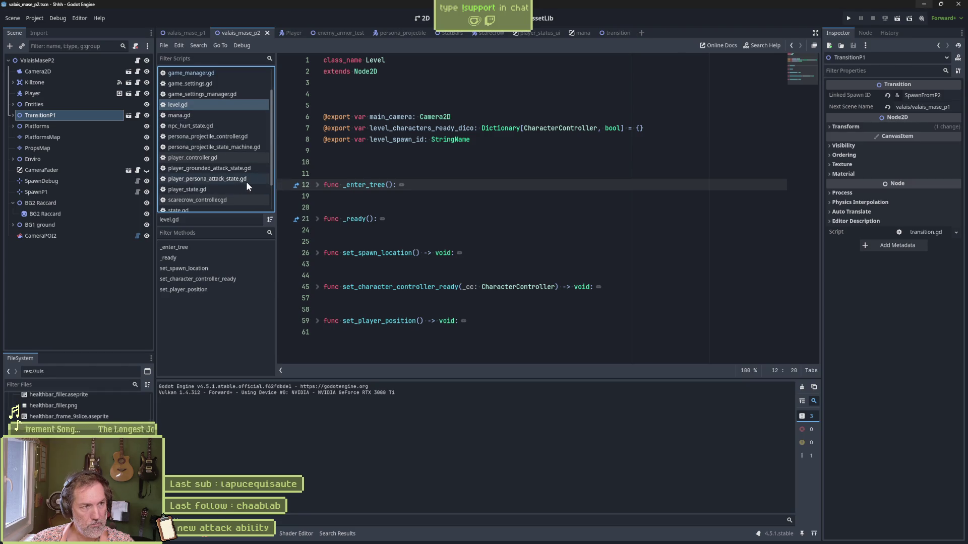
pyautogui.rightClick(199, 105)
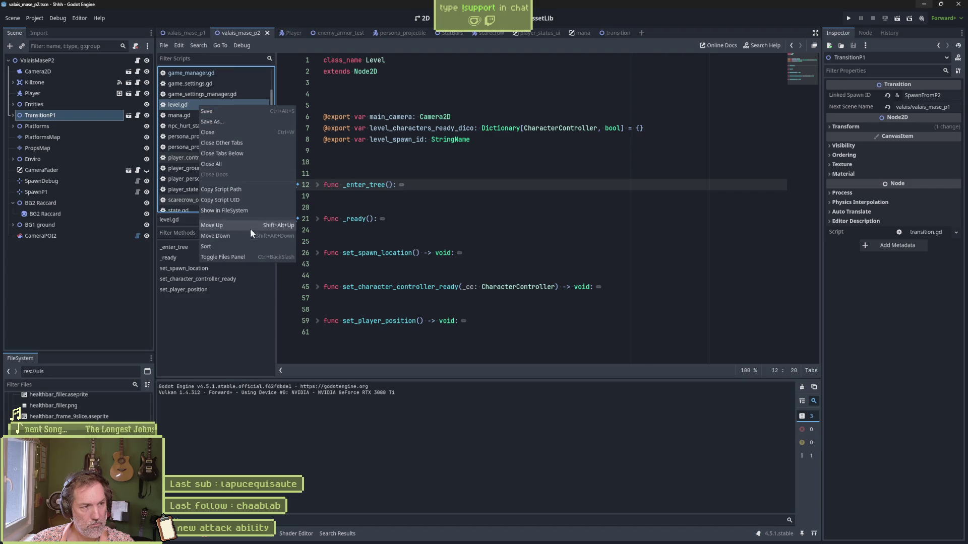
pyautogui.press('Escape')
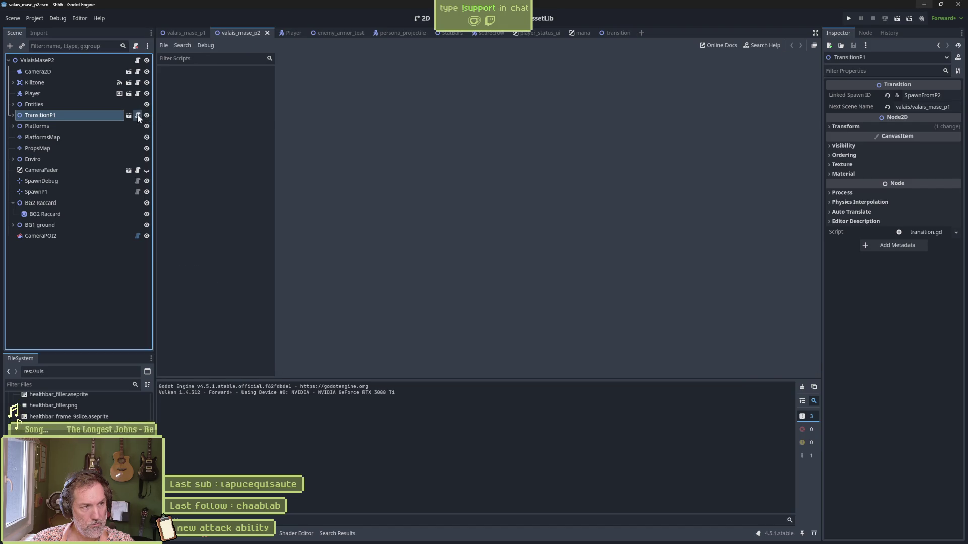
pyautogui.click(137, 115)
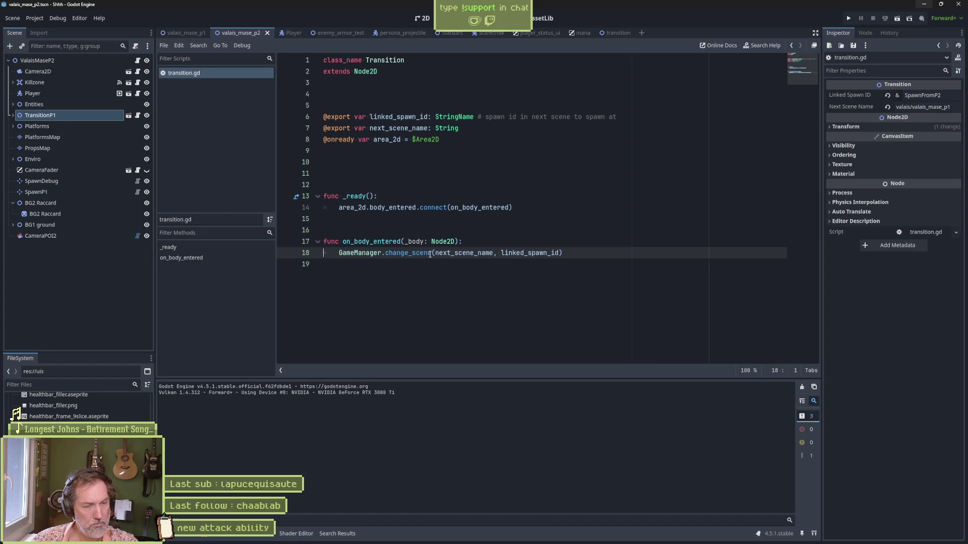
pyautogui.click(285, 253)
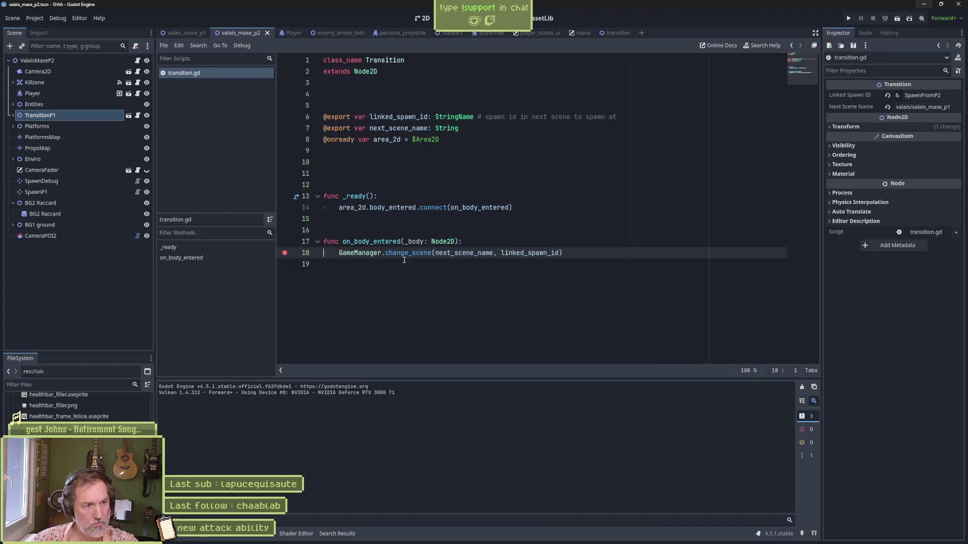
# Run the level, walk into the transition, and inspect the next_scene_name and linked_spawn_id values.
pyautogui.press('F5')
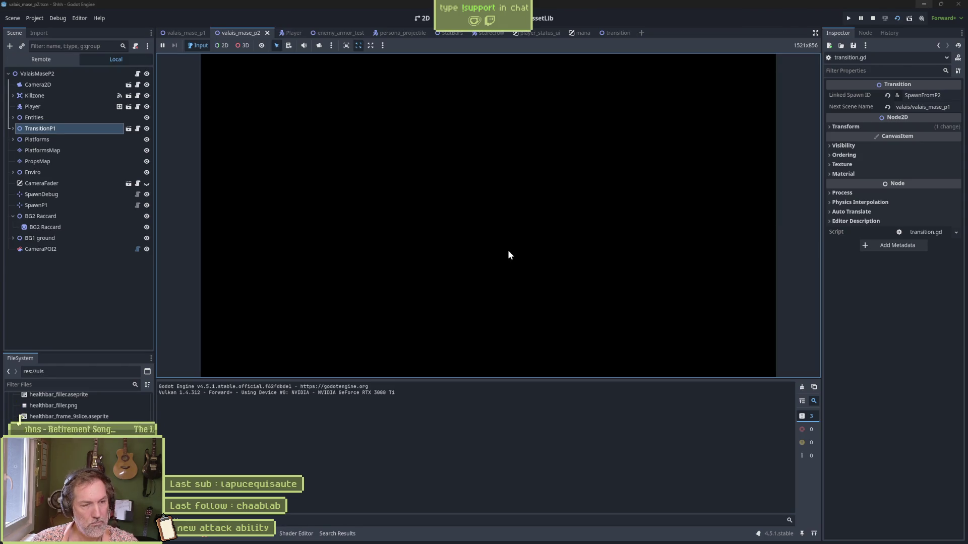
pyautogui.press('Left')
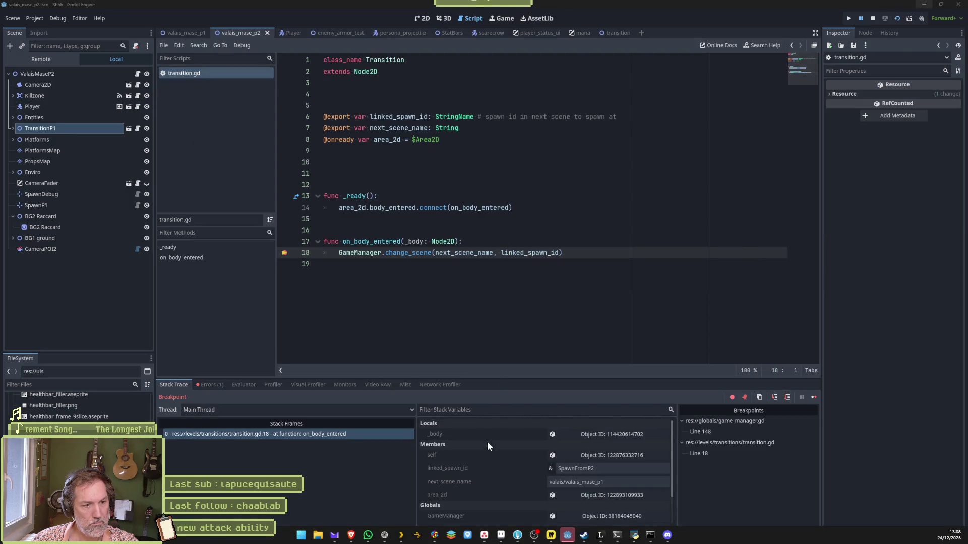
pyautogui.click(593, 483)
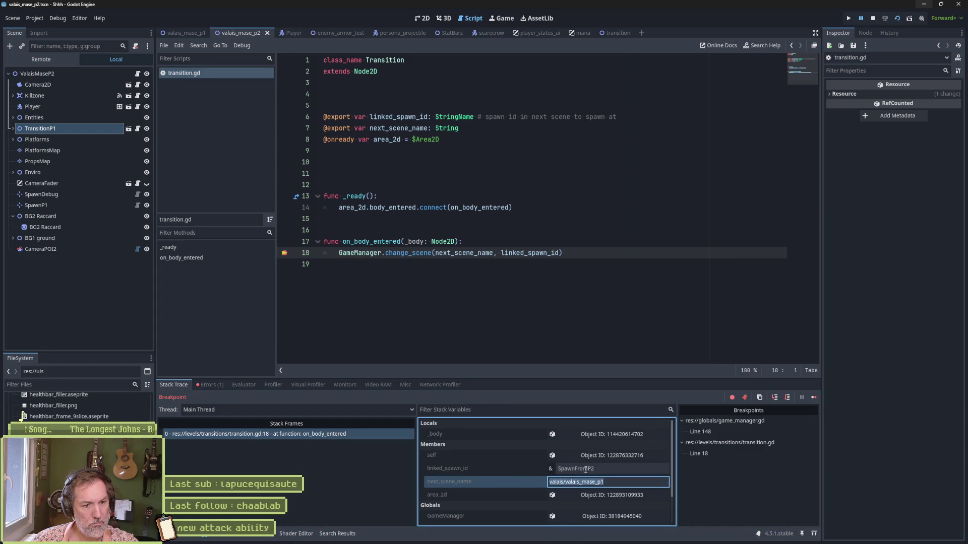
pyautogui.click(570, 469)
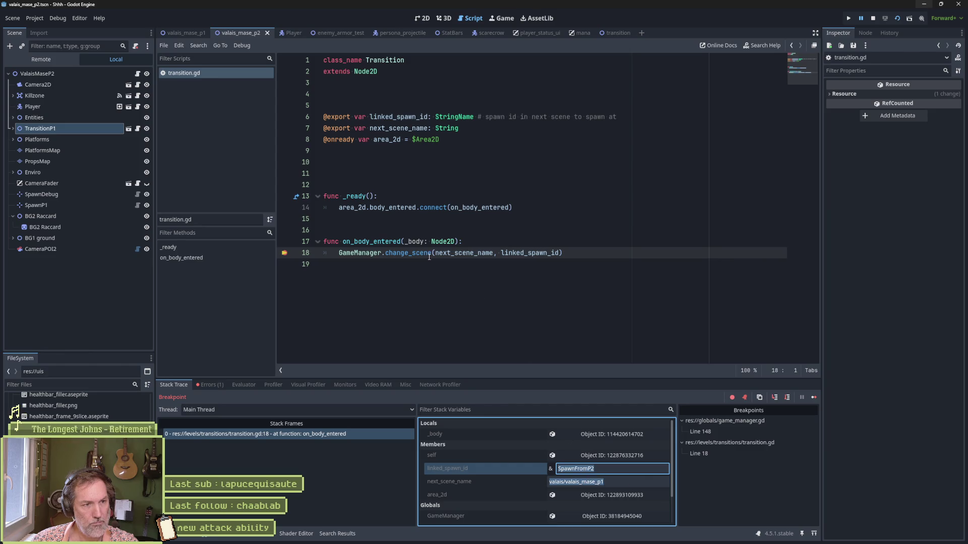
# Remove the line 18 breakpoint, jump to change_scene, and resume to the line 138 breakpoint.
pyautogui.press('F9')
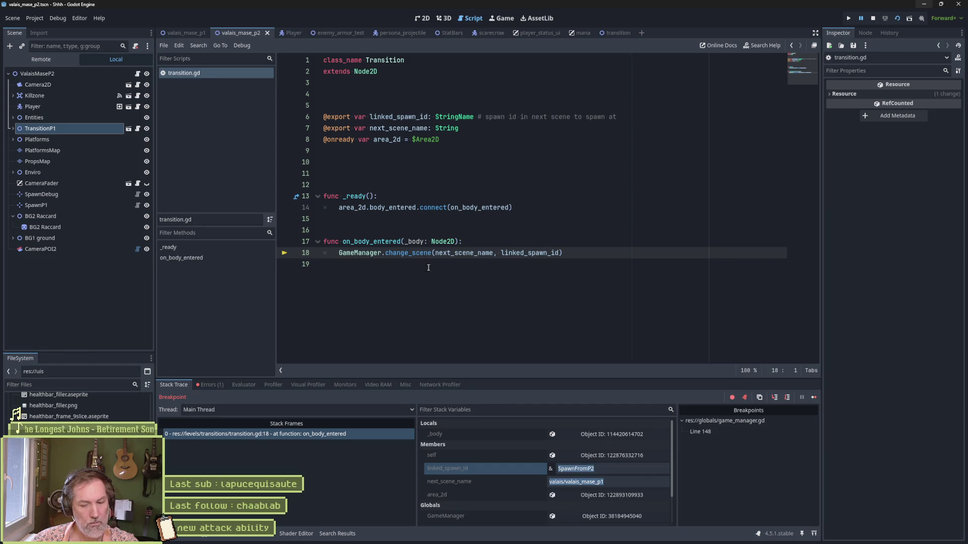
pyautogui.keyDown('ctrl'); pyautogui.click(422, 253); pyautogui.keyUp('ctrl')
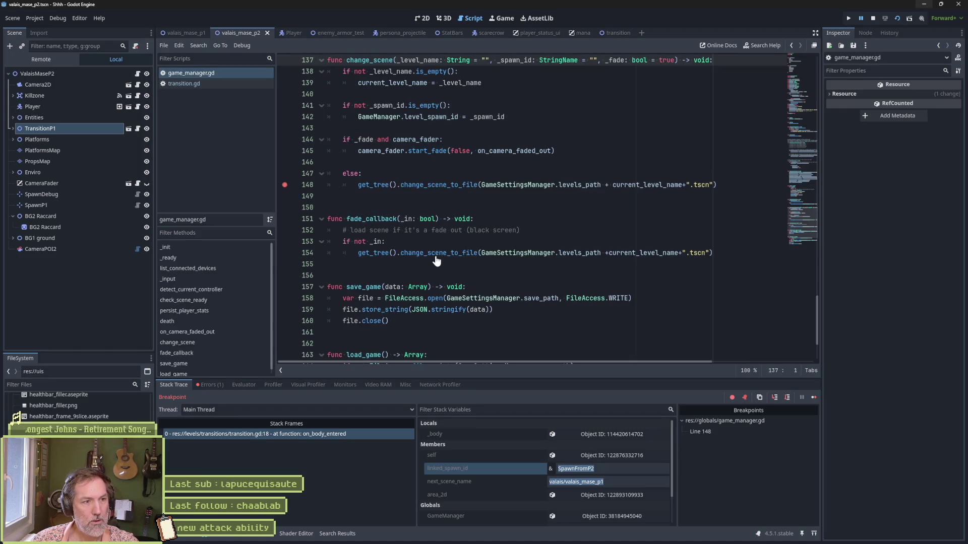
pyautogui.scroll(2, 393, 190)
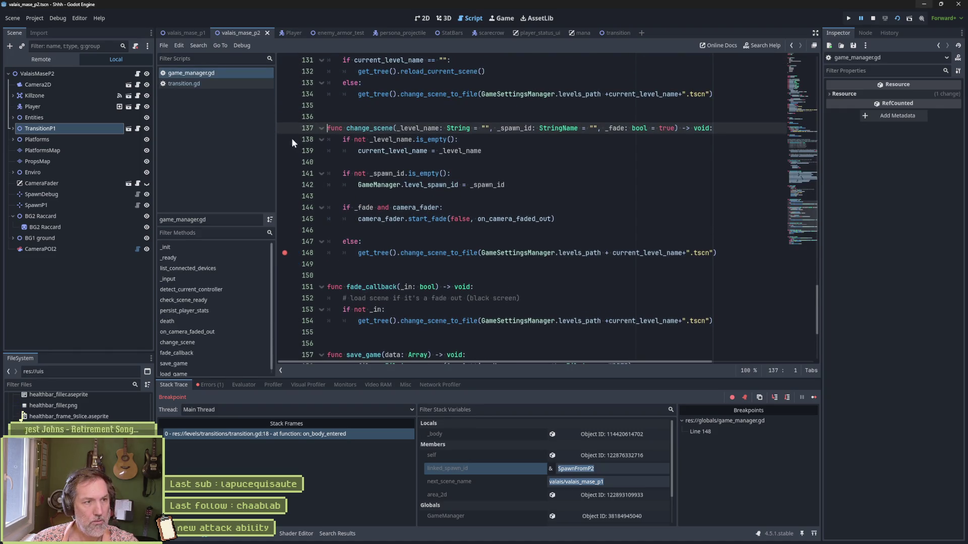
pyautogui.click(813, 398)
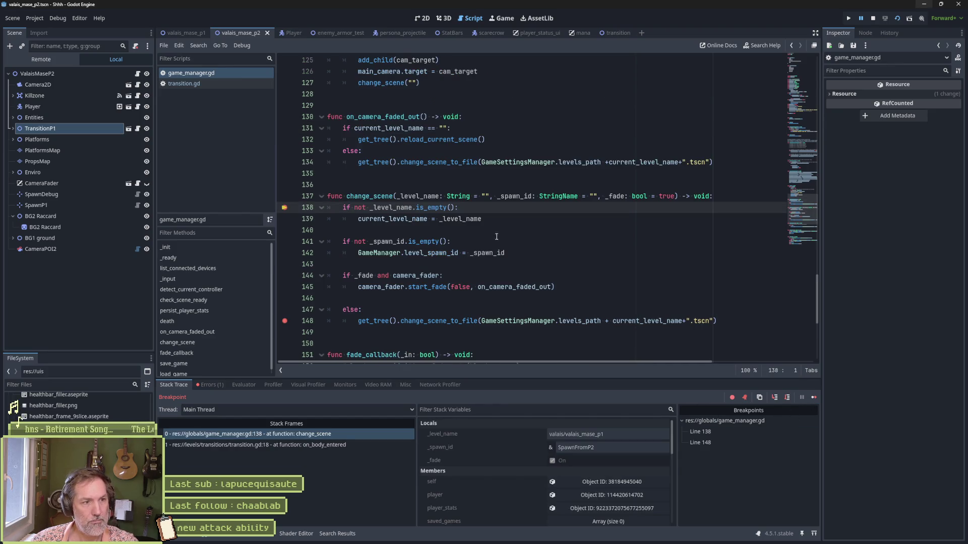
# Step through change_scene past the valais/valais_mase_p1 level name and SpawnFromP2 spawn id assignments.
pyautogui.press('F10')
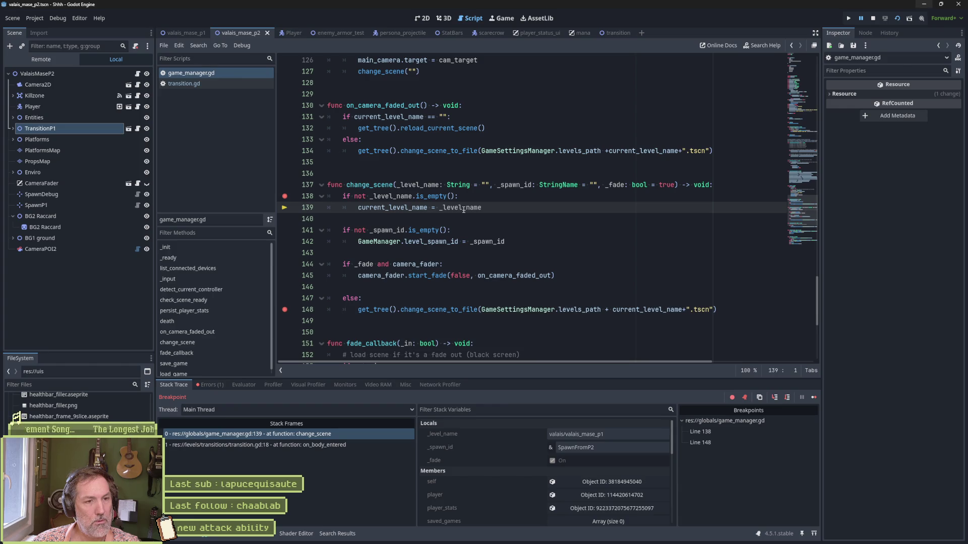
pyautogui.moveTo(463, 210)
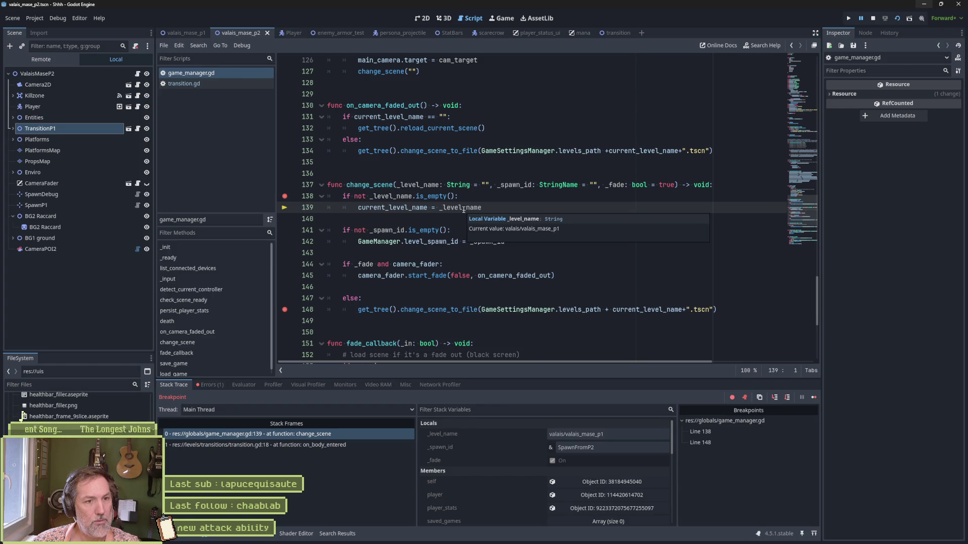
pyautogui.press('F10')
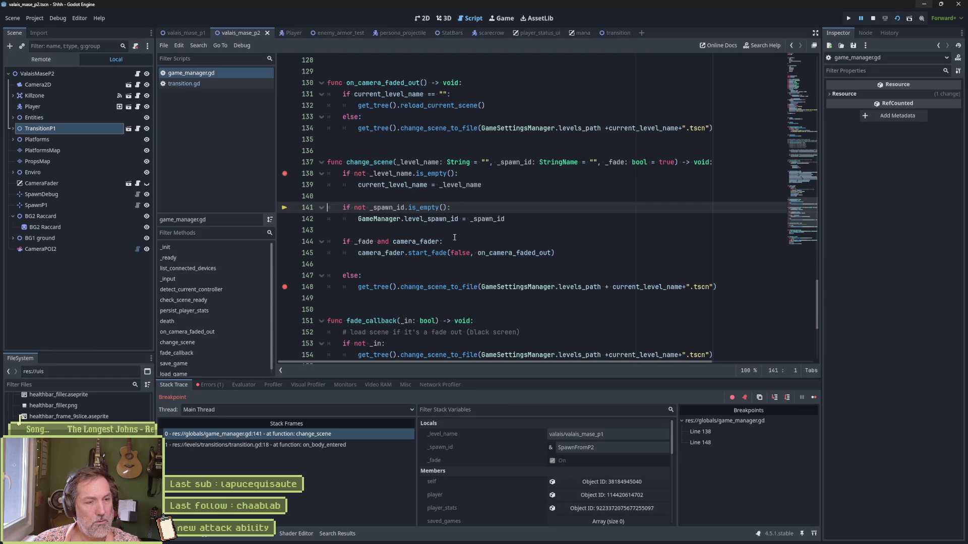
pyautogui.press('F10')
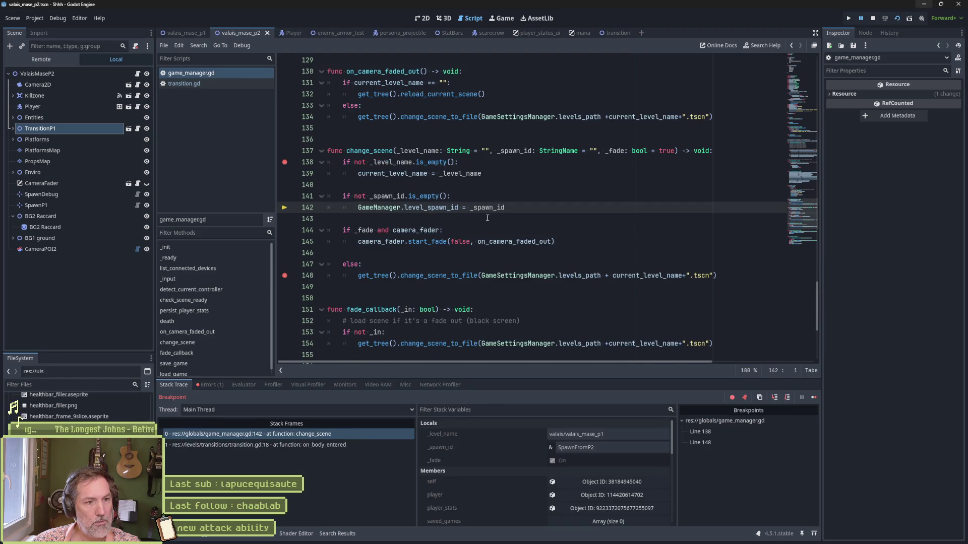
pyautogui.press('F10')
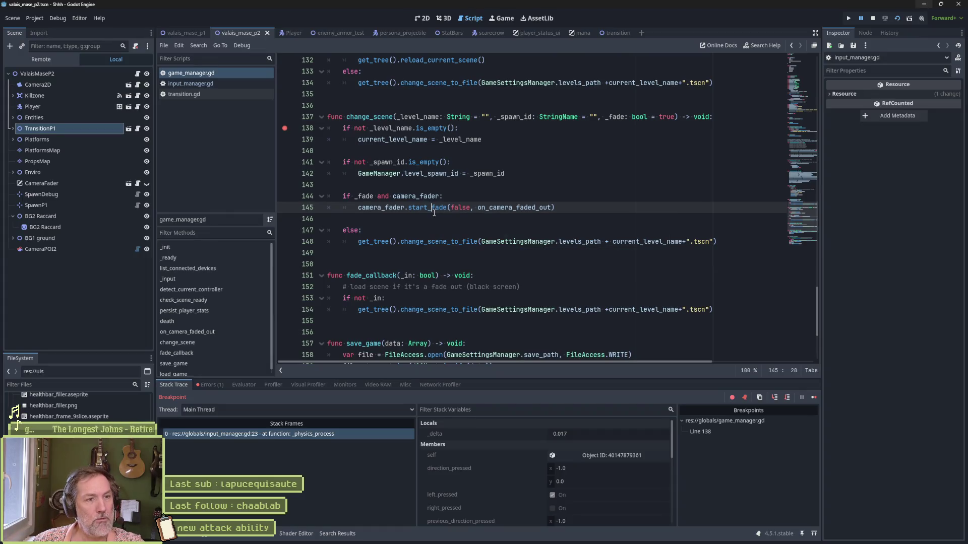
# Follow start_fade, is_fading and do_fade in camera_fader.gd to the _callback parameter.
pyautogui.keyDown('ctrl'); pyautogui.click(436, 208); pyautogui.keyUp('ctrl')
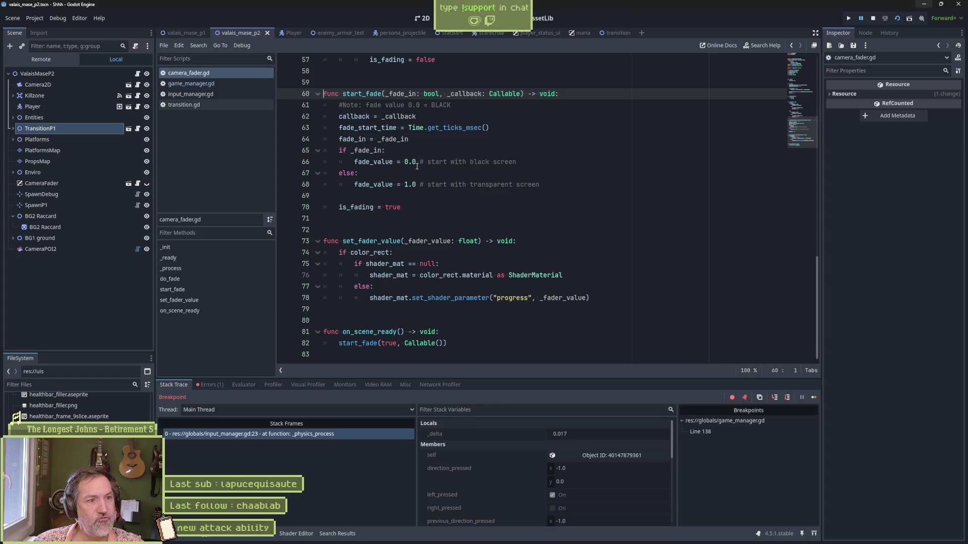
pyautogui.doubleClick(356, 207)
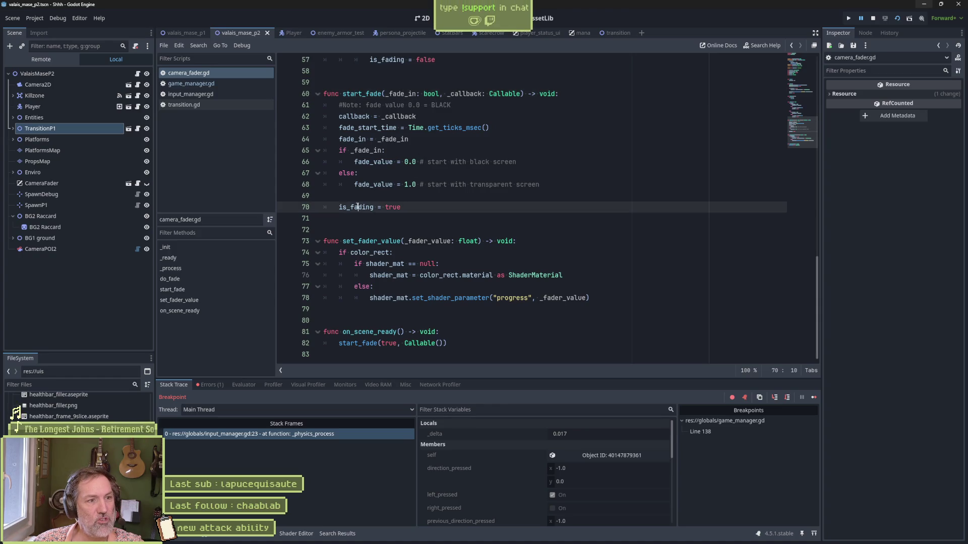
pyautogui.click(235, 269)
pyautogui.click(384, 219)
pyautogui.press('Down')
pyautogui.press('Down')
pyautogui.press('Down')
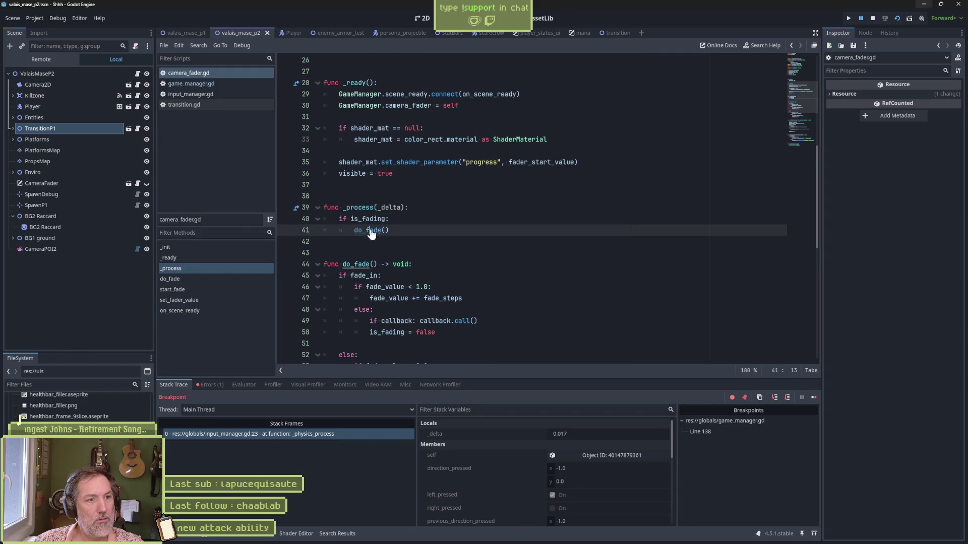
pyautogui.scroll(-4, 421, 234)
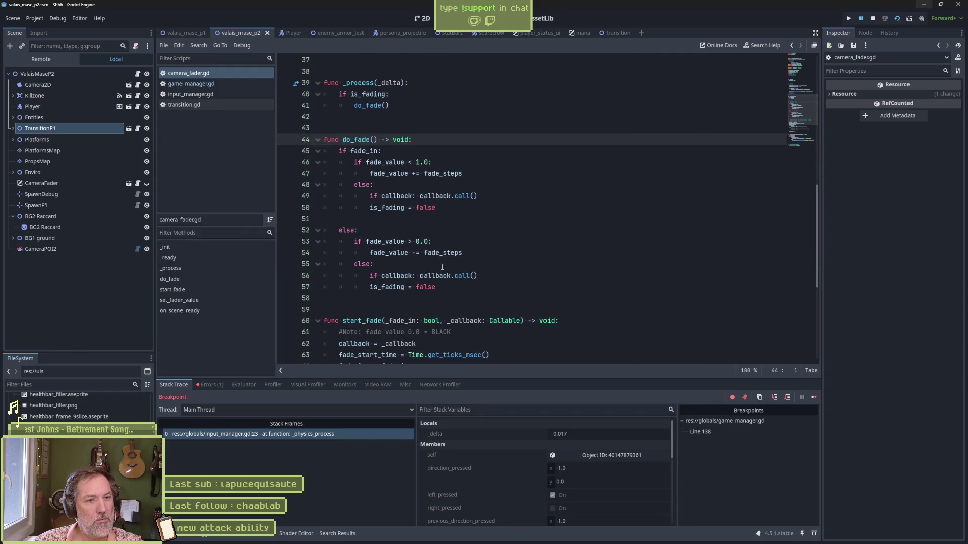
pyautogui.click(446, 275)
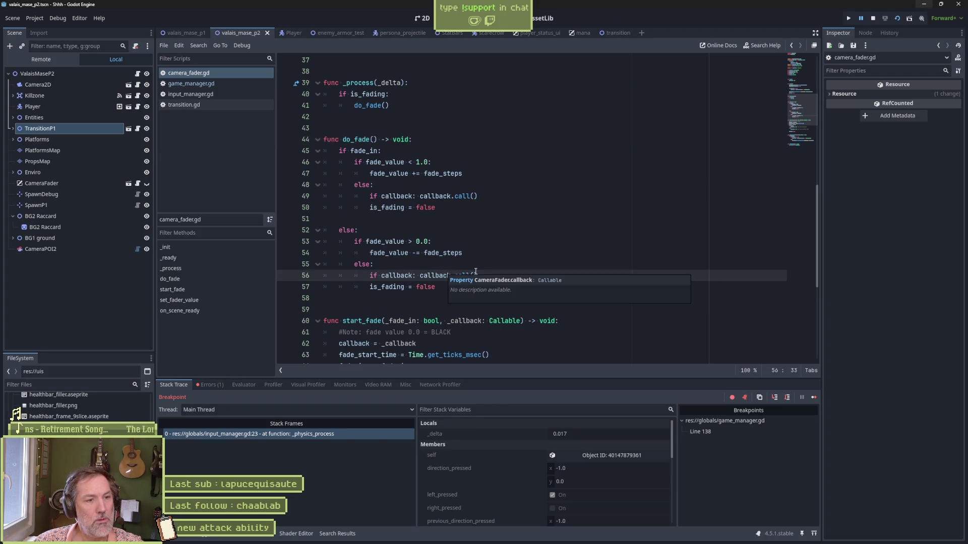
pyautogui.doubleClick(464, 321)
pyautogui.scroll(-2, 527, 322)
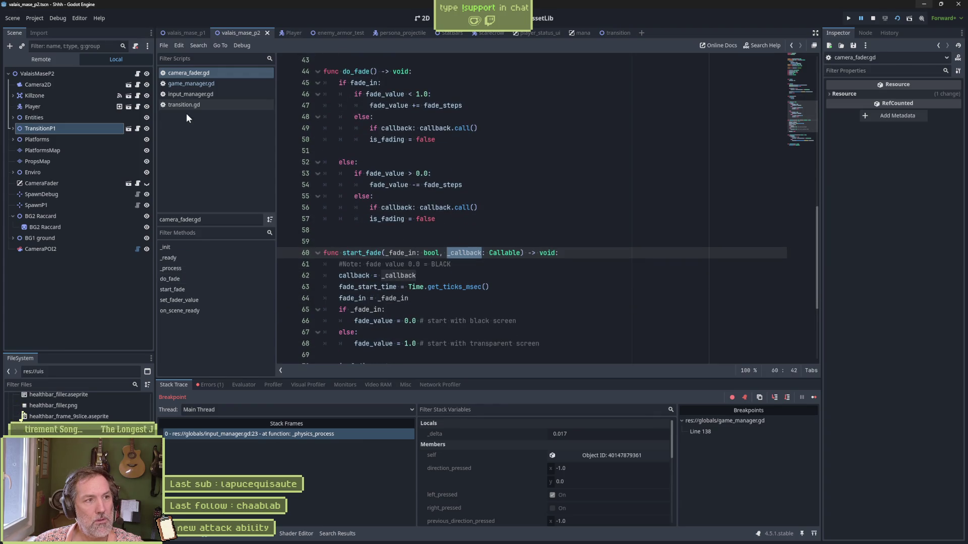
# In game_manager.gd, jump to the on_camera_faded_out definition and its reload_current_scene line.
pyautogui.click(223, 83)
pyautogui.doubleClick(517, 208)
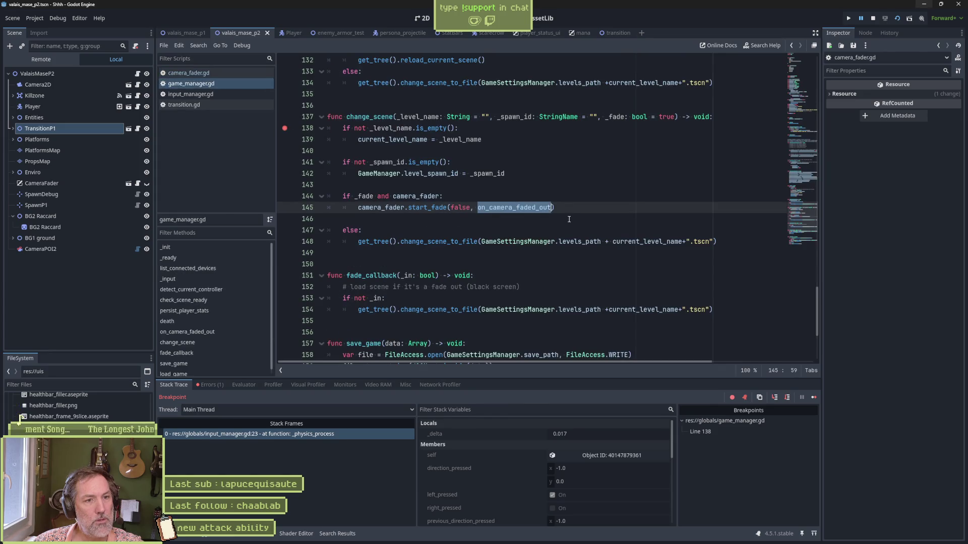
pyautogui.keyDown('ctrl'); pyautogui.click(536, 211); pyautogui.keyUp('ctrl')
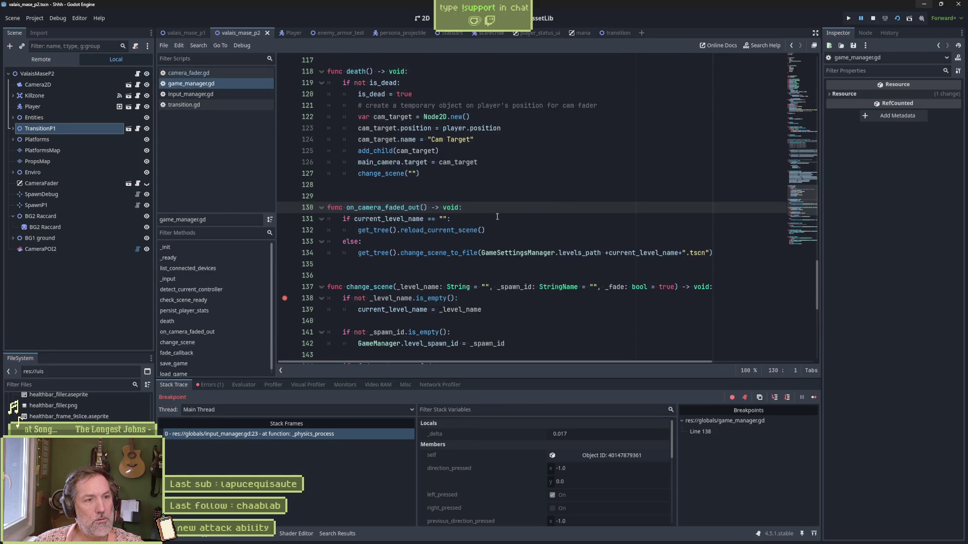
pyautogui.click(444, 230)
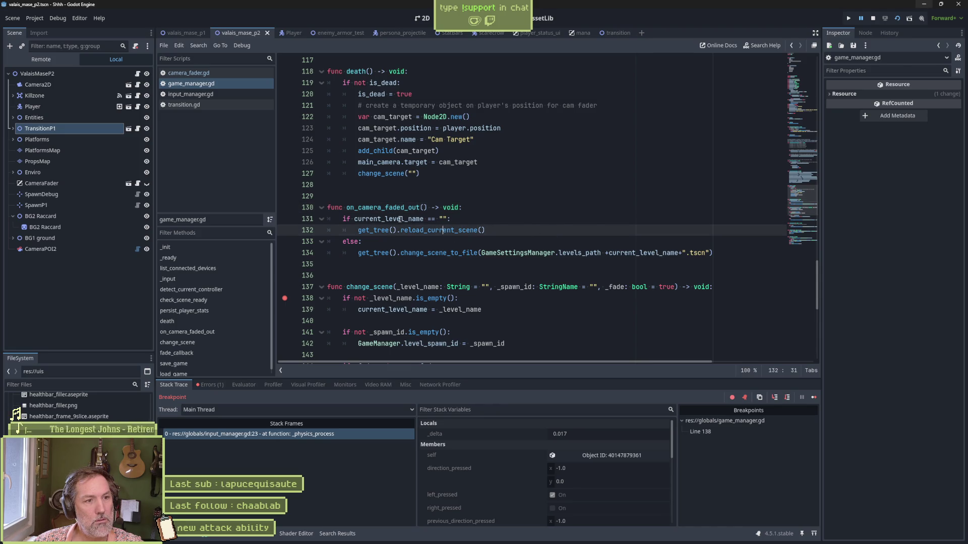
# Move the breakpoint from line 138 to line 131 and rerun the game.
pyautogui.click(403, 219)
pyautogui.click(284, 219)
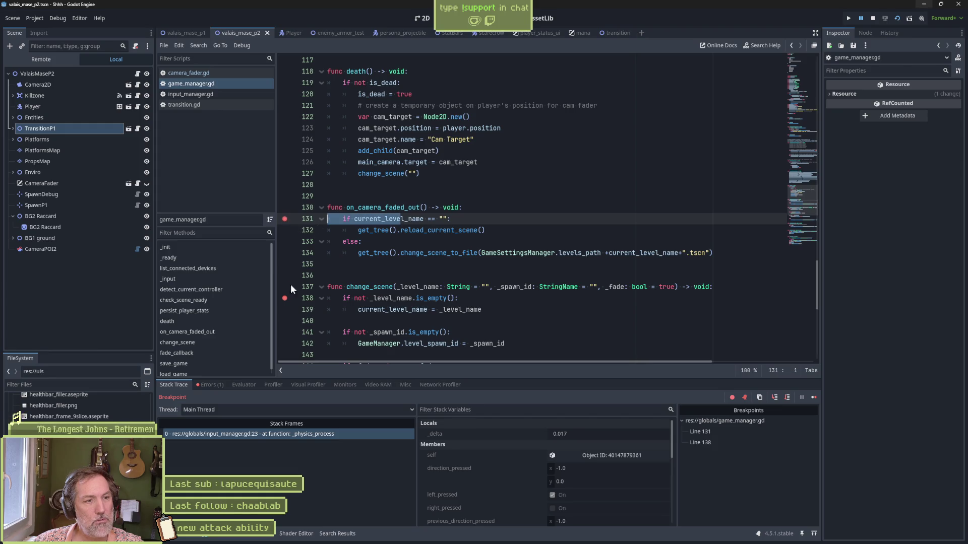
pyautogui.click(285, 298)
pyautogui.click(362, 241)
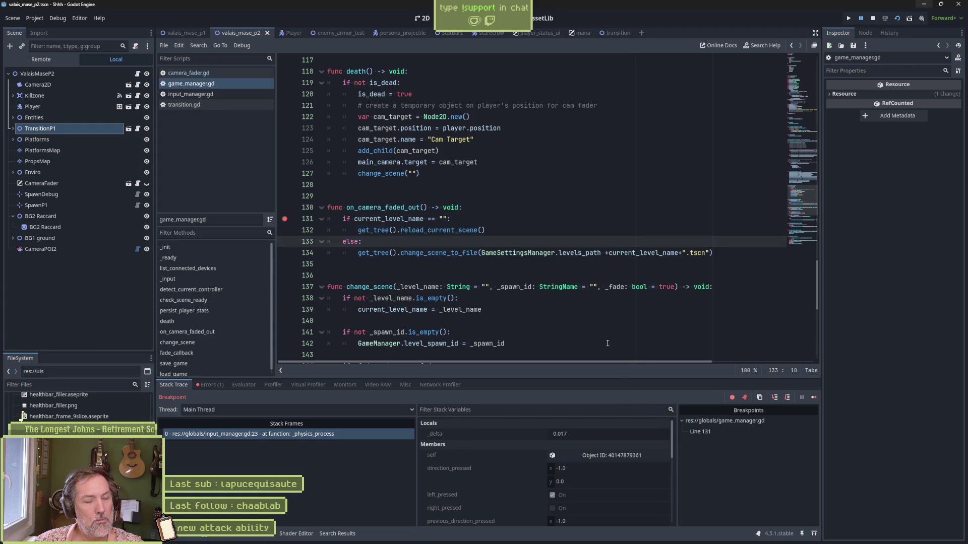
pyautogui.press('F5')
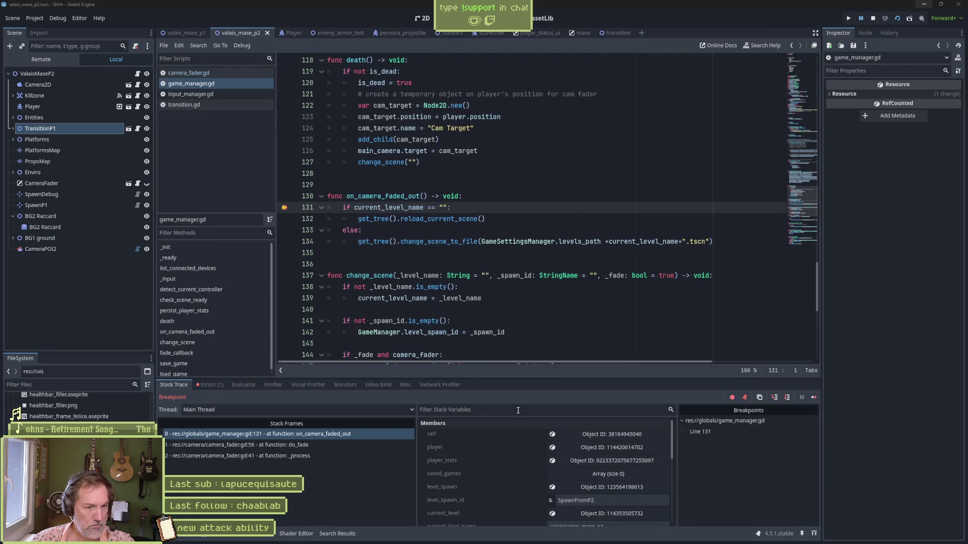
# Evaluate GameSettingsManager.levels_path in the debugger's Evaluator, then resume execution.
pyautogui.scroll(-3, 520, 475)
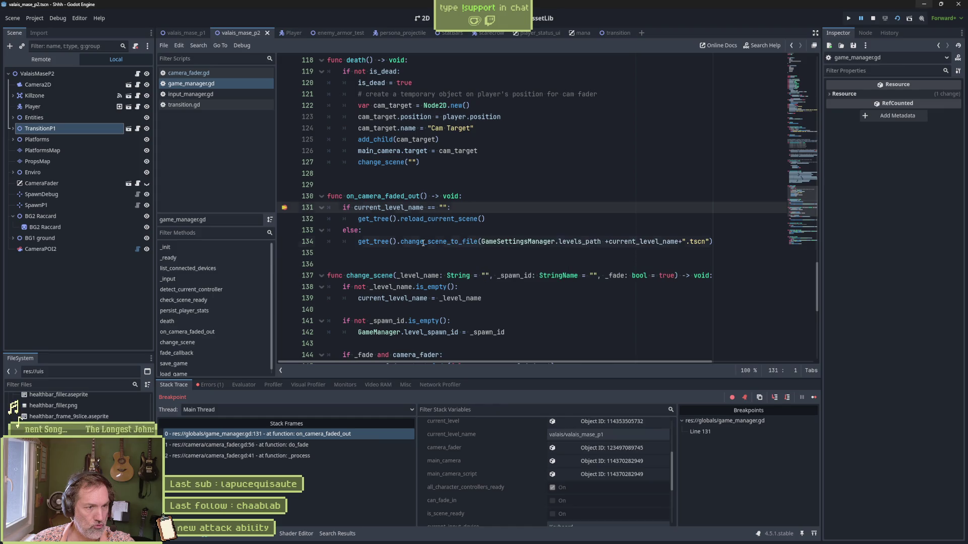
pyautogui.click(446, 241)
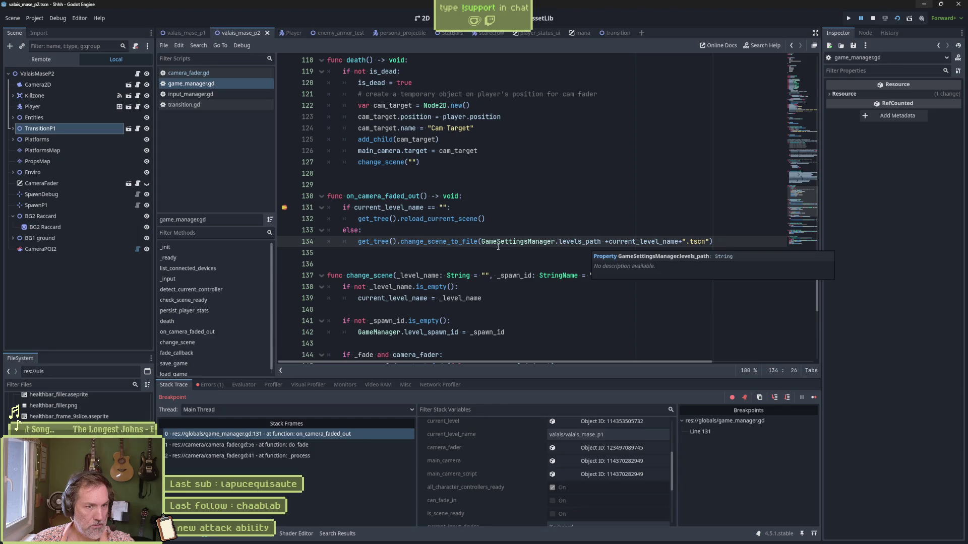
pyautogui.moveTo(481, 242); pyautogui.dragTo(601, 242)
pyautogui.hotkey('ctrl', 'c')
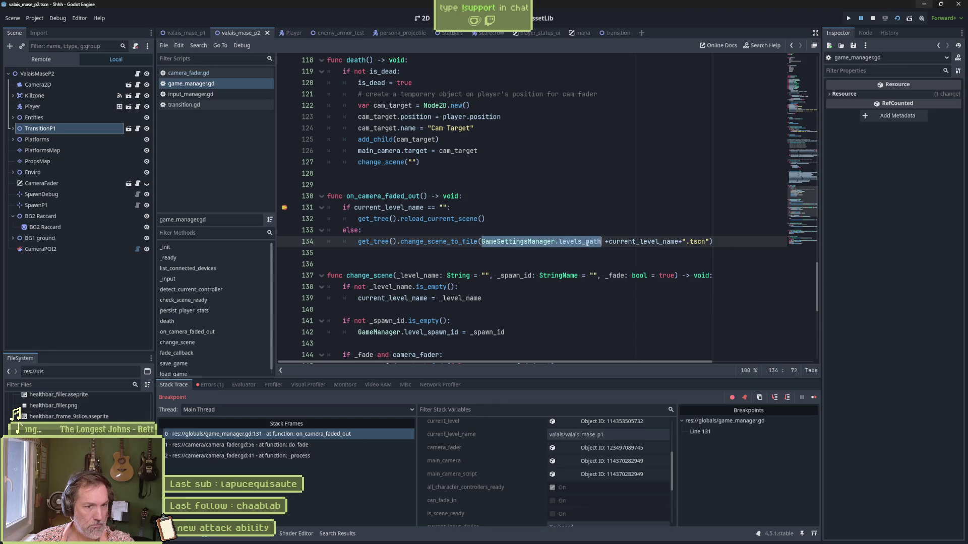
pyautogui.click(243, 385)
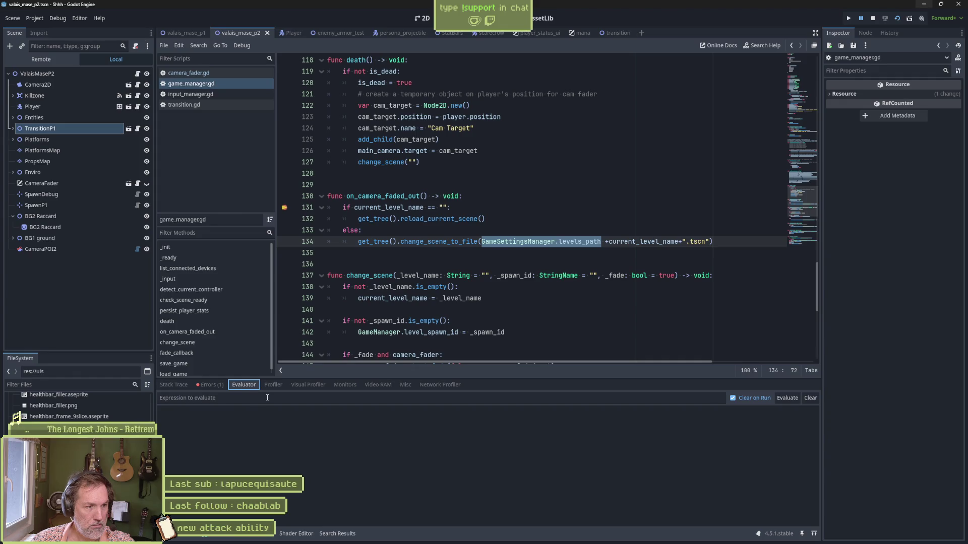
pyautogui.click(267, 397)
pyautogui.hotkey('ctrl', 'v')
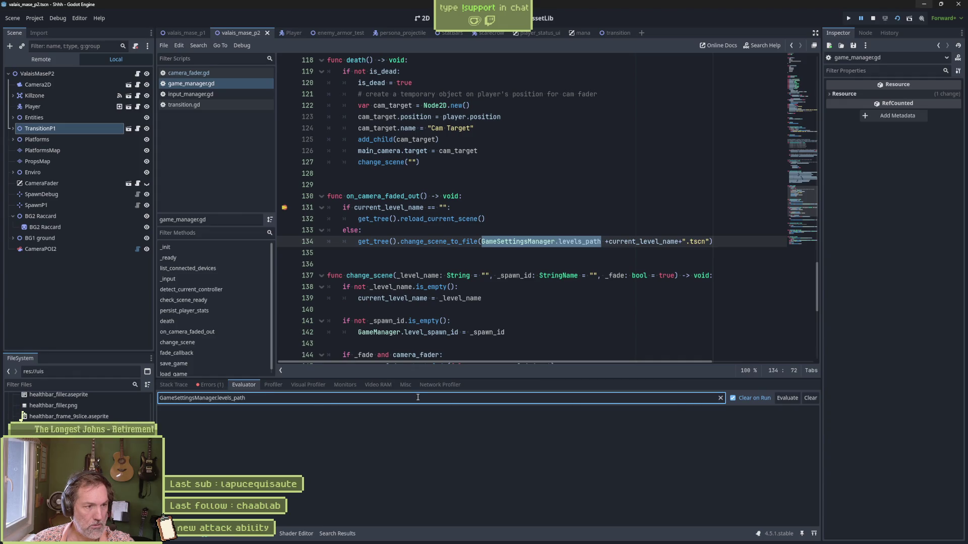
pyautogui.press('F12')
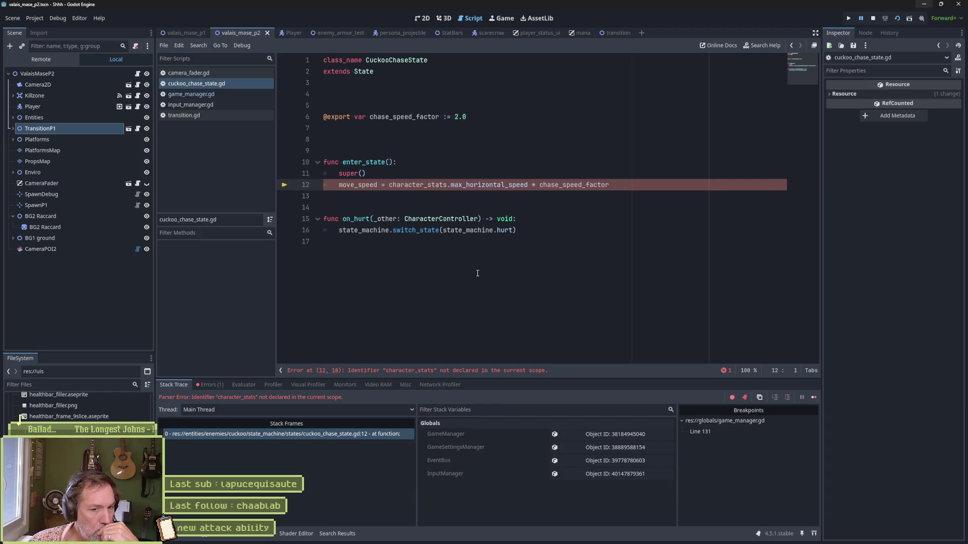
# Stop the debug session and close cuckoo_chase_state.gd after reviewing its move_speed line.
pyautogui.click(707, 430)
pyautogui.click(265, 435)
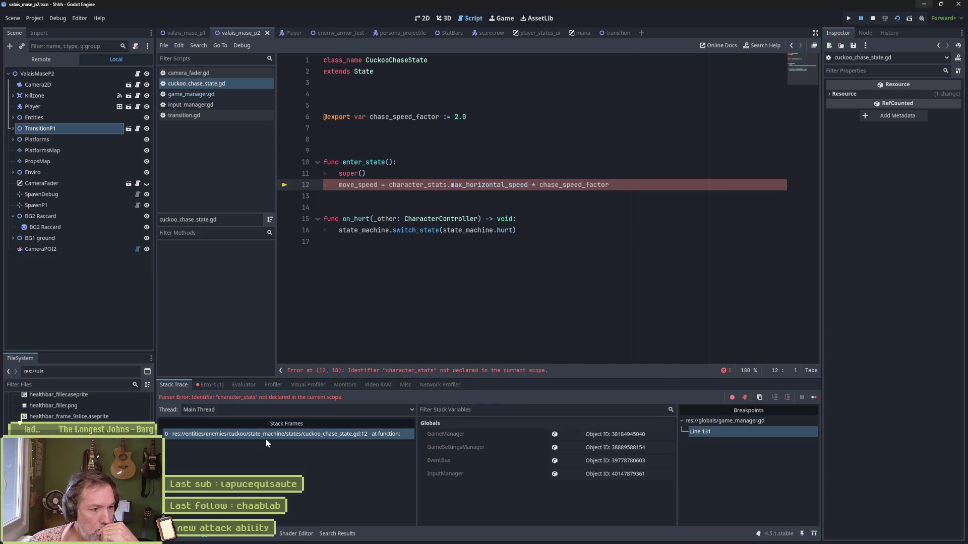
pyautogui.click(873, 18)
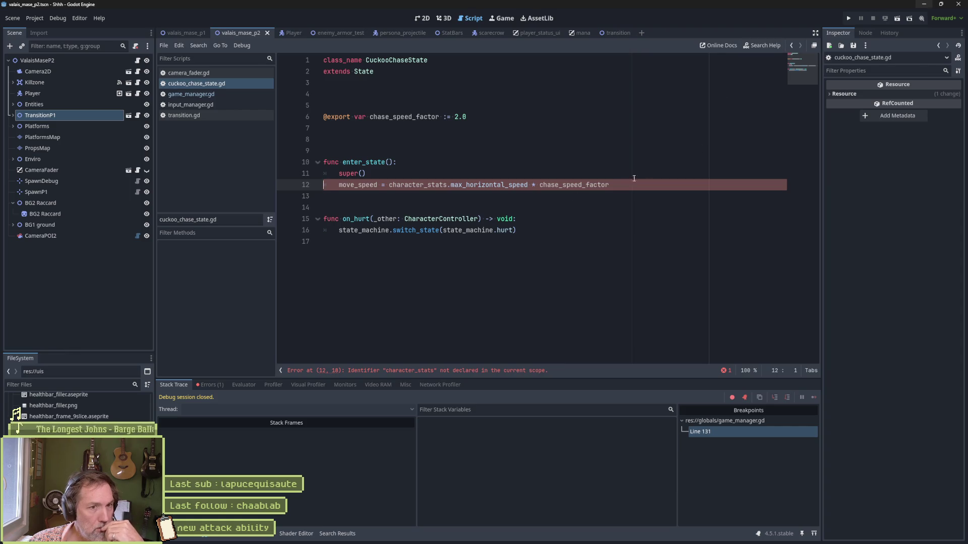
pyautogui.click(554, 204)
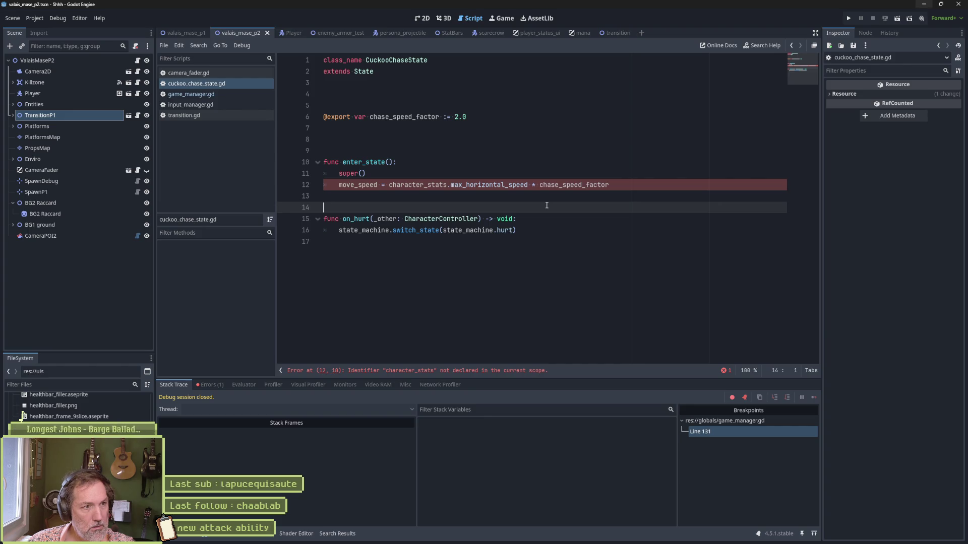
pyautogui.press('Up')
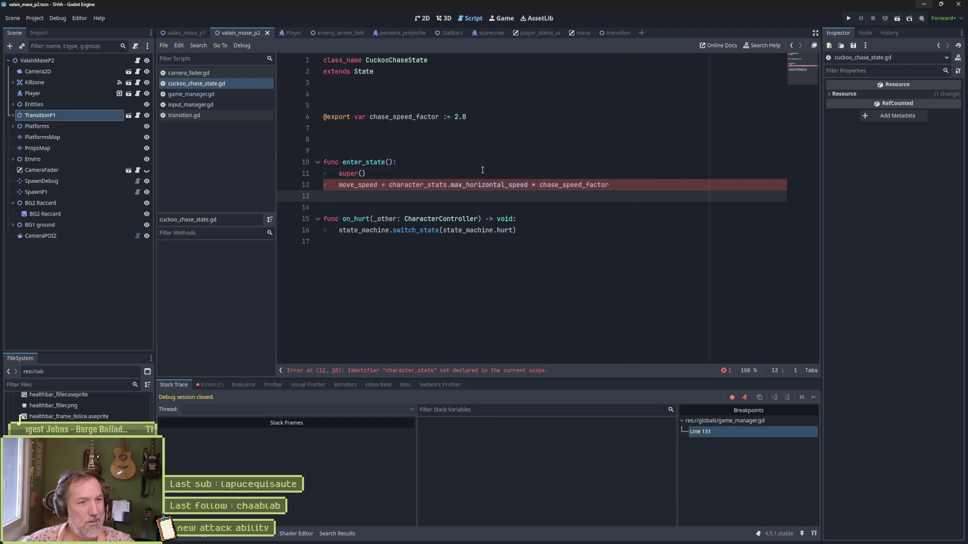
pyautogui.click(382, 184)
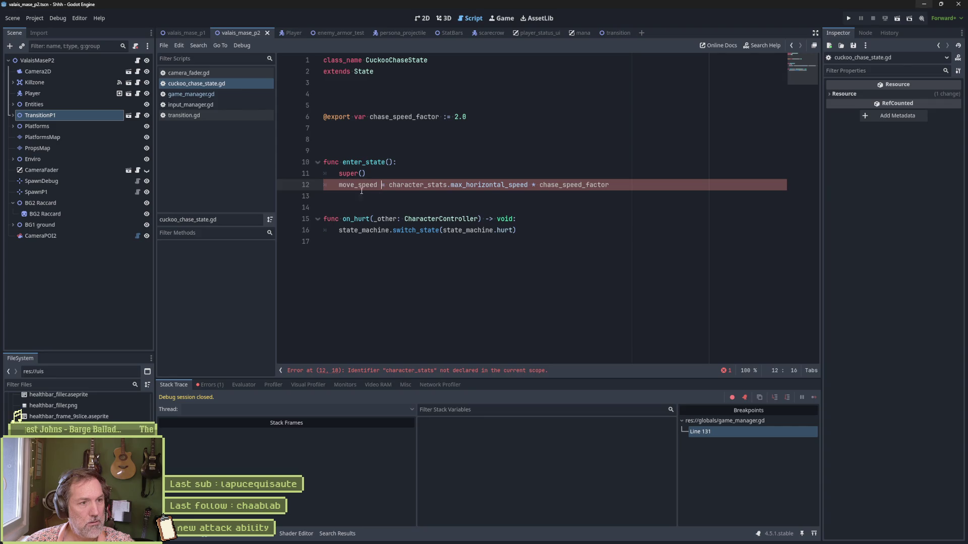
pyautogui.middleClick(212, 84)
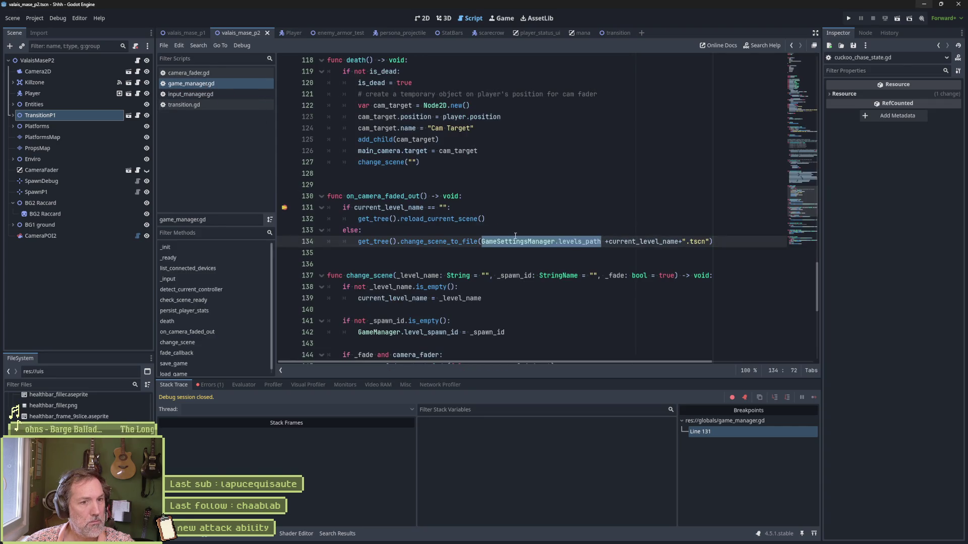
# Remove the line 131 breakpoint and add a trial print_debug(self, GameSettingsManager.levels_path) line under else:.
pyautogui.click(286, 208)
pyautogui.click(549, 230)
pyautogui.press('Return')
pyautogui.write('print_debug()')
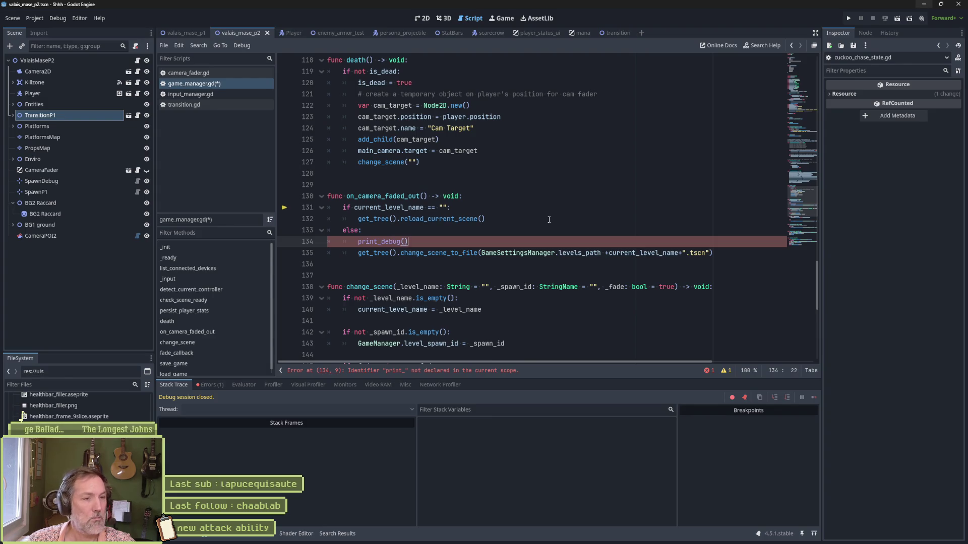
pyautogui.doubleClick(489, 255)
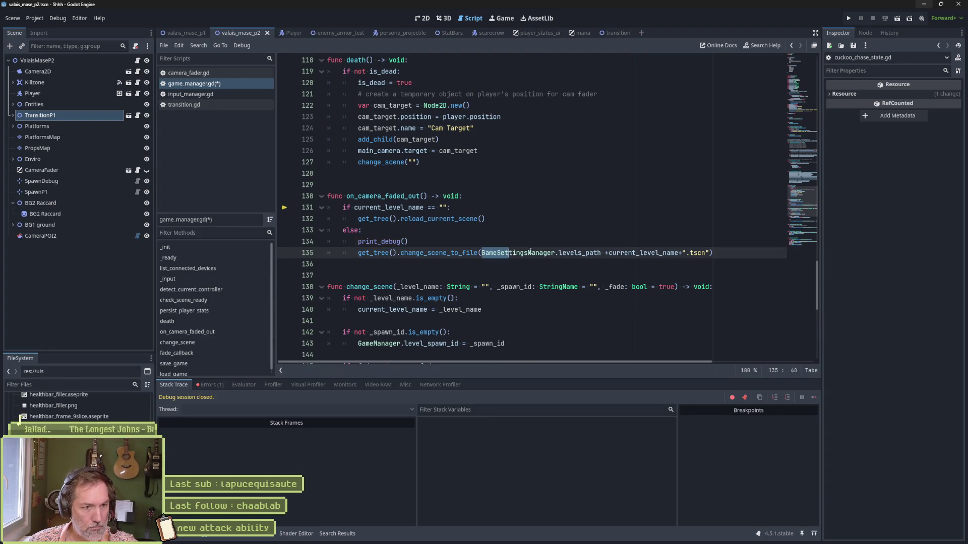
pyautogui.click(406, 242)
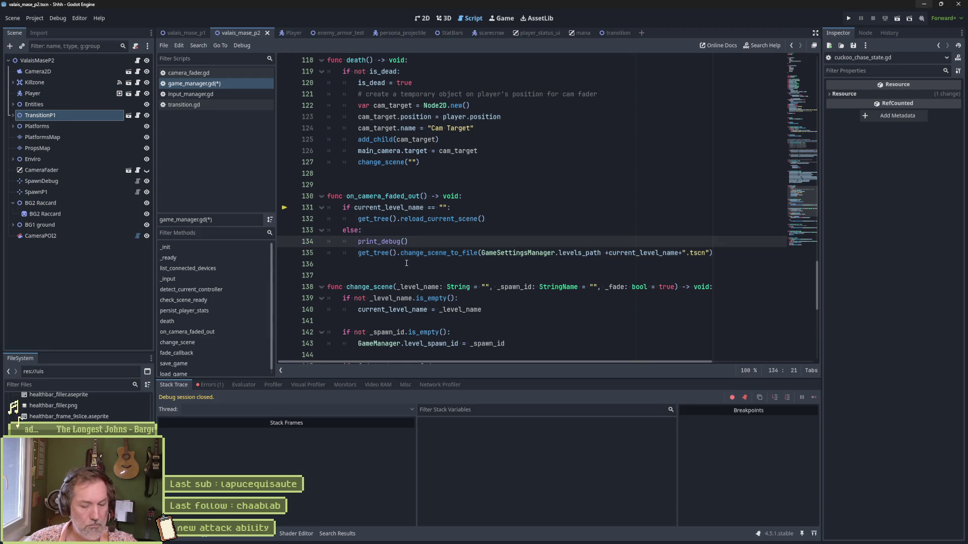
pyautogui.write('self, "')
pyautogui.hotkey('ctrl', 'v')
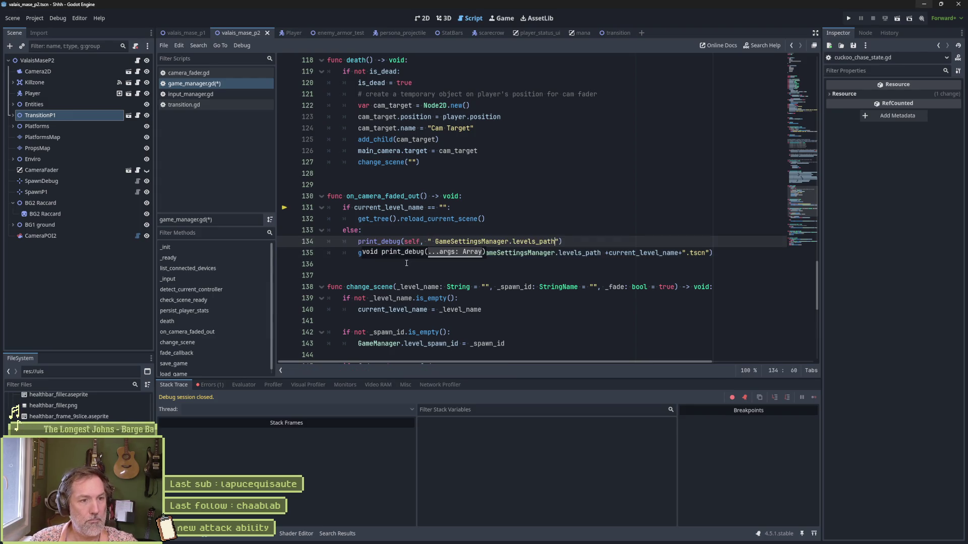
pyautogui.write('GameSettingsManager.levels_path, "')
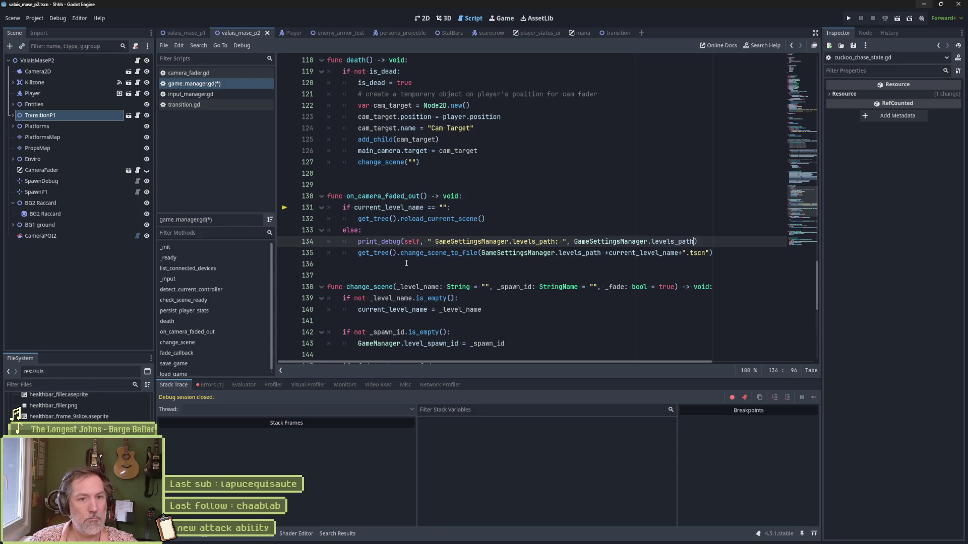
pyautogui.click(661, 262)
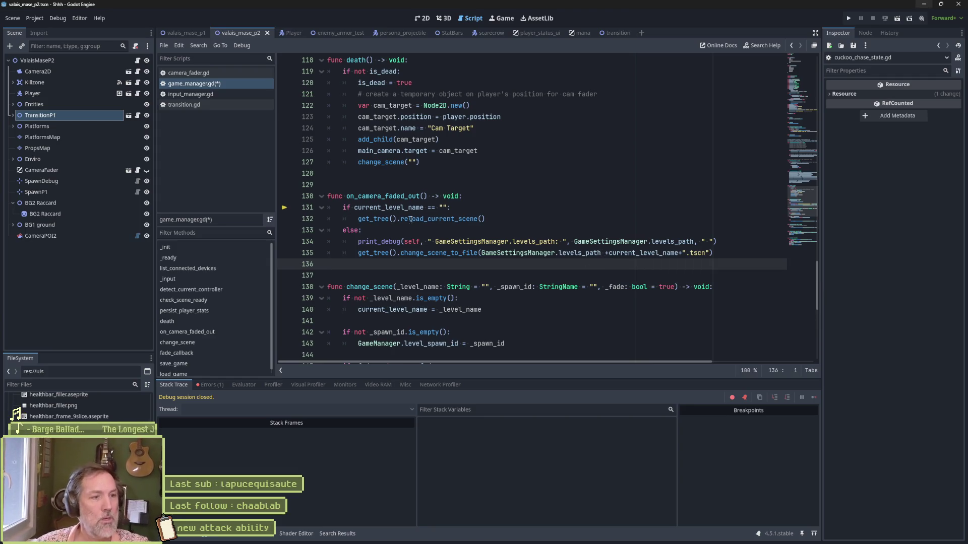
# Delete the trial print_debug line and save game_manager.gd.
pyautogui.click(607, 241)
pyautogui.hotkey('ctrl', 'shift', 'k')
pyautogui.hotkey('ctrl', 's')
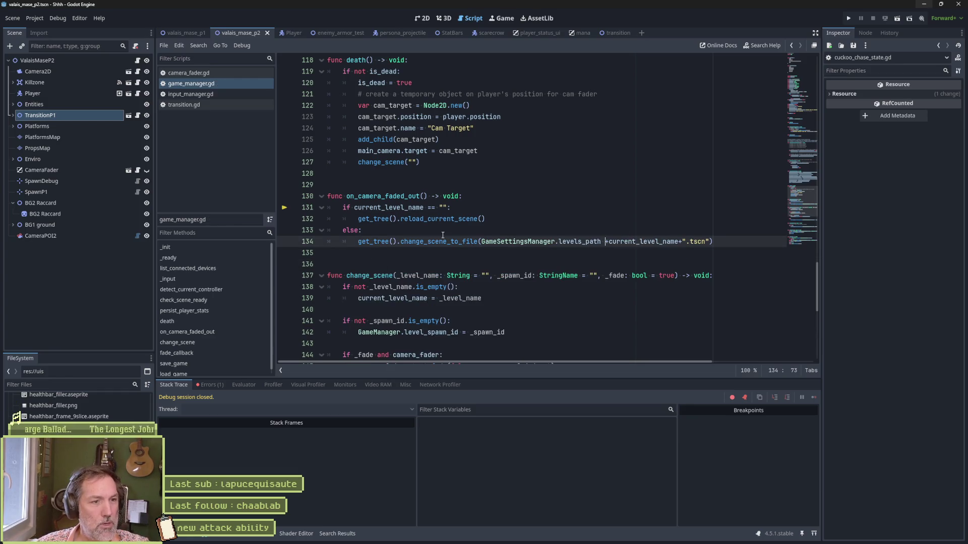
# In level.gd, set a breakpoint on line 14's level_spawn_id assignment in _enter_tree and run the game.
pyautogui.click(137, 60)
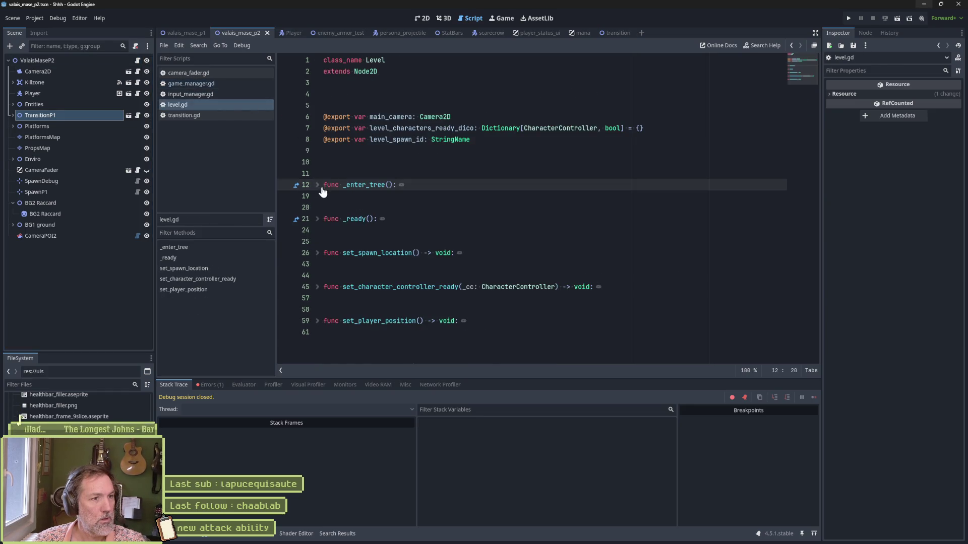
pyautogui.click(317, 186)
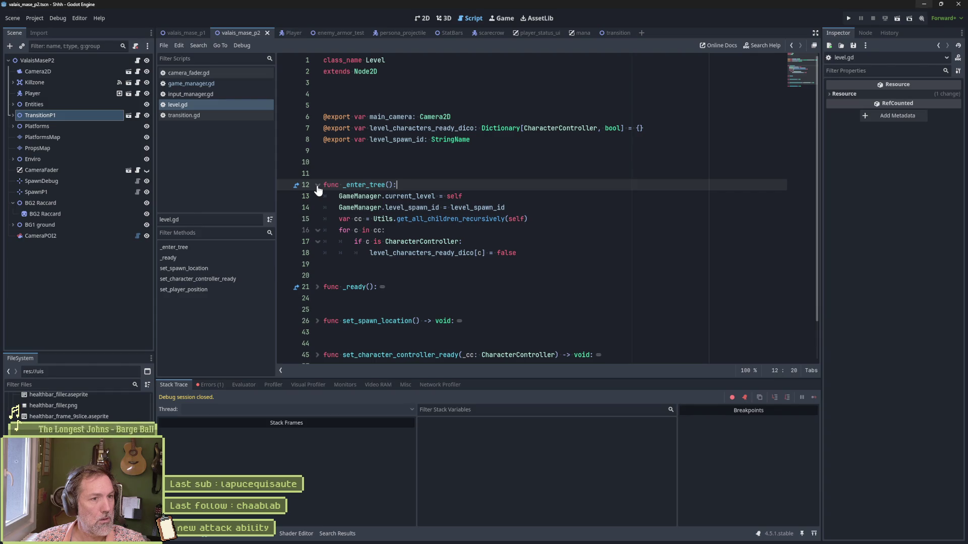
pyautogui.moveTo(381, 208); pyautogui.dragTo(323, 207)
pyautogui.click(285, 207)
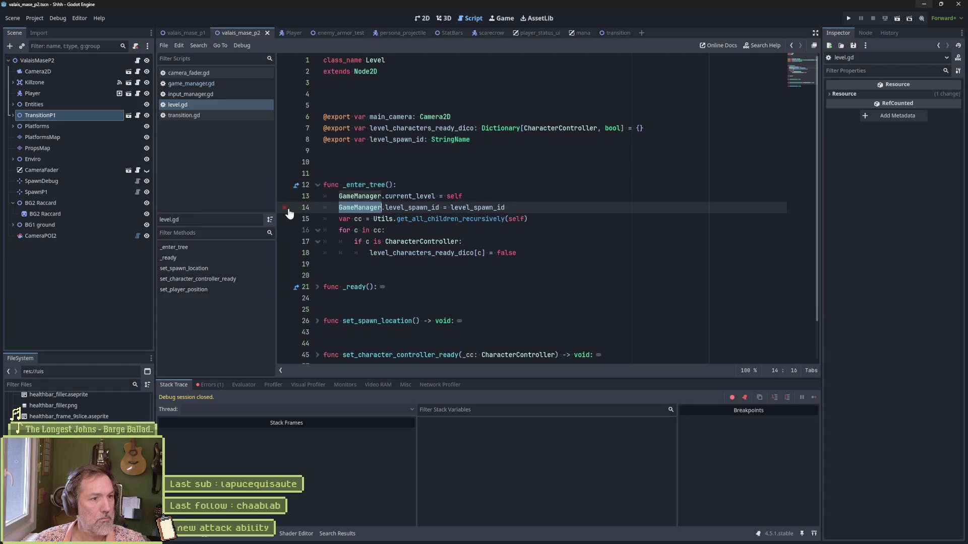
pyautogui.click(477, 196)
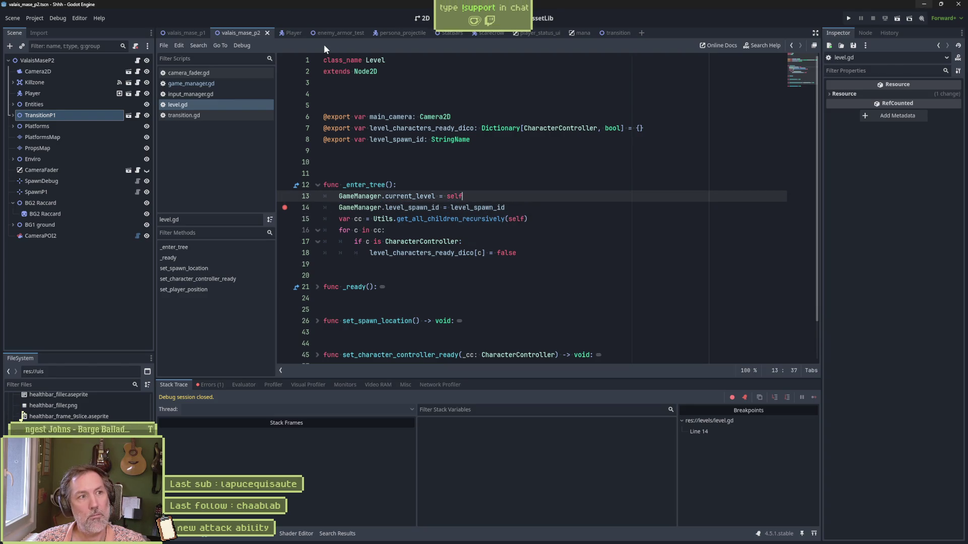
pyautogui.press('F5')
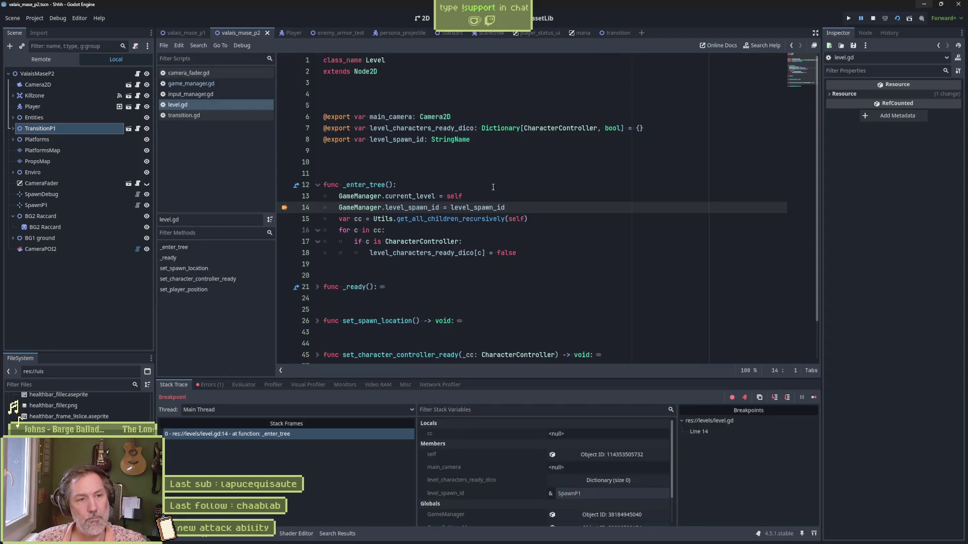
# Resume past the line 14 breakpoint, remove it, and stop the debug session.
pyautogui.click(813, 397)
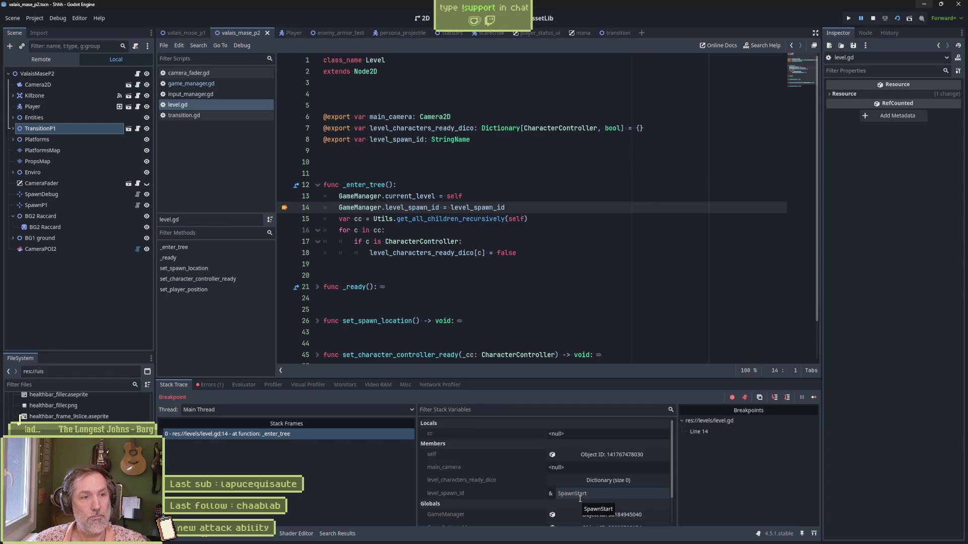
pyautogui.click(285, 208)
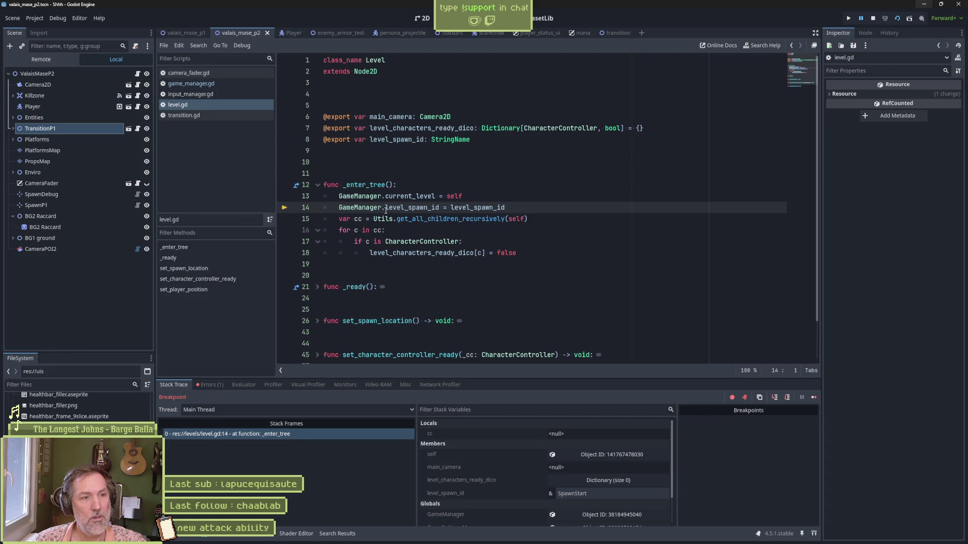
pyautogui.click(873, 19)
pyautogui.doubleClick(429, 207)
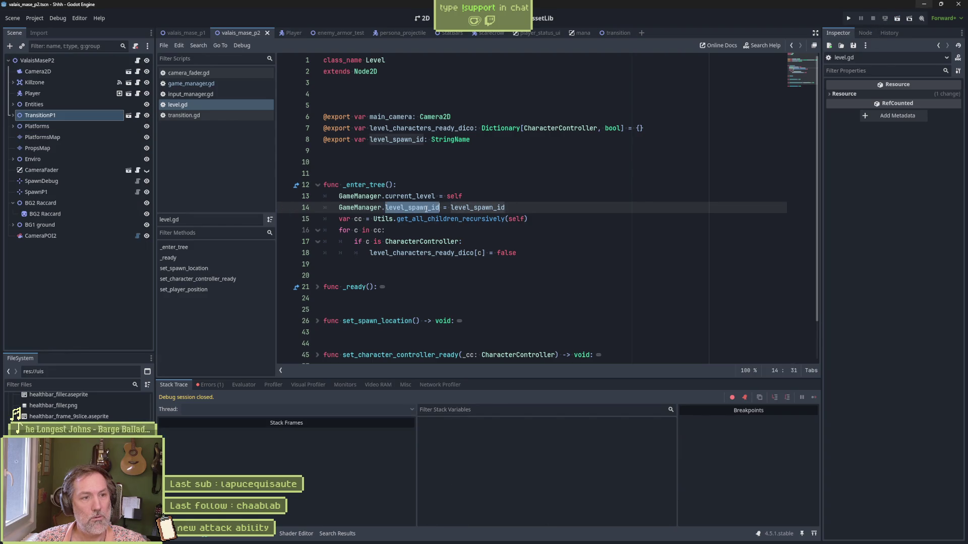
# Find all 12 level_spawn_id matches and review game_manager.gd line 142 and level.gd line 14.
pyautogui.hotkey('ctrl', 'shift', 'f')
pyautogui.click(503, 309)
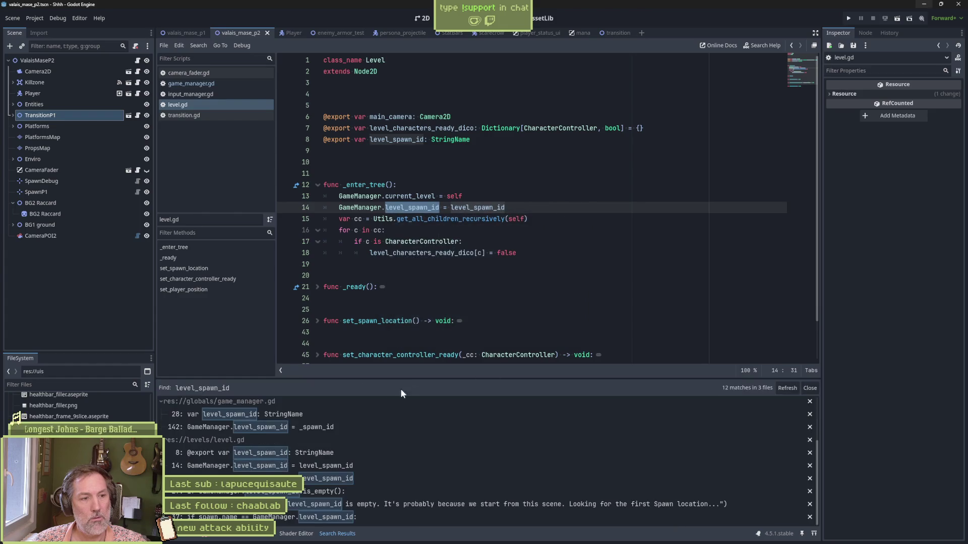
pyautogui.click(365, 427)
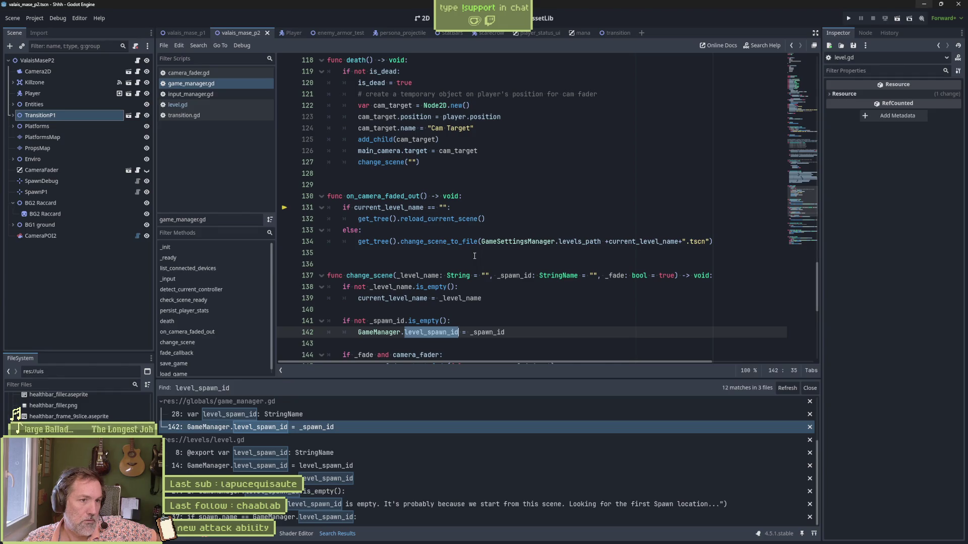
pyautogui.scroll(-2, 473, 256)
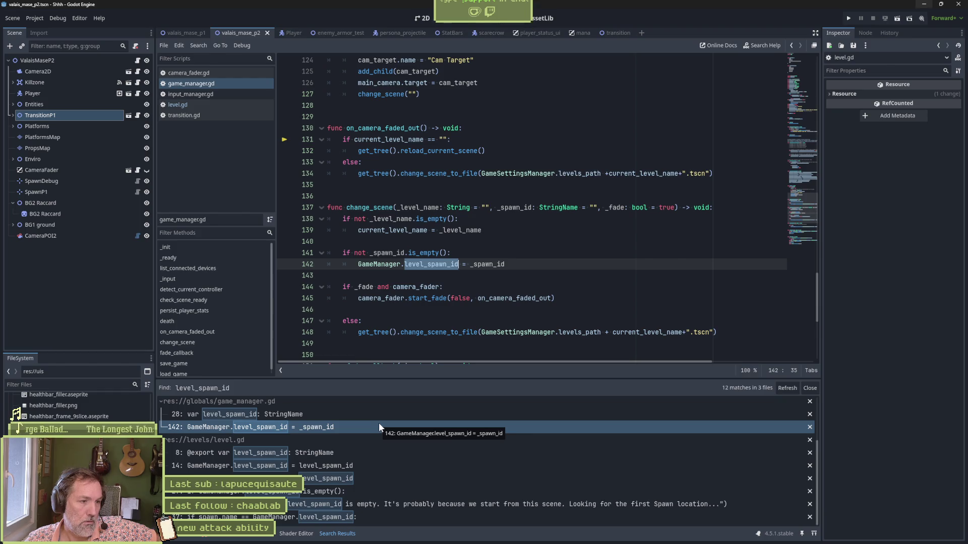
pyautogui.click(353, 467)
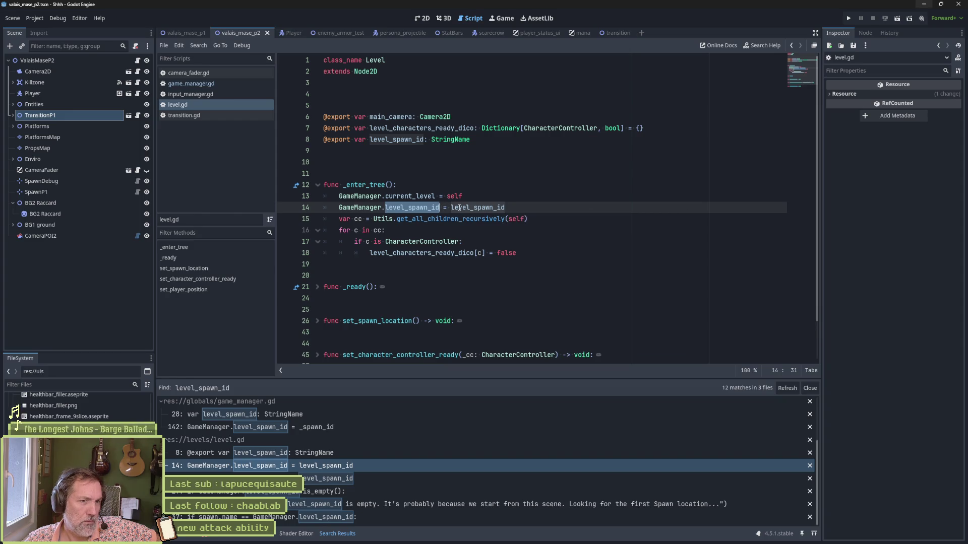
pyautogui.doubleClick(460, 208)
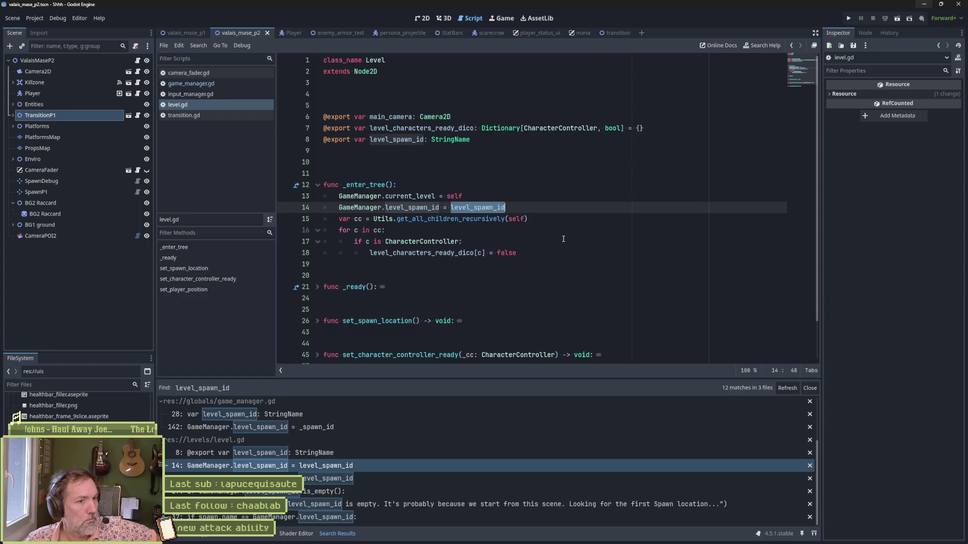
pyautogui.click(334, 211)
pyautogui.write('#')
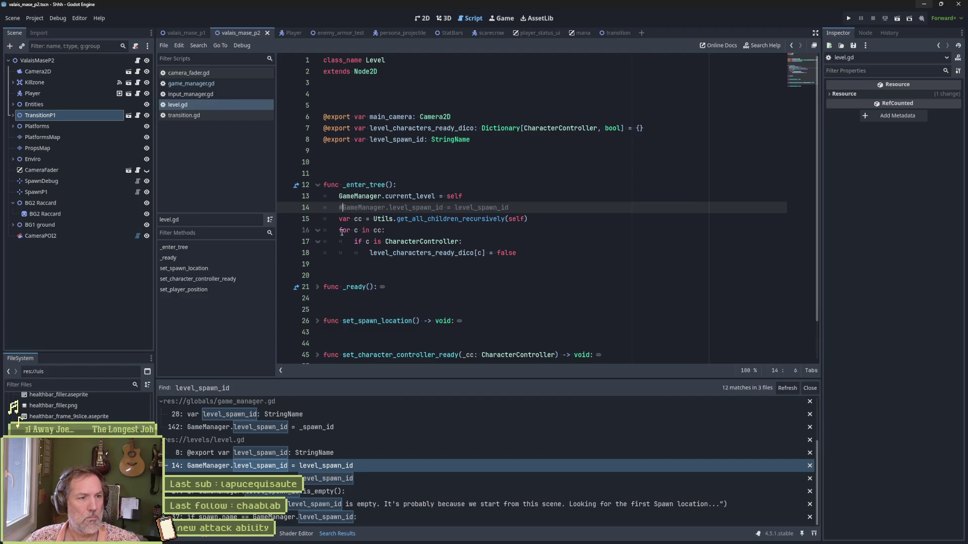
# Run the level with line 14 commented out, stop it, and uncomment line 14 again.
pyautogui.press('F6')
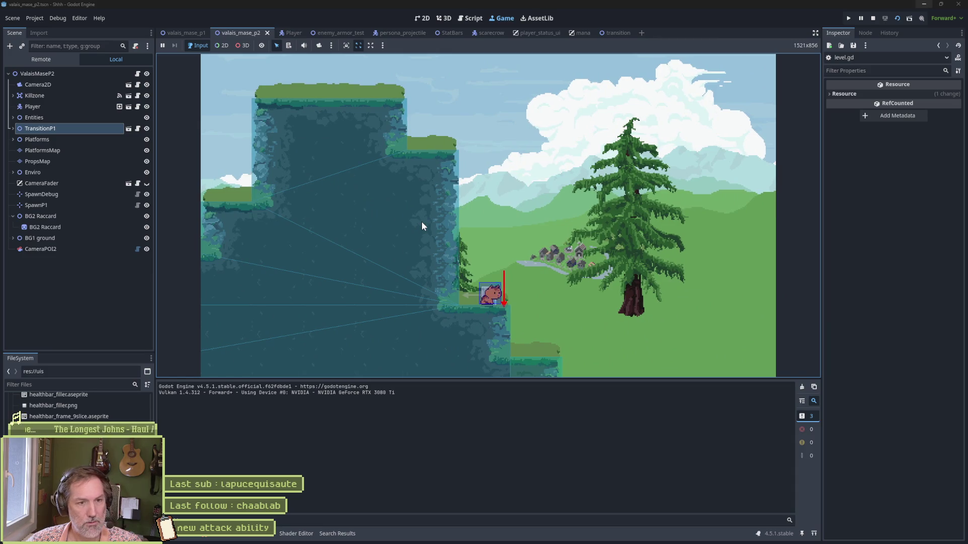
pyautogui.press('F8')
pyautogui.press('BackSpace')
pyautogui.press('Escape')
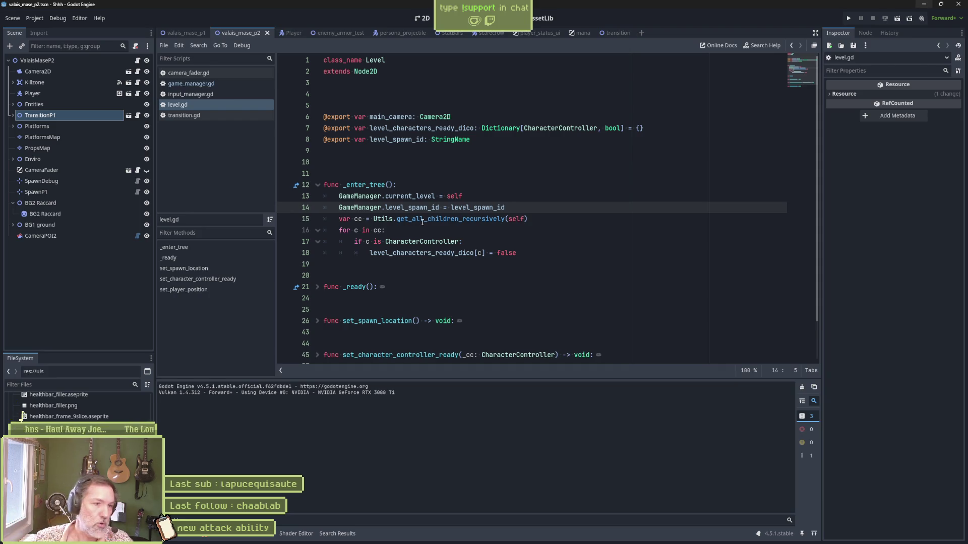
# Show the three logged errors in the debugger's Errors tab.
pyautogui.click(212, 535)
pyautogui.click(205, 384)
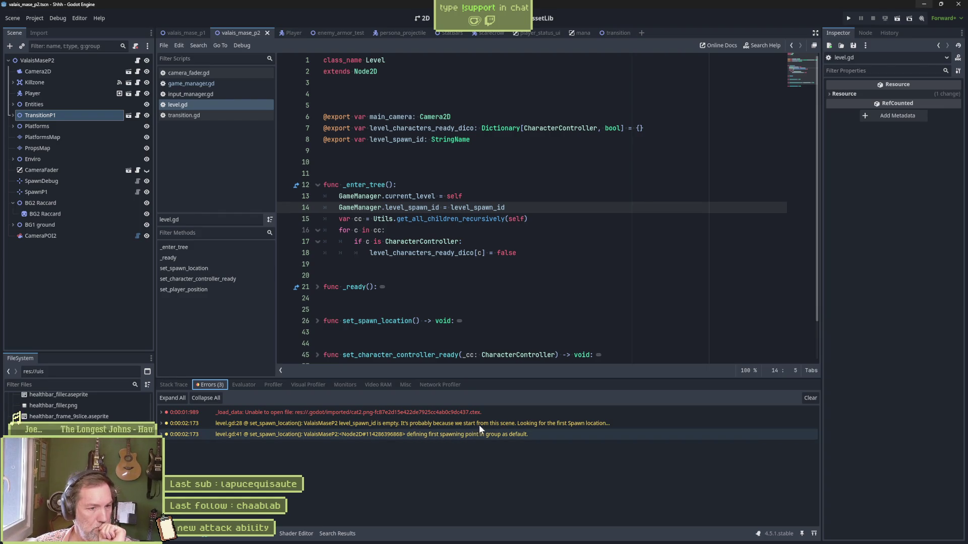
pyautogui.moveTo(540, 425)
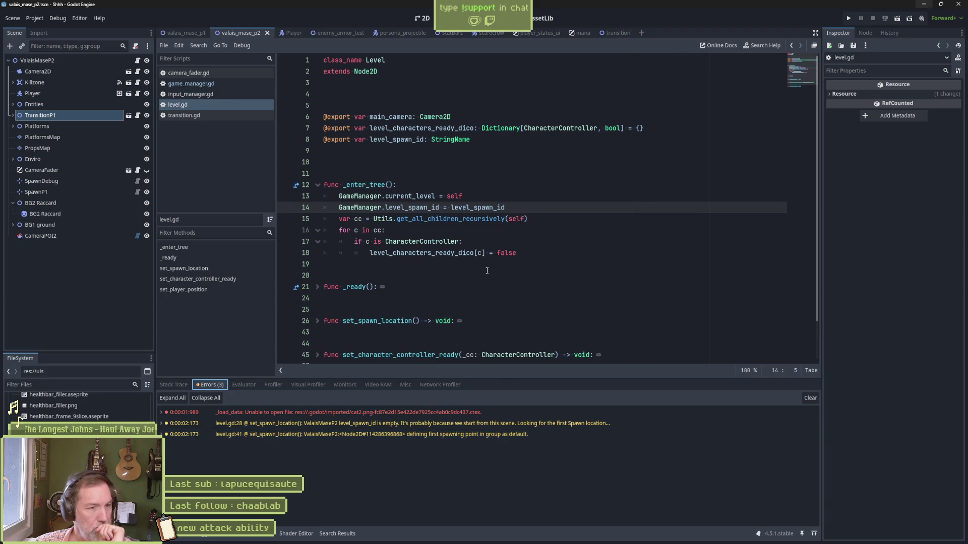
pyautogui.scroll(-2, 488, 252)
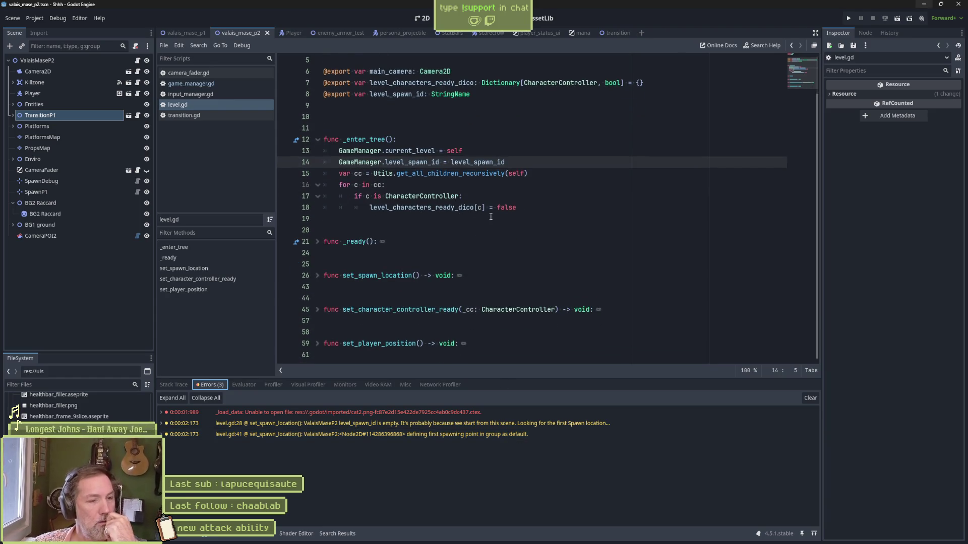
# Unfold set_spawn_location in level.gd, review it, and insert a blank line after line 15.
pyautogui.click(317, 243)
pyautogui.click(318, 243)
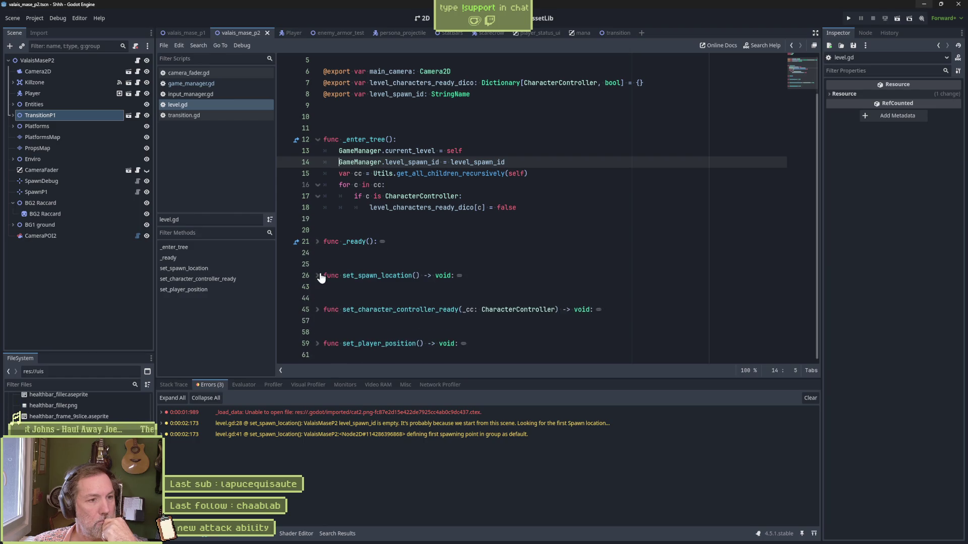
pyautogui.keyDown('shift'); pyautogui.click(318, 277); pyautogui.keyUp('shift')
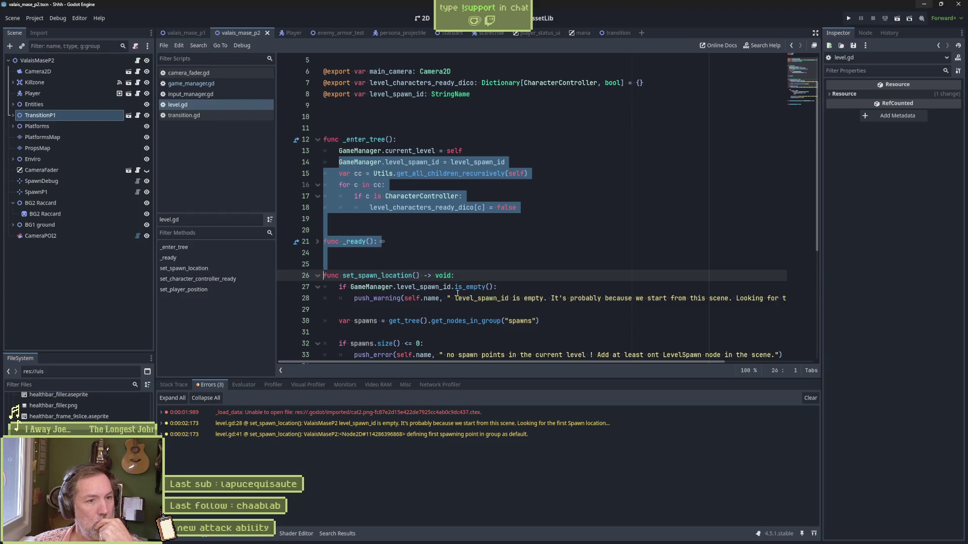
pyautogui.scroll(-1, 458, 298)
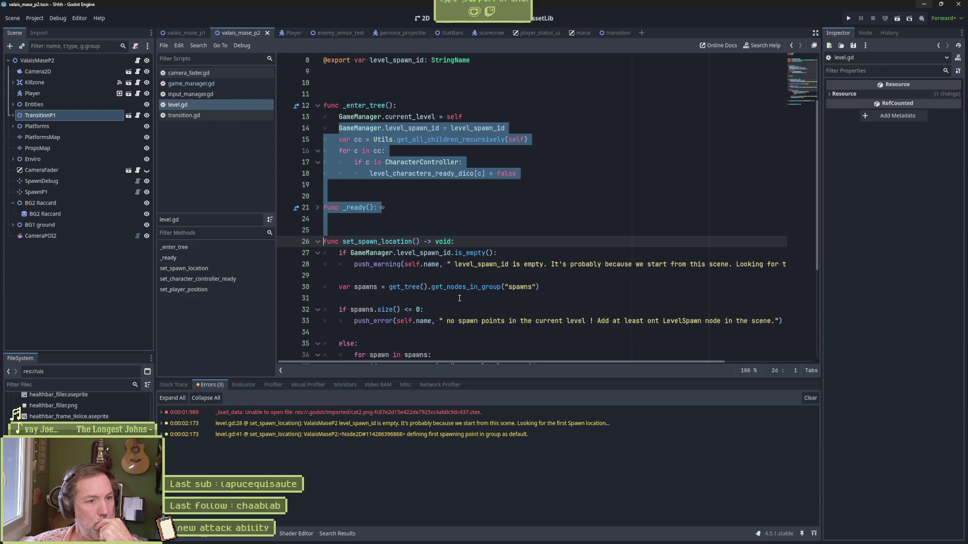
pyautogui.scroll(-2, 459, 298)
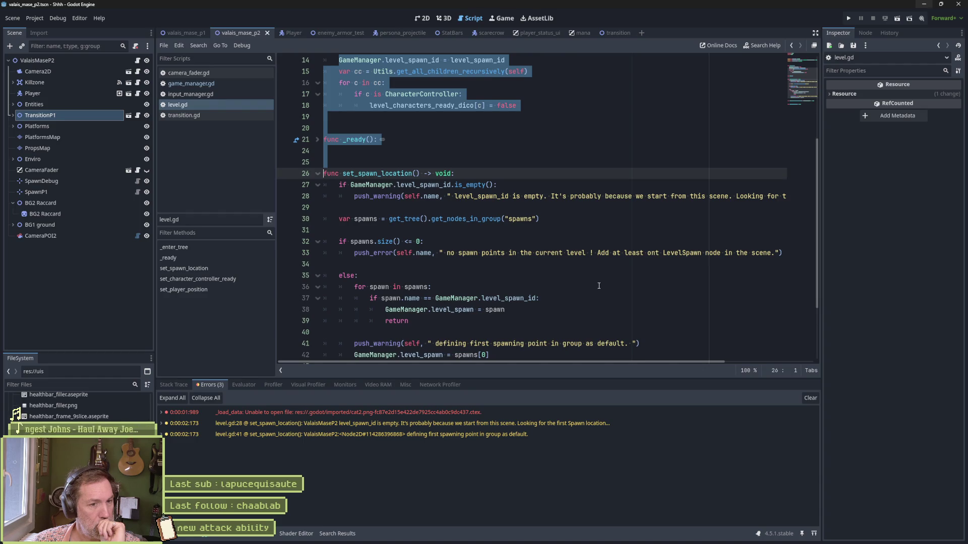
pyautogui.scroll(-1, 599, 285)
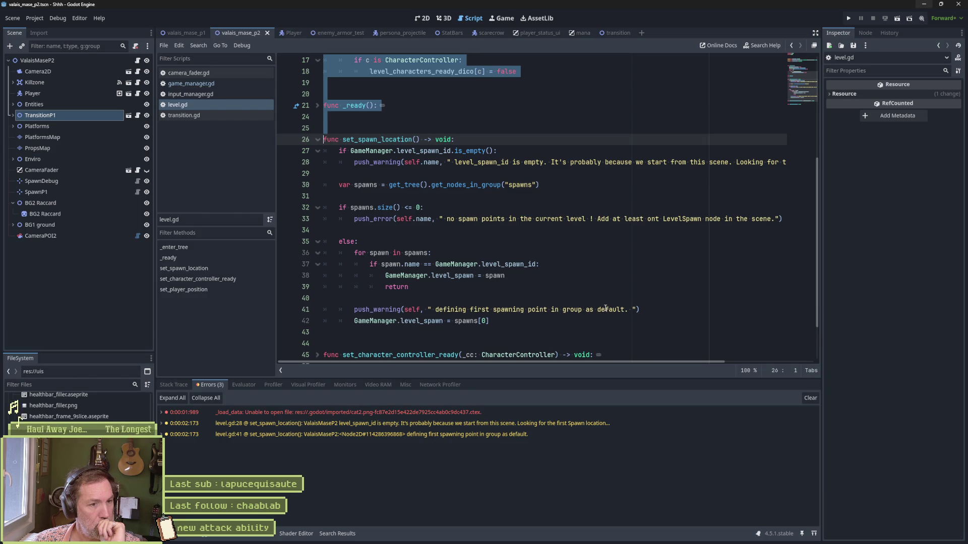
pyautogui.scroll(-2, 603, 309)
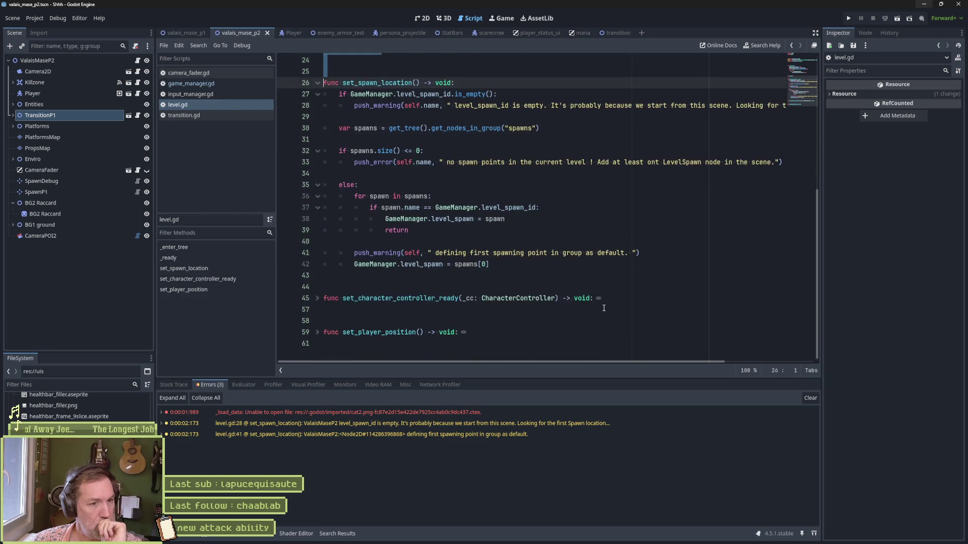
pyautogui.scroll(1, 603, 308)
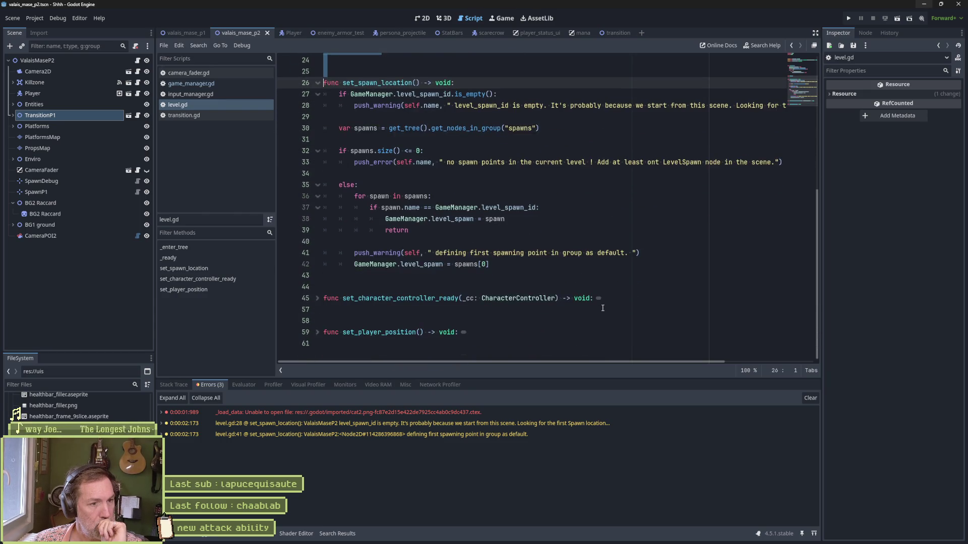
pyautogui.scroll(2, 600, 307)
pyautogui.scroll(3, 600, 307)
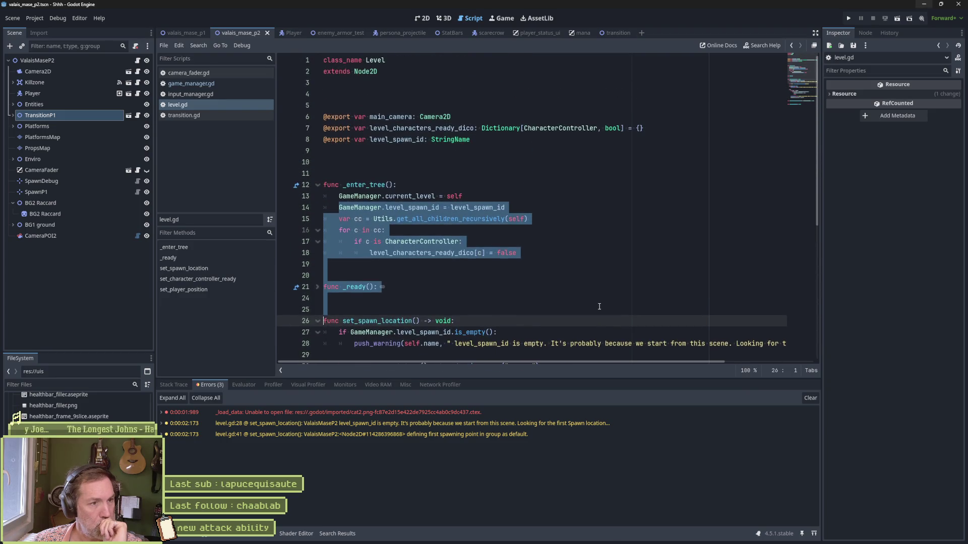
pyautogui.click(535, 209)
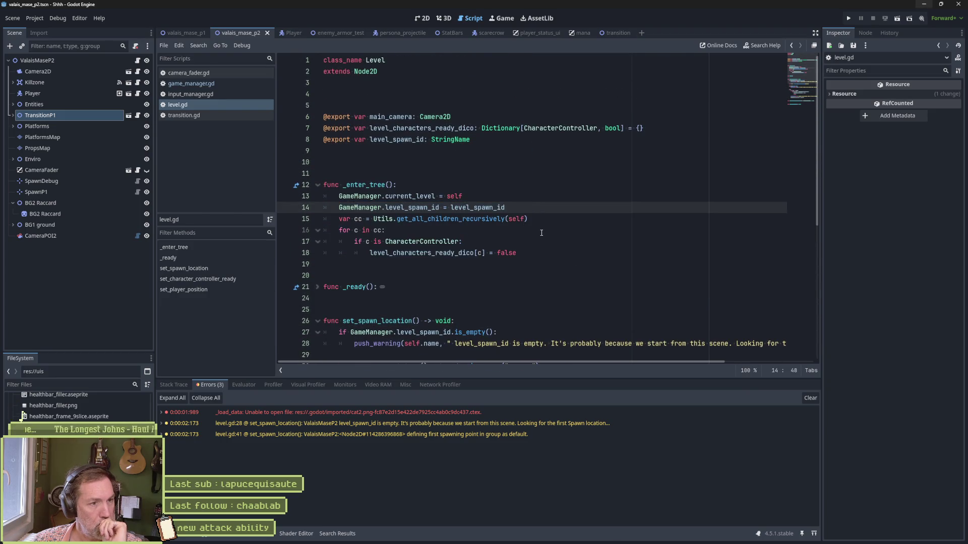
pyautogui.click(542, 221)
pyautogui.press('Return')
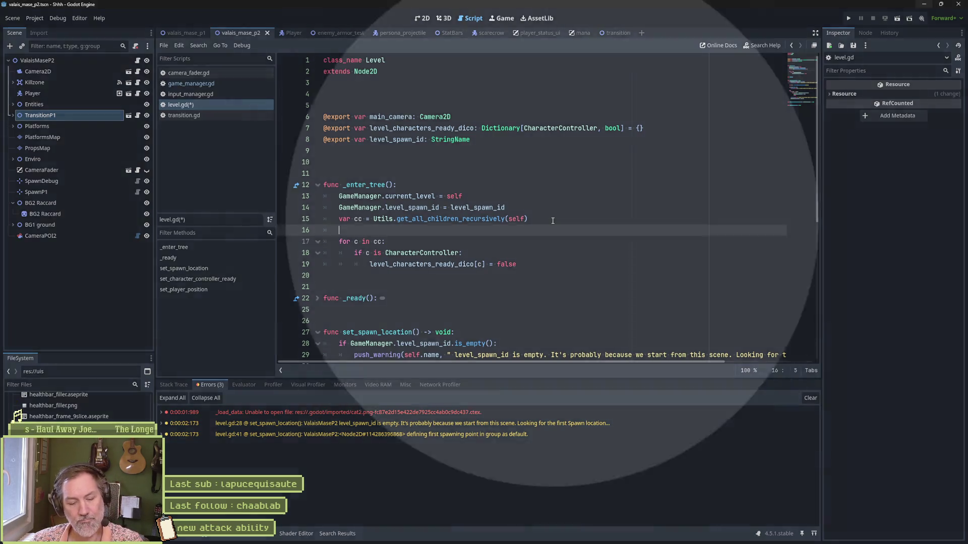
# Save level.gd and switch to Aseprite showing the cat_64x64_v4.aseprite sprite.
pyautogui.hotkey('ctrl', 's')
pyautogui.click(553, 220)
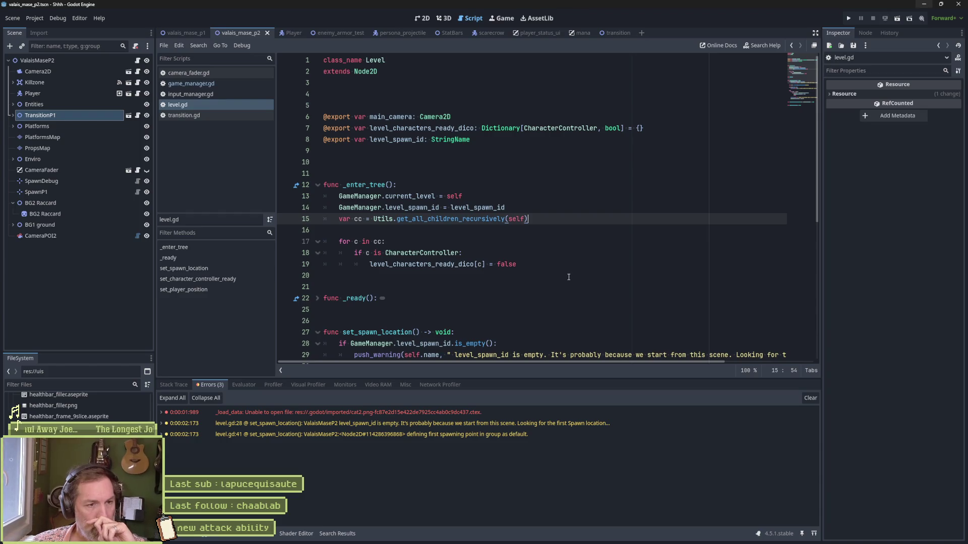
pyautogui.moveTo(584, 535)
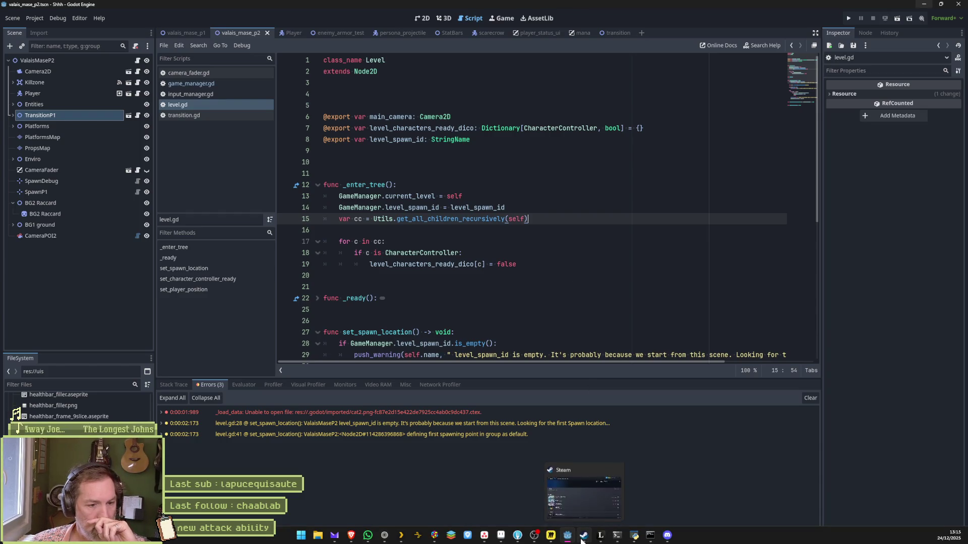
pyautogui.moveTo(509, 540)
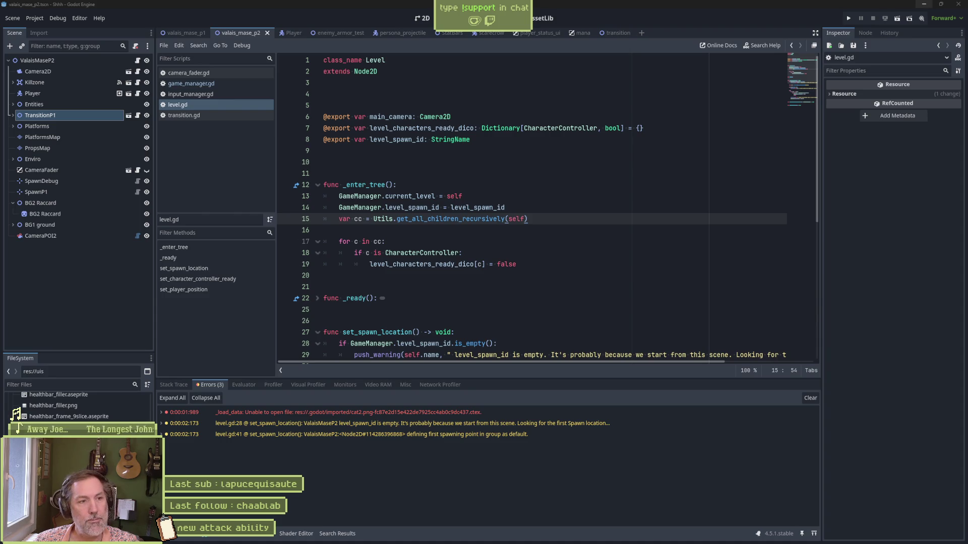
pyautogui.click(517, 535)
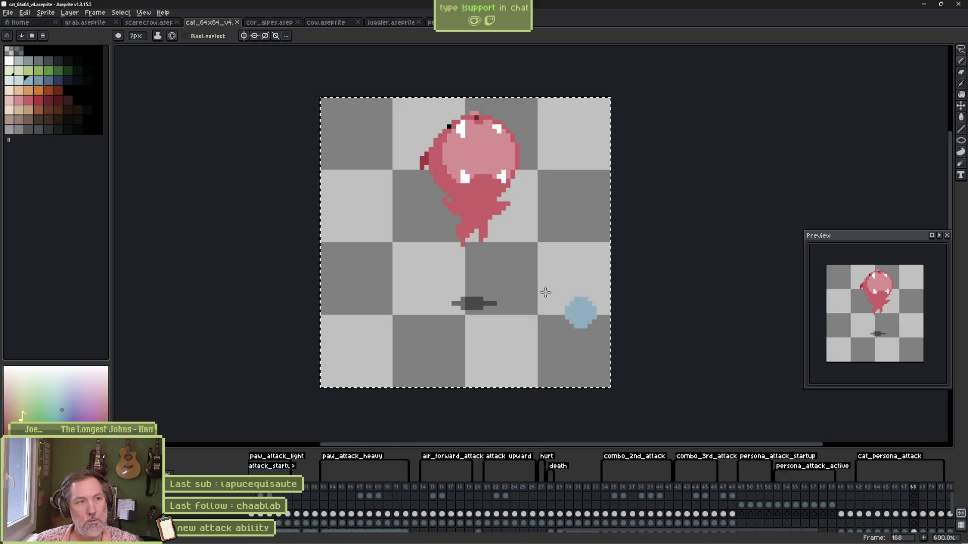
# Open persona.aseprite and scrub its startup animation from frame 1 to 6 and back to frame 2.
pyautogui.click(430, 22)
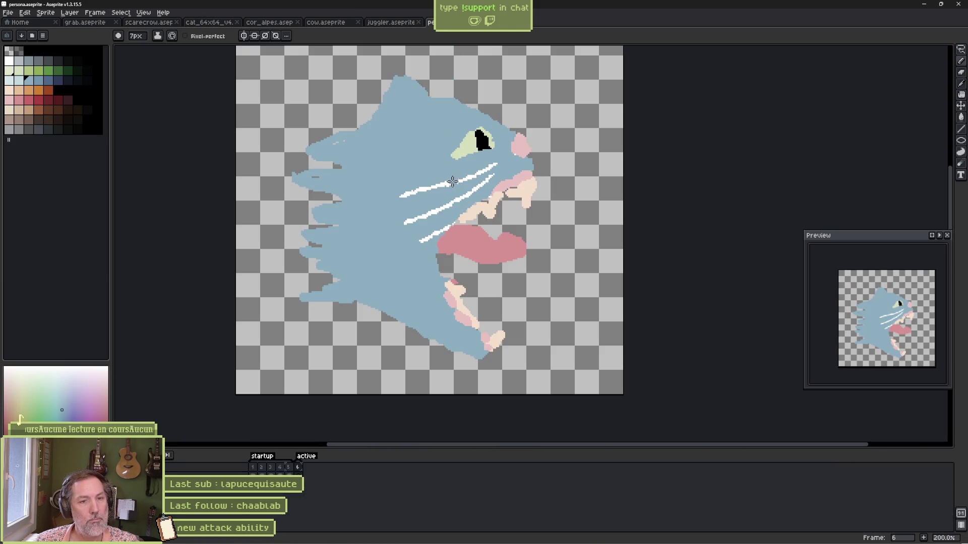
pyautogui.moveTo(253, 467)
pyautogui.mouseDown()
pyautogui.moveTo(303, 472)
pyautogui.moveTo(239, 471)
pyautogui.moveTo(293, 475)
pyautogui.moveTo(258, 473)
pyautogui.mouseUp()
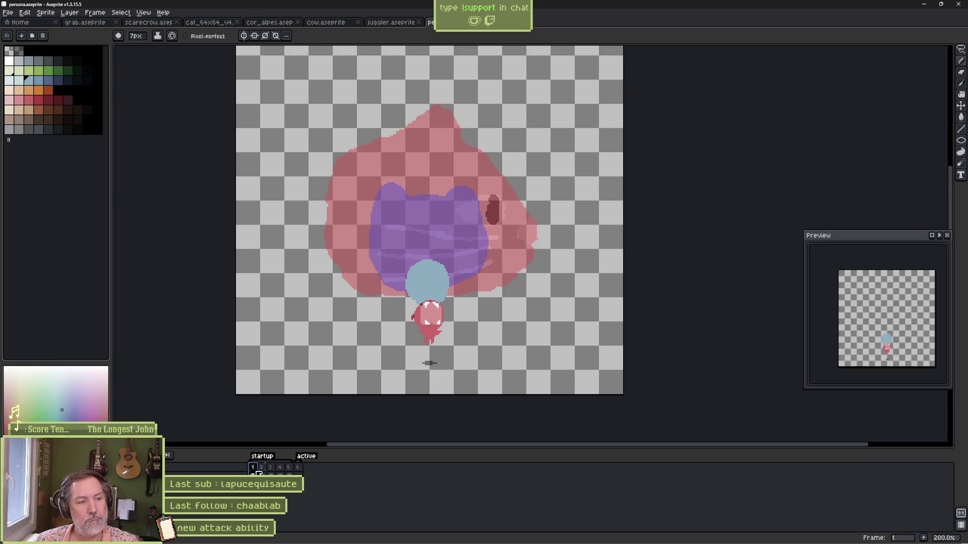
pyautogui.moveTo(259, 474)
pyautogui.mouseDown()
pyautogui.moveTo(299, 470)
pyautogui.moveTo(257, 471)
pyautogui.moveTo(290, 470)
pyautogui.mouseUp()
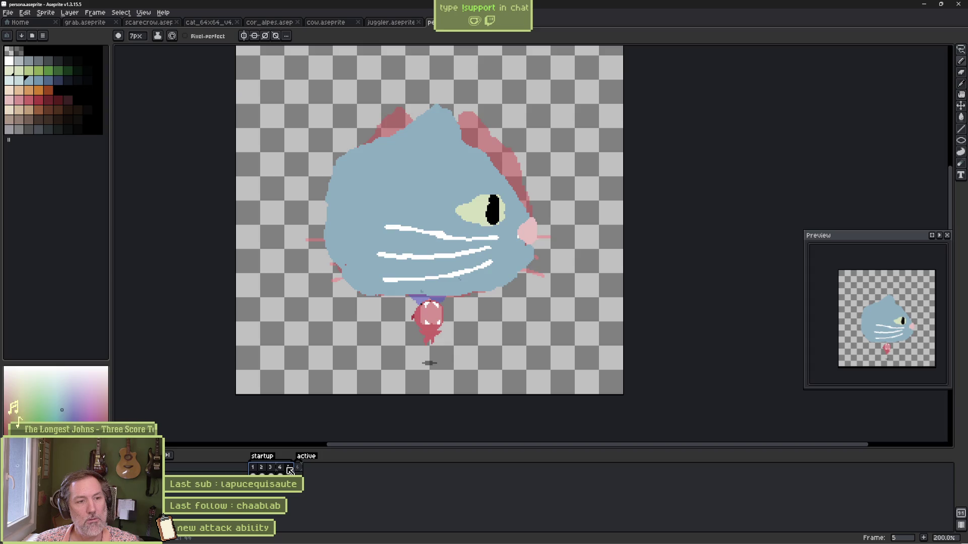
pyautogui.click(298, 470)
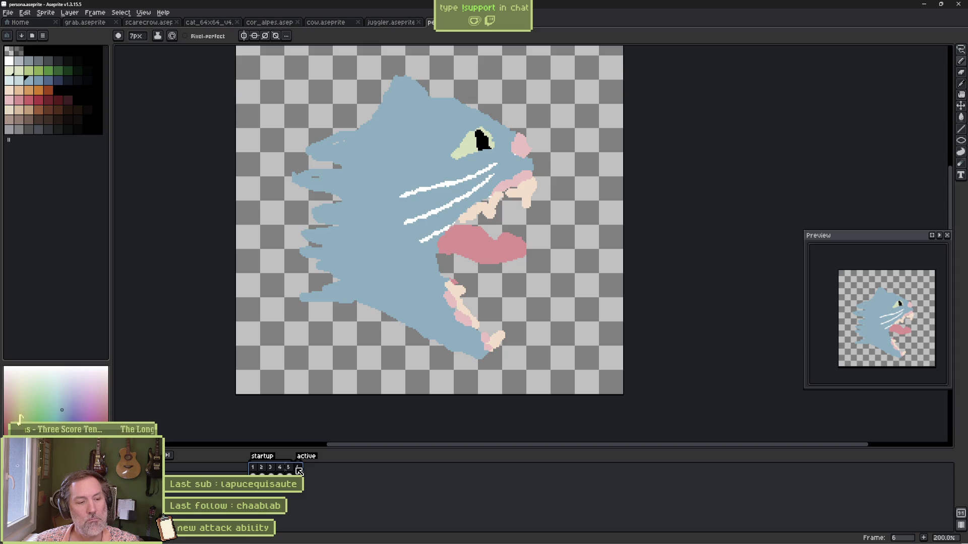
pyautogui.press('Left')
pyautogui.click(279, 470)
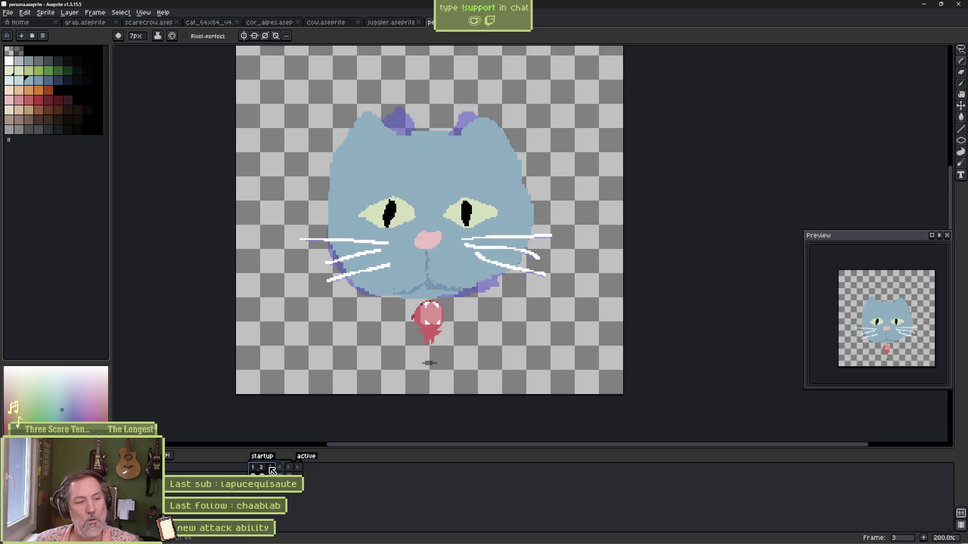
pyautogui.click(271, 470)
pyautogui.click(262, 470)
pyautogui.rightClick(264, 470)
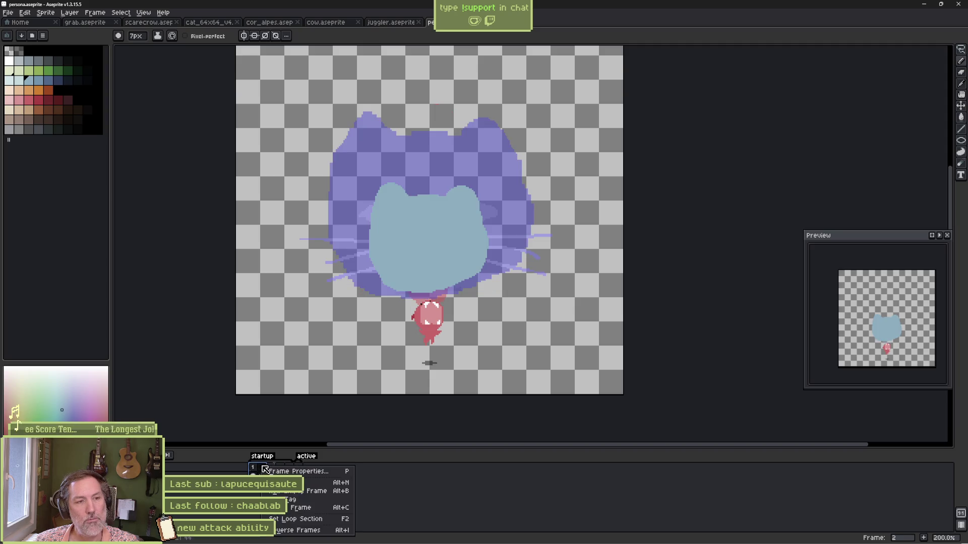
pyautogui.click(262, 471)
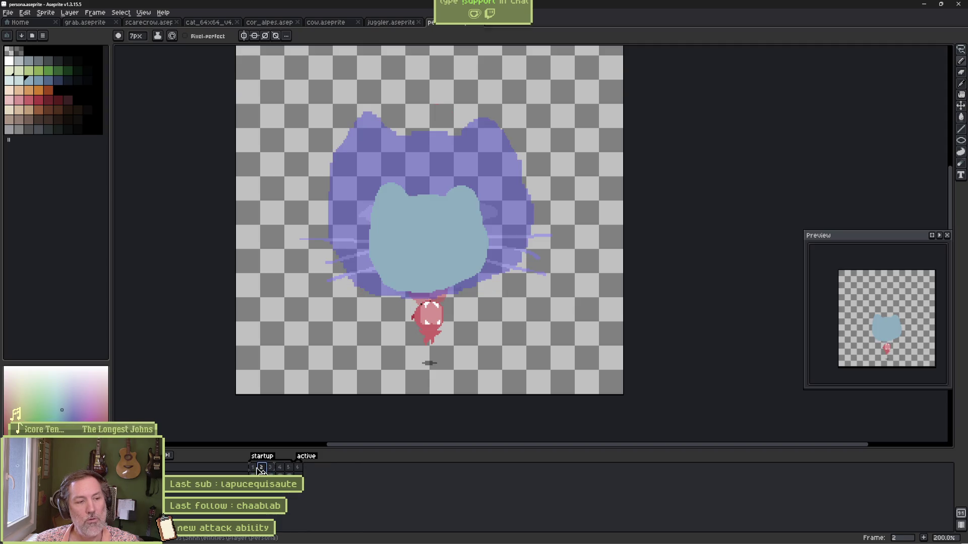
pyautogui.click(253, 470)
pyautogui.click(261, 470)
# Step through startup frames 3 to 6, comparing the front-facing and side-view cat poses.
pyautogui.click(270, 469)
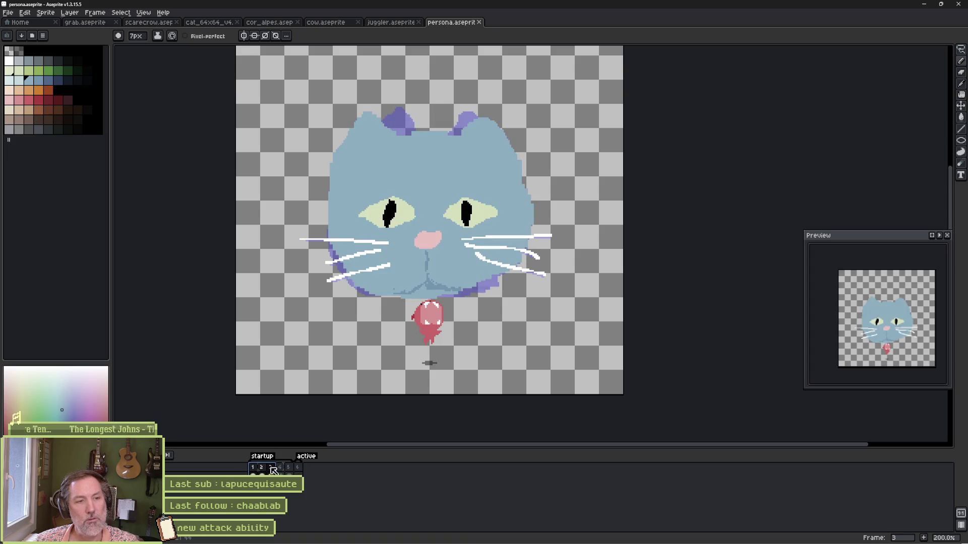
pyautogui.click(279, 470)
pyautogui.click(289, 469)
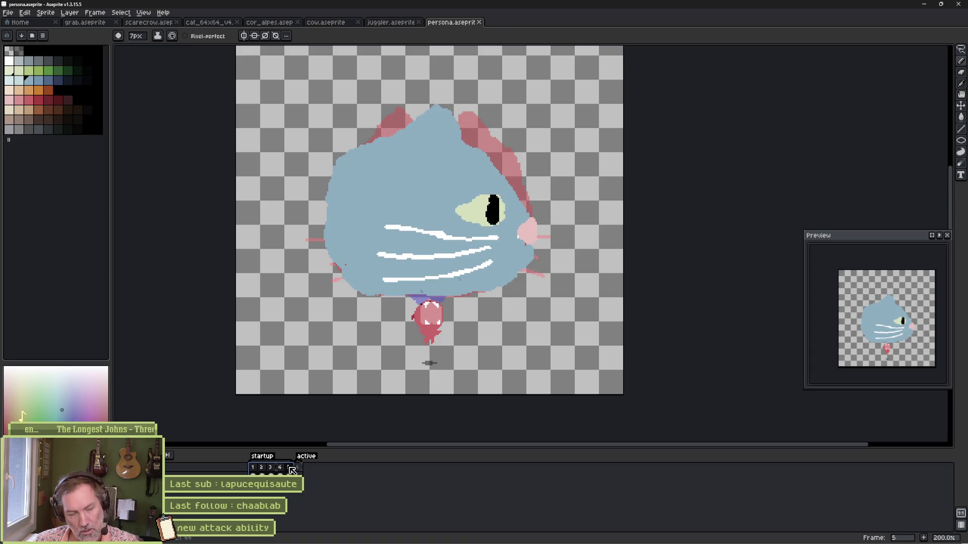
pyautogui.click(295, 470)
pyautogui.click(284, 469)
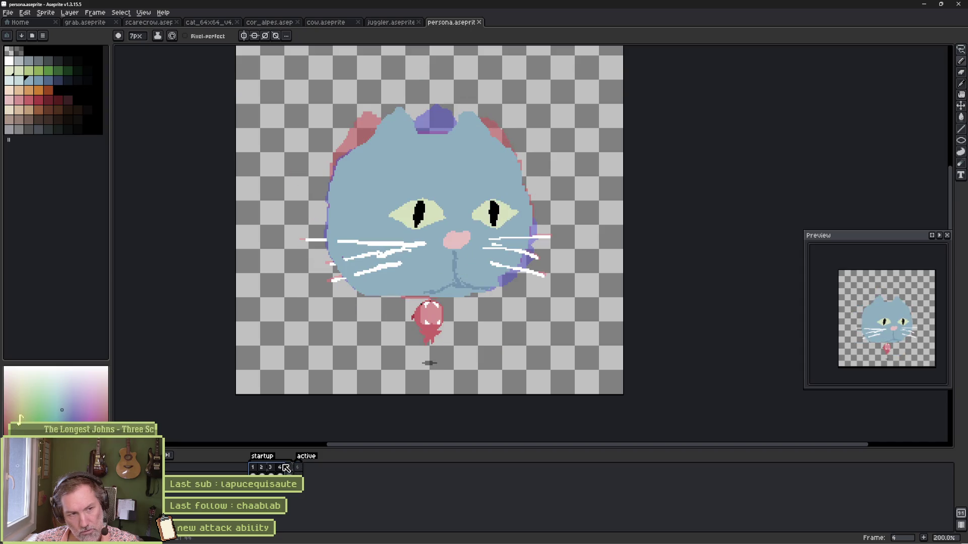
pyautogui.click(275, 468)
pyautogui.click(279, 468)
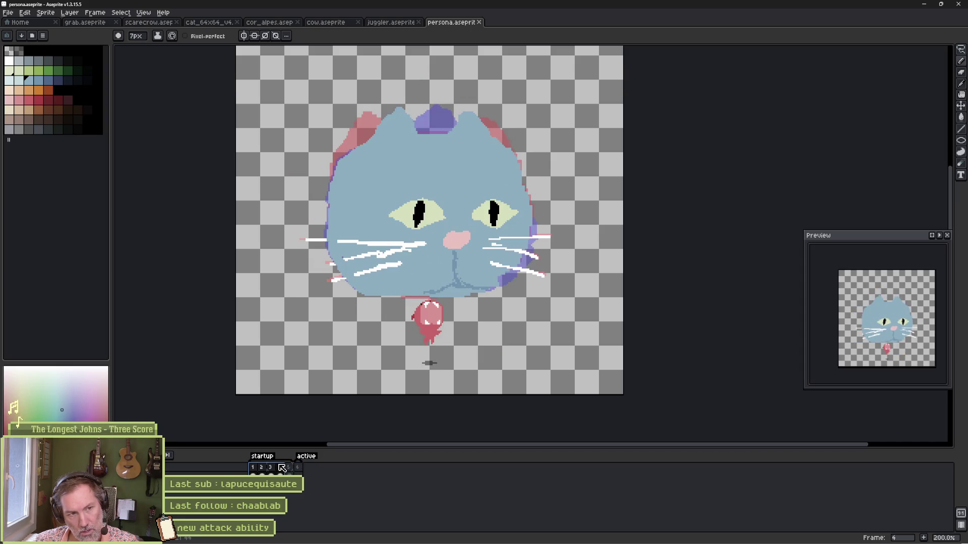
pyautogui.click(288, 468)
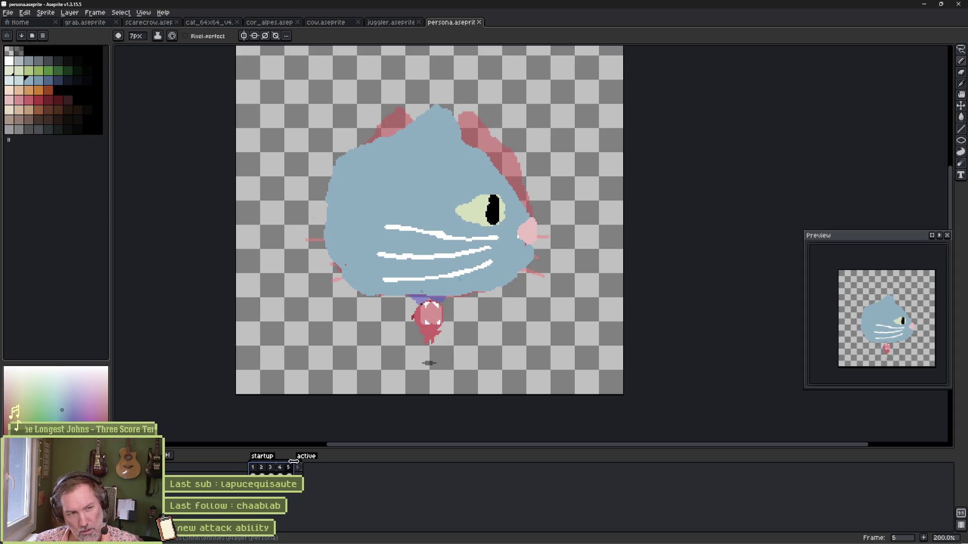
pyautogui.click(297, 466)
# Recheck startup frames 3 to 6, then bring up the cat_64x64_v4.aseprite sprite.
pyautogui.click(289, 467)
pyautogui.click(279, 467)
pyautogui.click(273, 468)
pyautogui.click(279, 467)
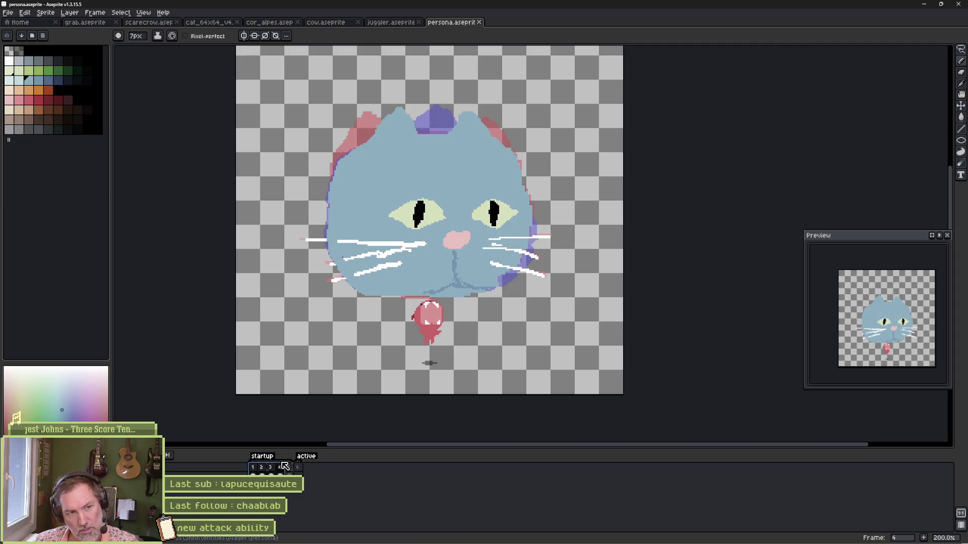
pyautogui.click(288, 467)
pyautogui.click(297, 466)
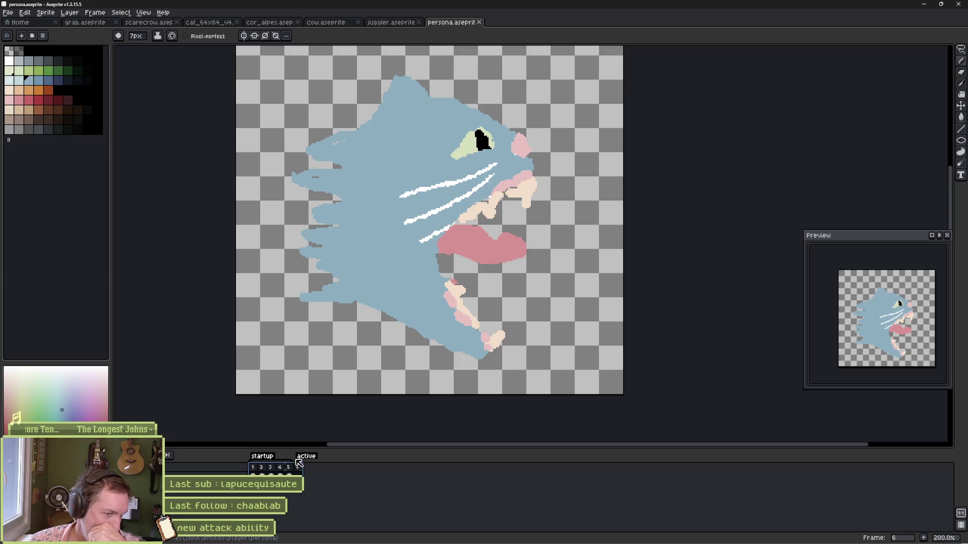
pyautogui.click(279, 474)
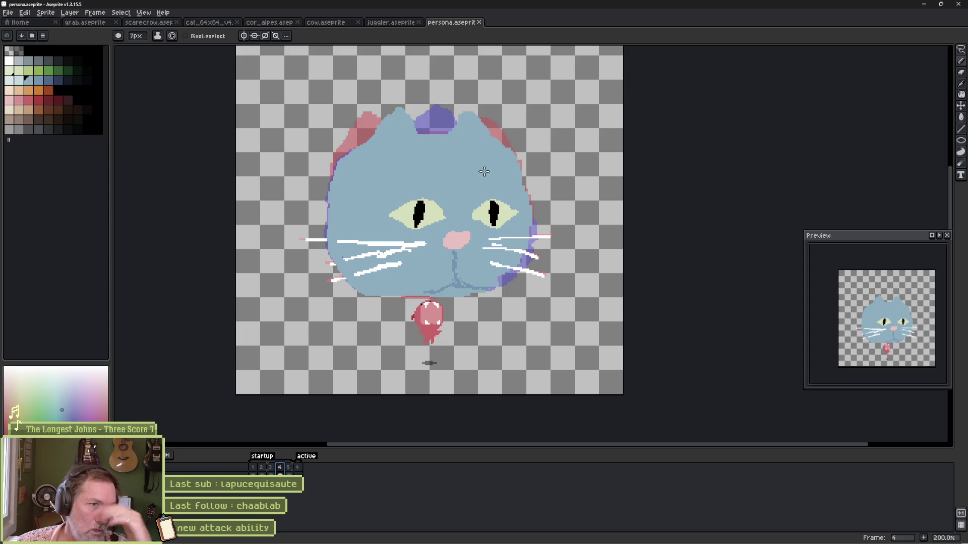
pyautogui.click(208, 23)
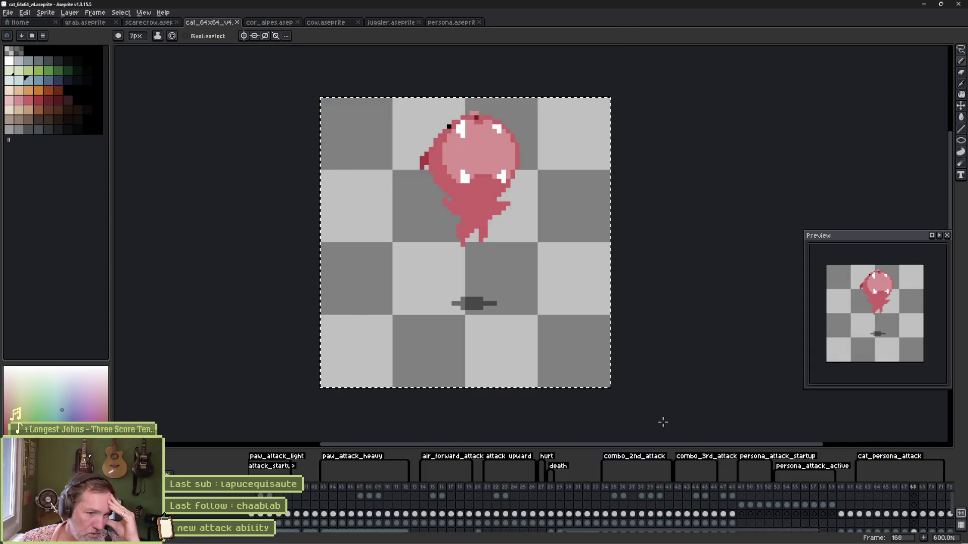
# Select the cat_persona_attack frame range in the cat sprite's timeline, then return to Godot.
pyautogui.click(861, 488)
pyautogui.moveTo(865, 491); pyautogui.dragTo(948, 488)
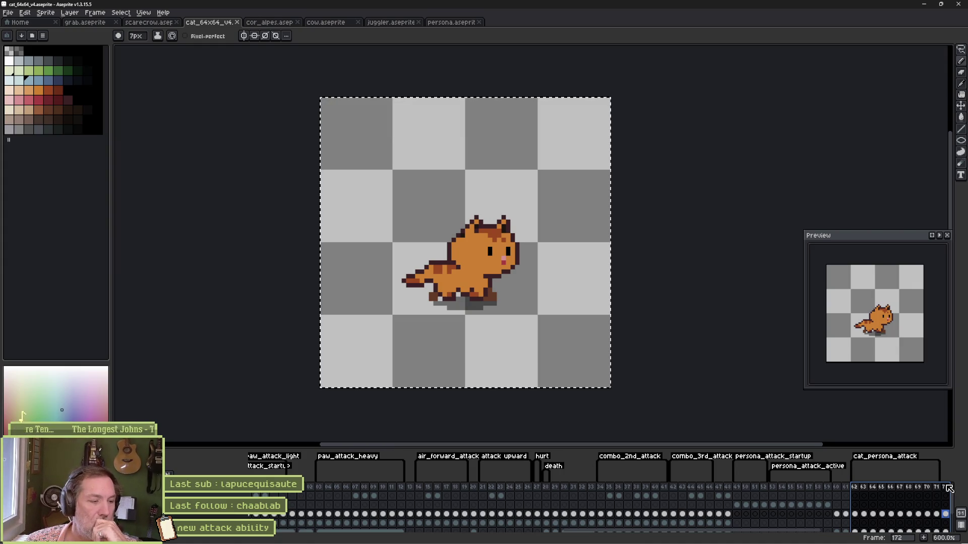
pyautogui.moveTo(501, 542)
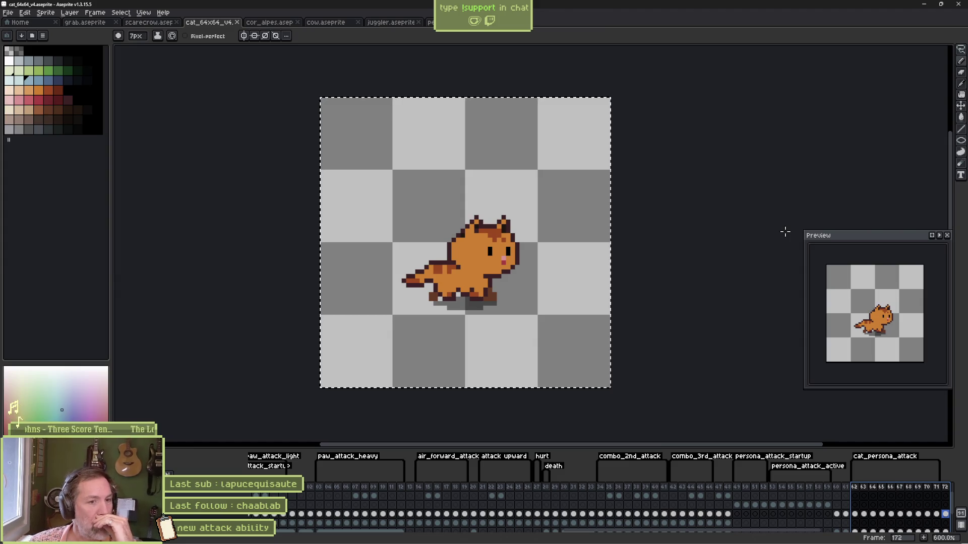
pyautogui.moveTo(598, 542)
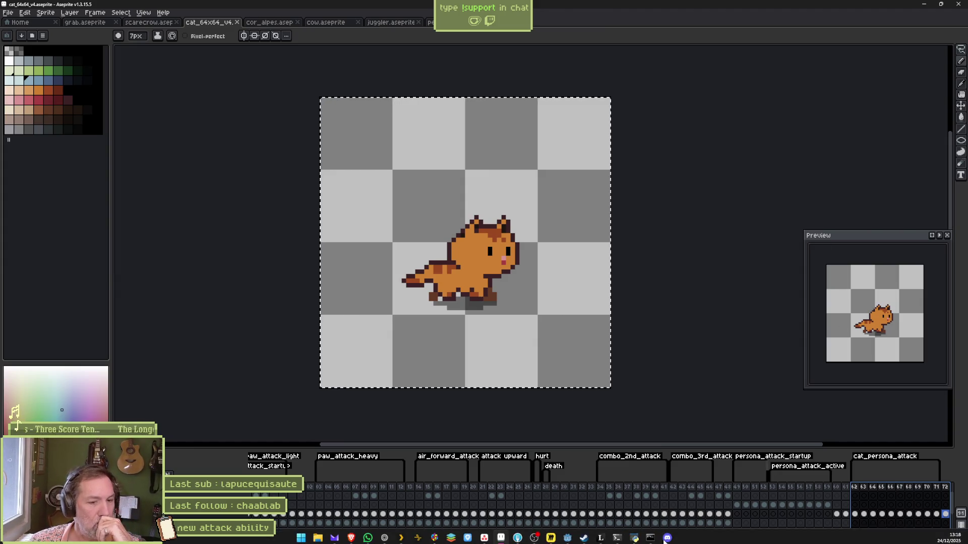
pyautogui.click(568, 535)
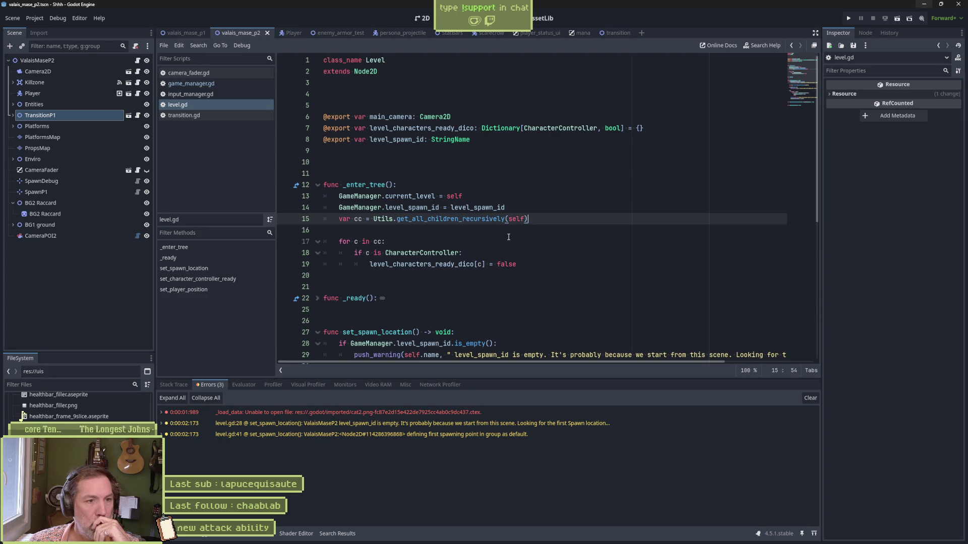
pyautogui.click(500, 185)
pyautogui.press('F5')
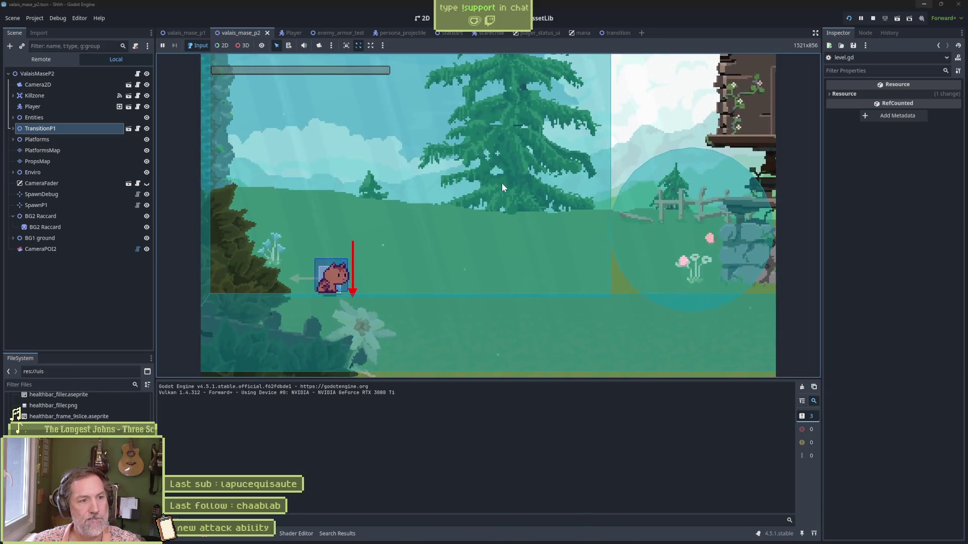
pyautogui.press('F8')
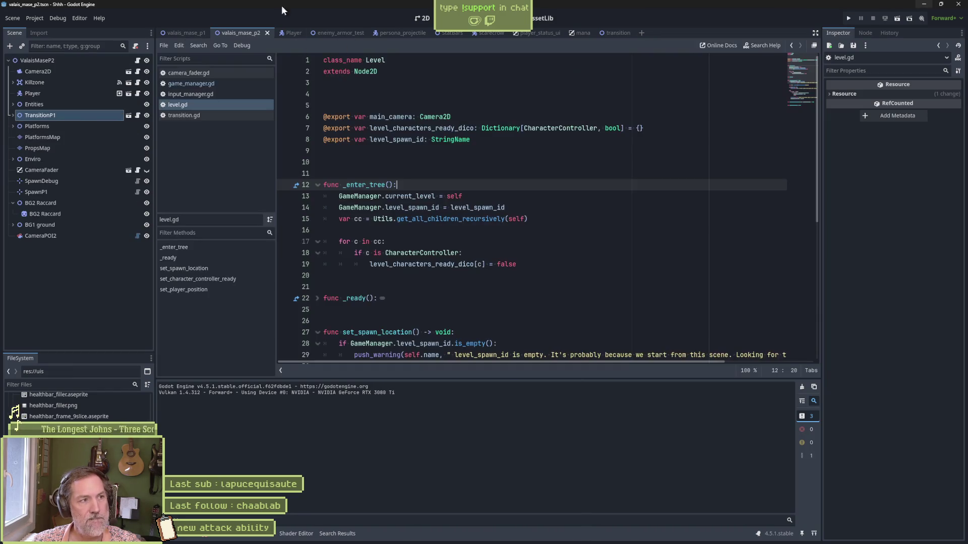
pyautogui.click(57, 18)
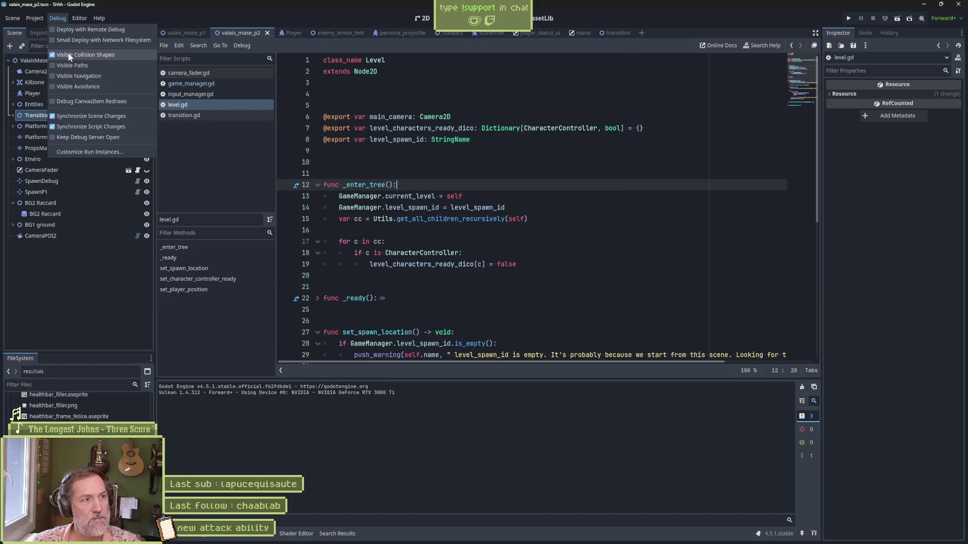
pyautogui.press('F5')
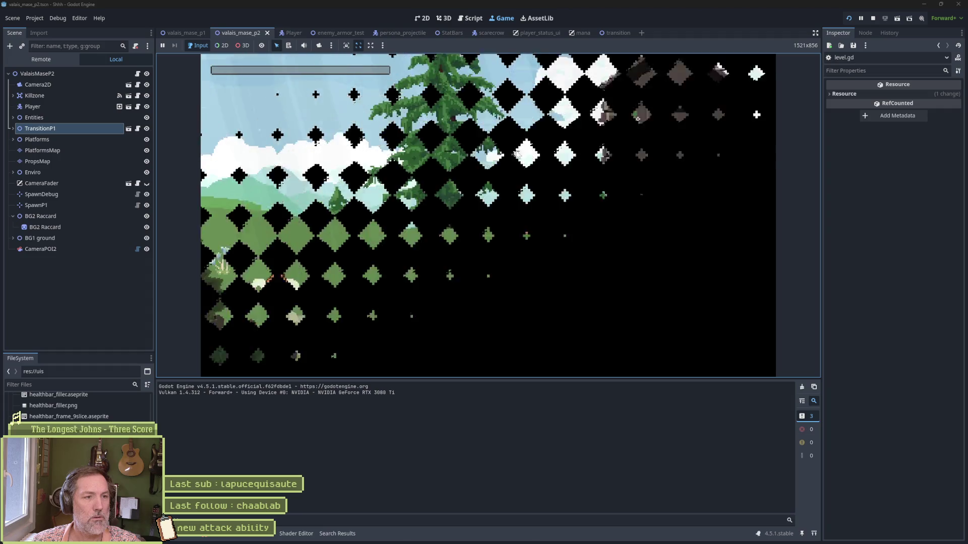
pyautogui.press('F5')
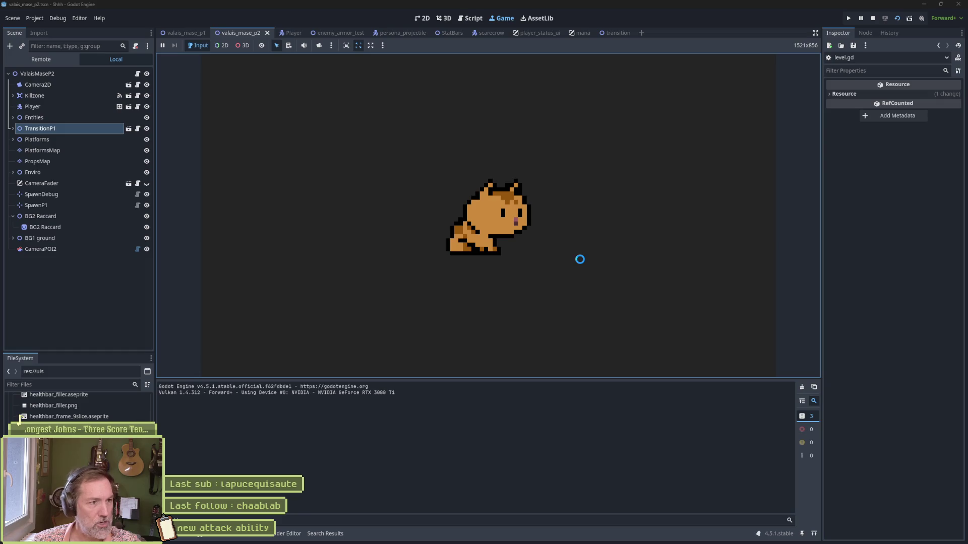
pyautogui.press('F8')
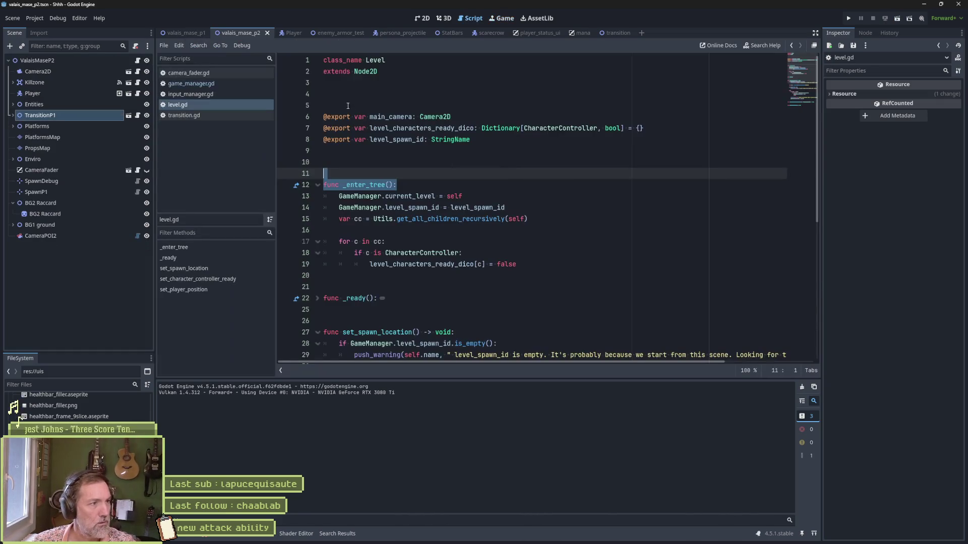
# Set the ValaisMaseP2 level's Spawn to SpawnP1.
pyautogui.click(71, 61)
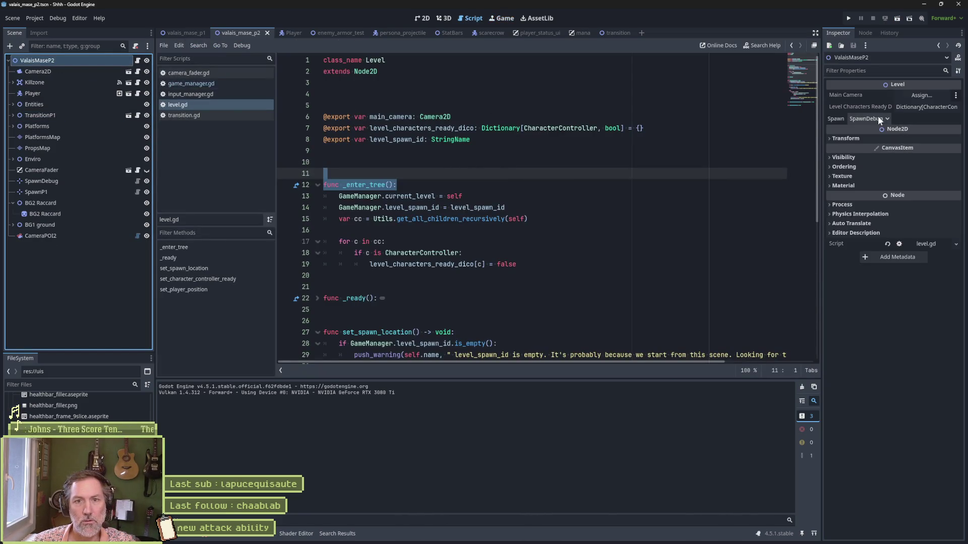
pyautogui.click(876, 121)
pyautogui.click(876, 143)
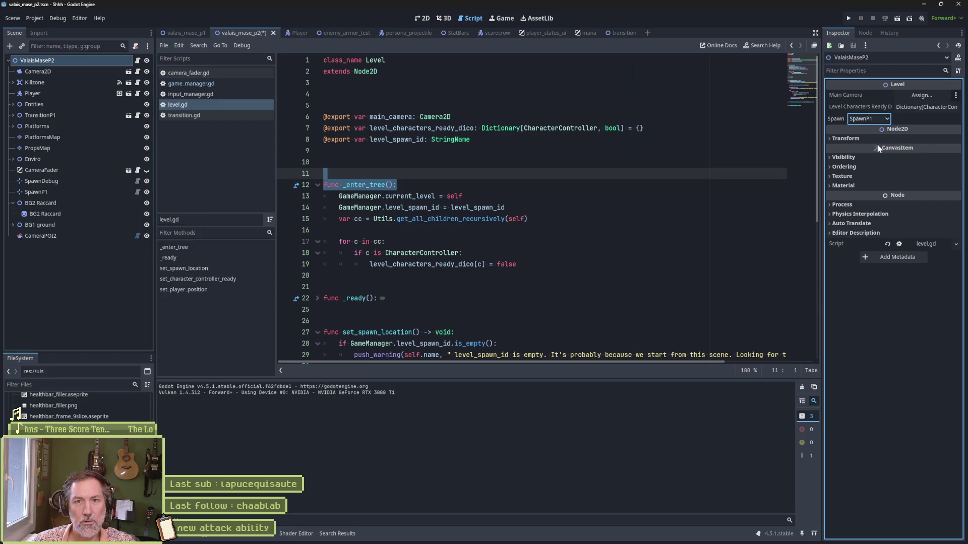
pyautogui.click(592, 248)
# Playtest the level, stop it, and bring up the Player scene.
pyautogui.press('F6')
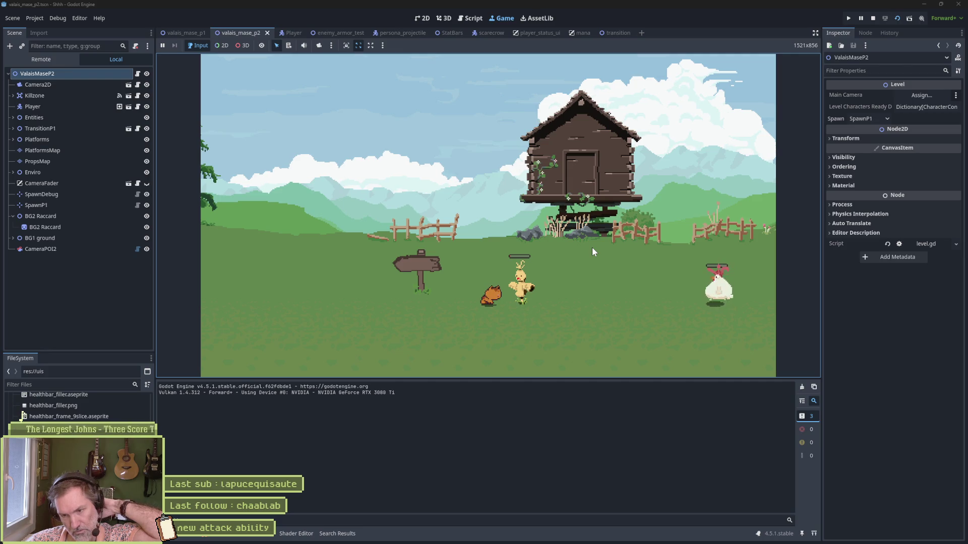
pyautogui.press('F8')
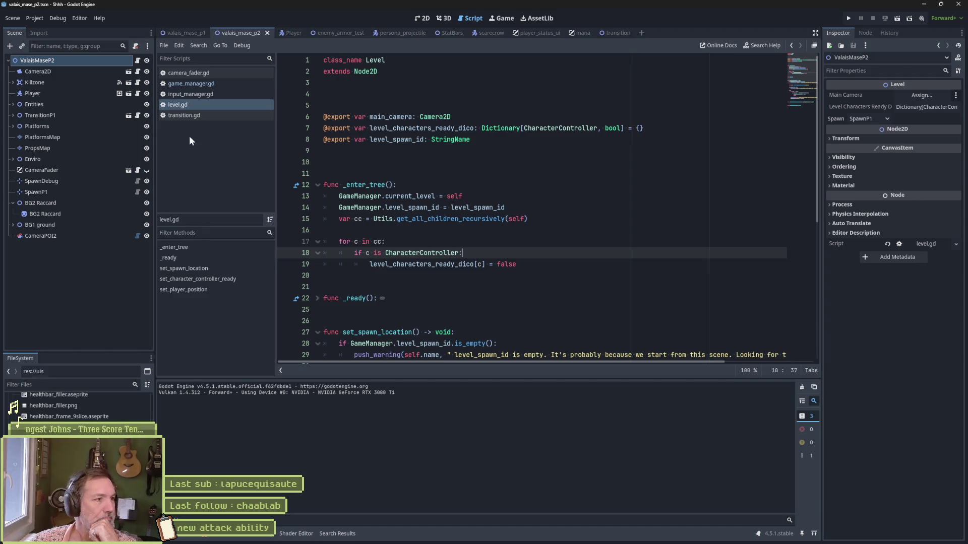
pyautogui.click(292, 33)
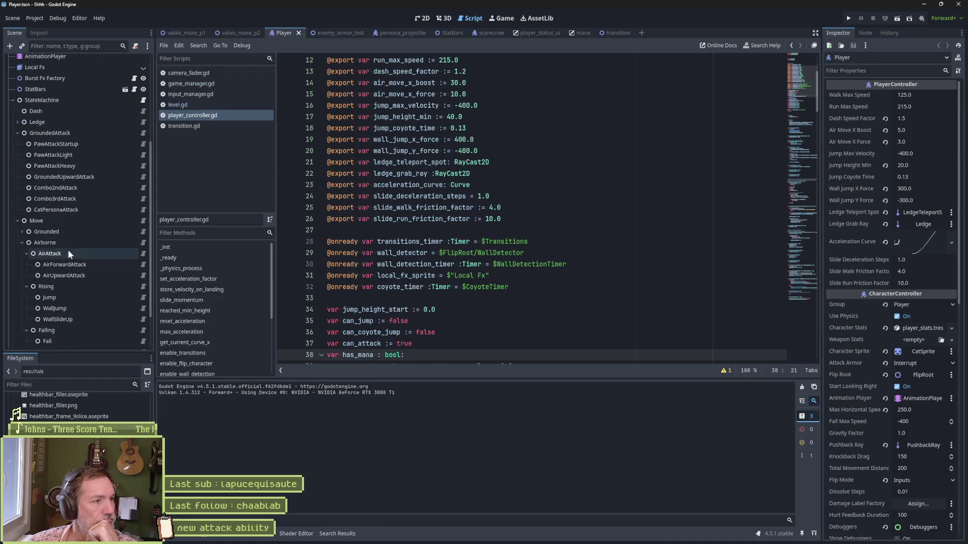
# Select the CatPersonaAttack state and read through its script.
pyautogui.click(91, 210)
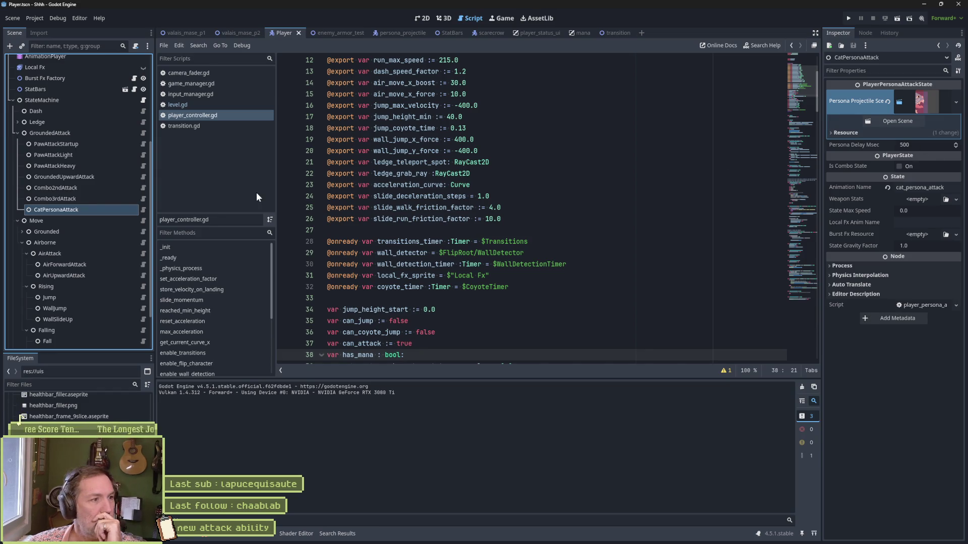
pyautogui.click(143, 210)
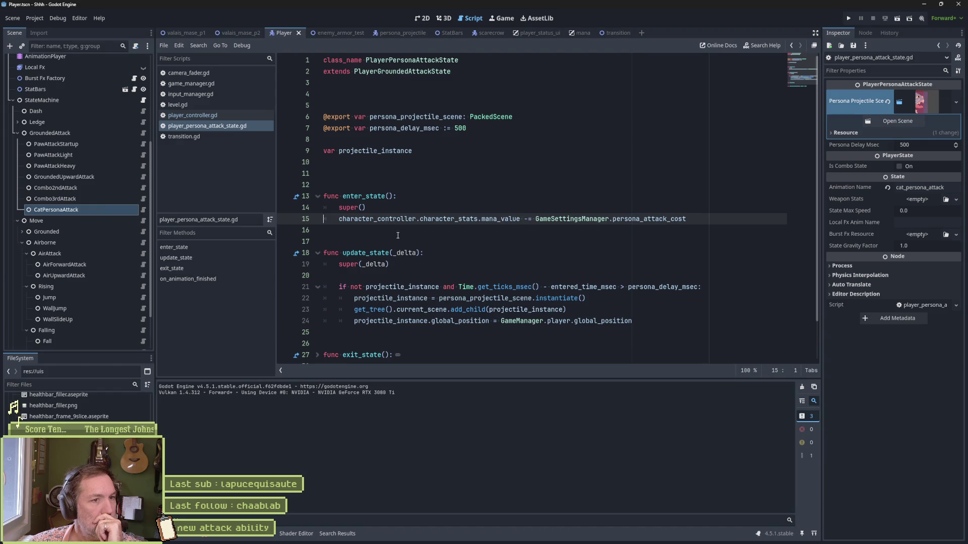
pyautogui.scroll(-2, 428, 234)
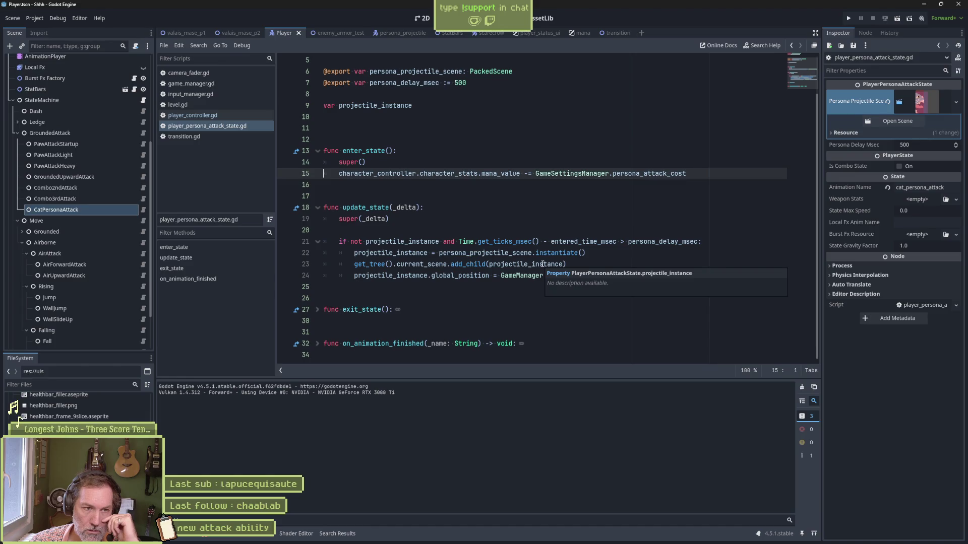
# Open the projectile's Startup state script and check its Speed of 400 and uses of speed.
pyautogui.click(897, 121)
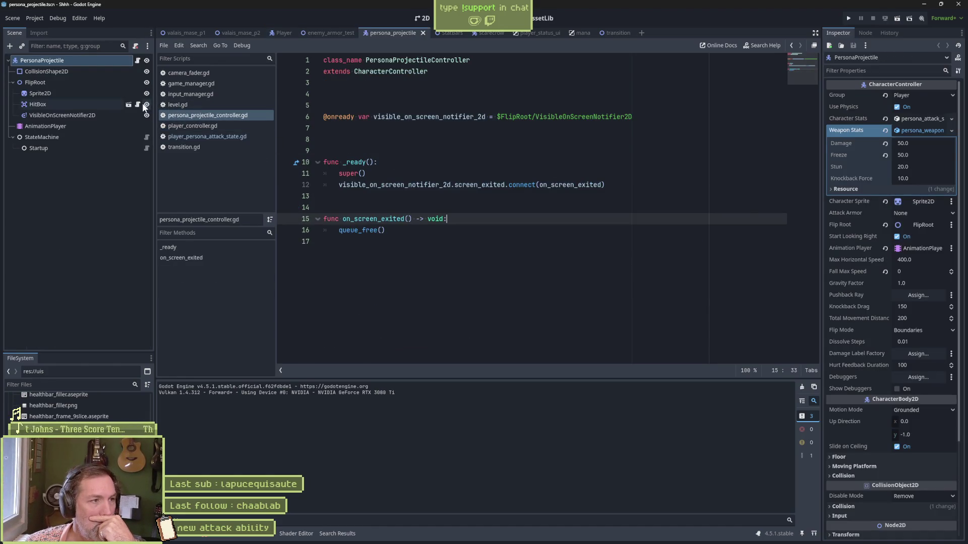
pyautogui.click(146, 149)
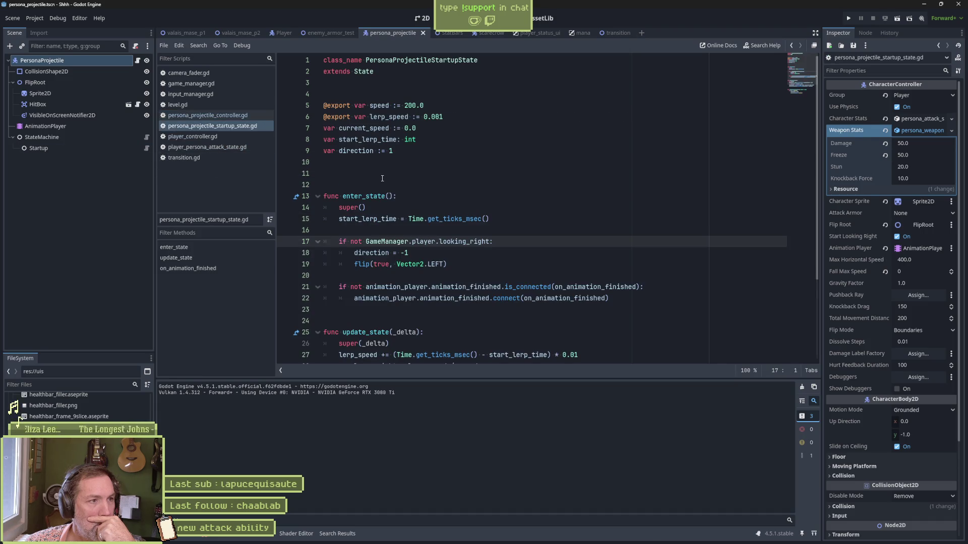
pyautogui.click(88, 147)
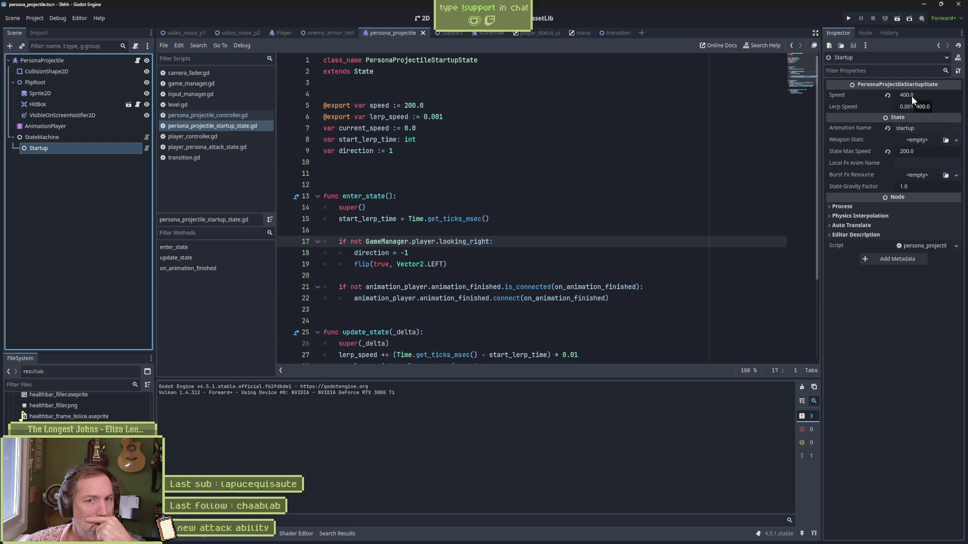
pyautogui.doubleClick(384, 107)
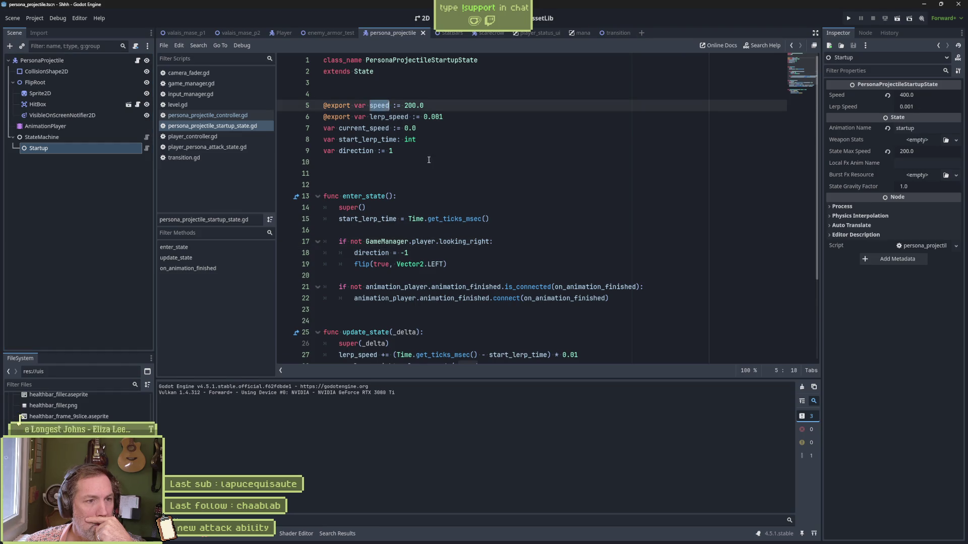
pyautogui.scroll(-3, 513, 203)
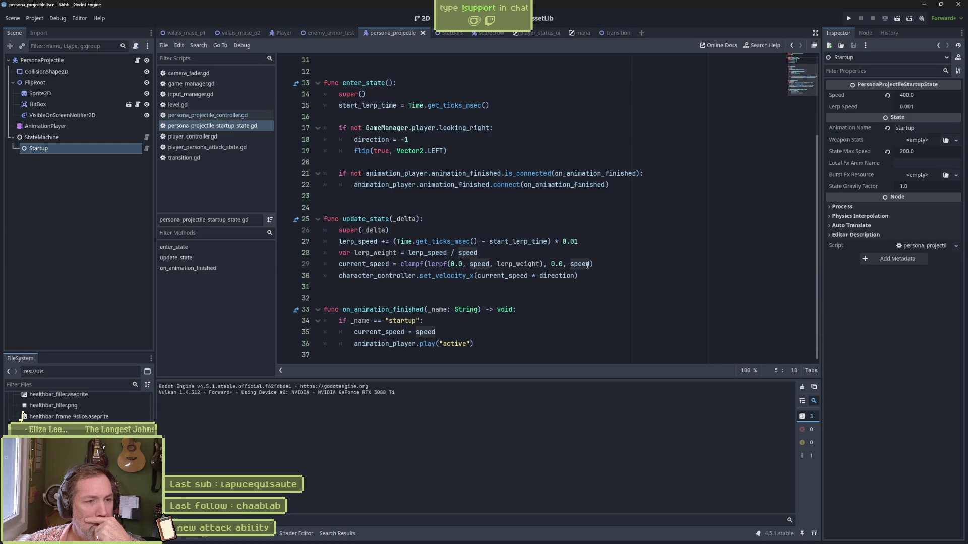
# Add print_debug(self, " current_speed: ", current_speed) after the current_speed calculation.
pyautogui.doubleClick(363, 264)
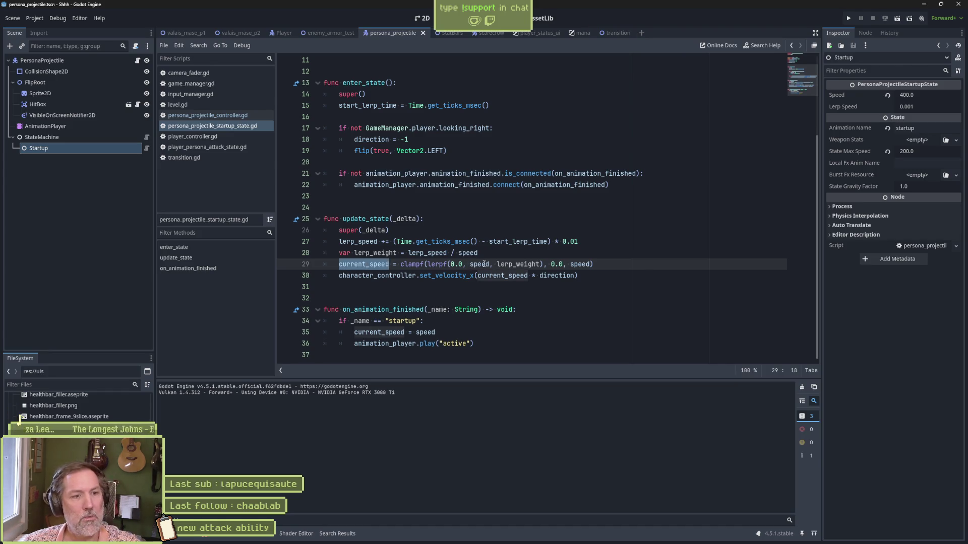
pyautogui.click(627, 267)
pyautogui.press('Return')
pyautogui.write('print_debug')
pyautogui.write('(self,')
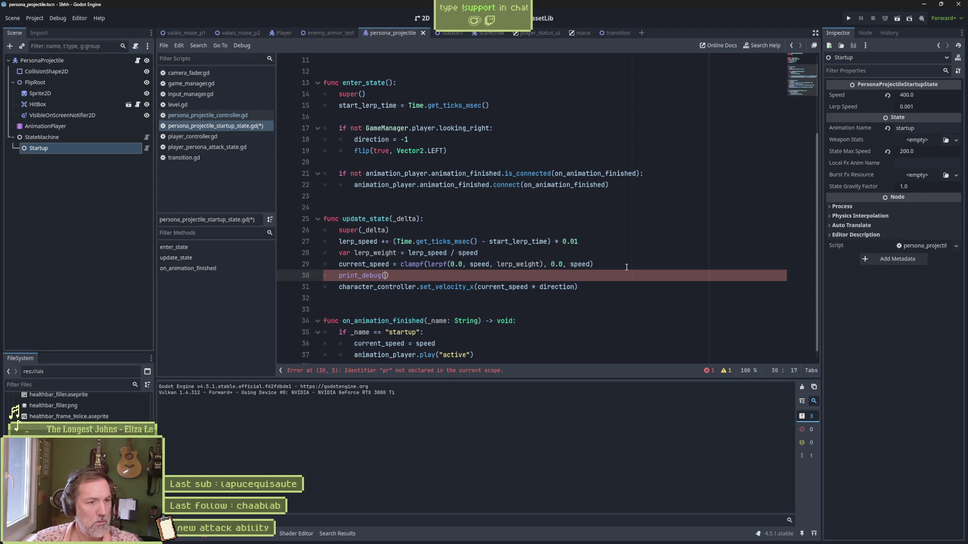
pyautogui.write(' " current_speed: "')
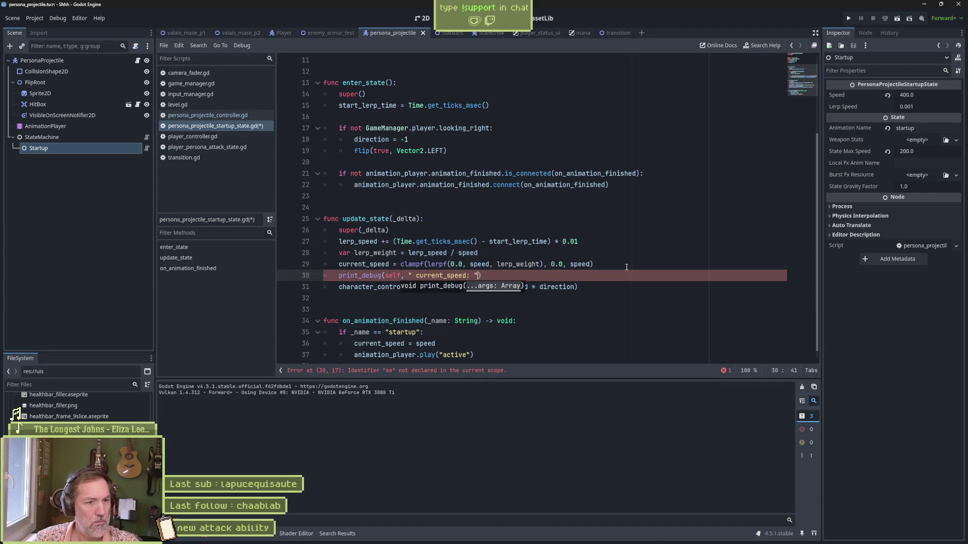
pyautogui.write(', current_speed')
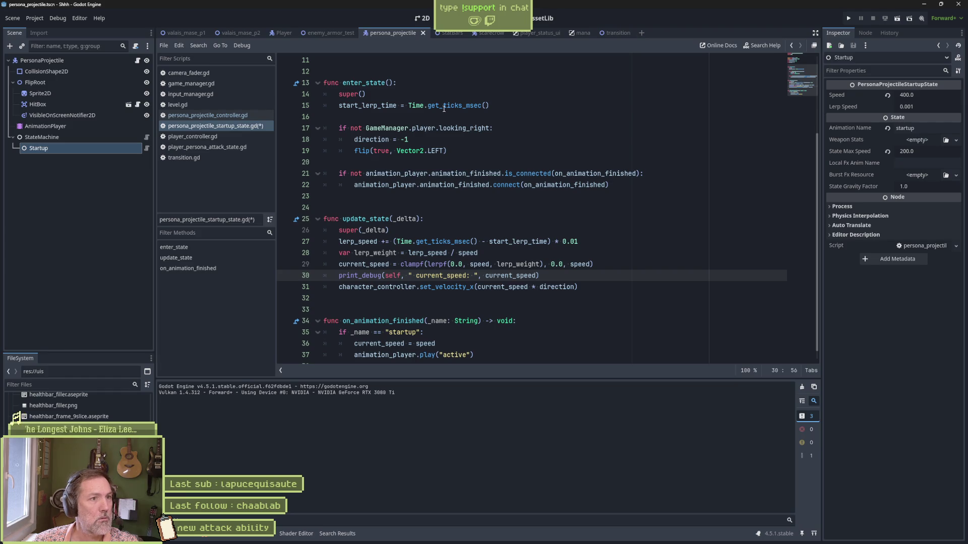
# Test the melee and projectile attacks on the scarecrows in enemy_armor_test.
pyautogui.click(324, 36)
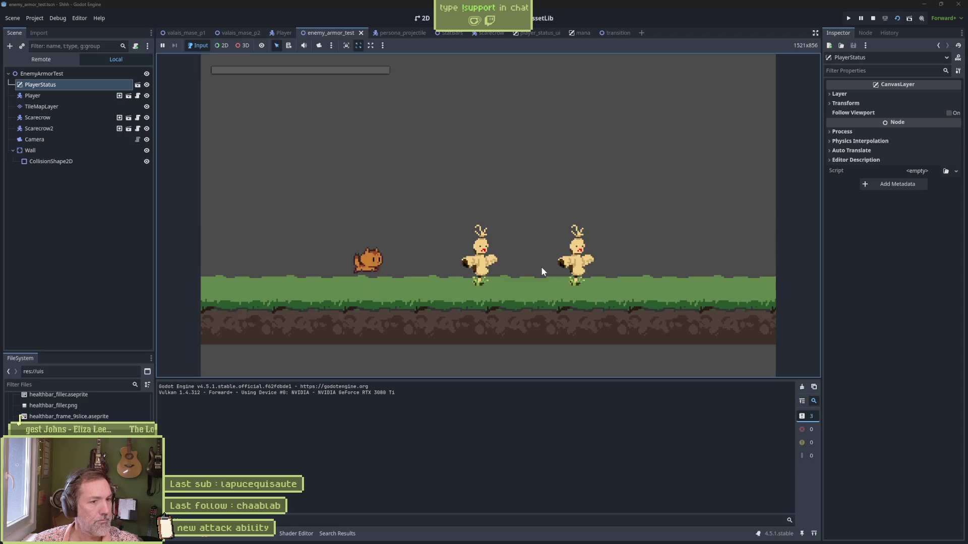
pyautogui.press('x')
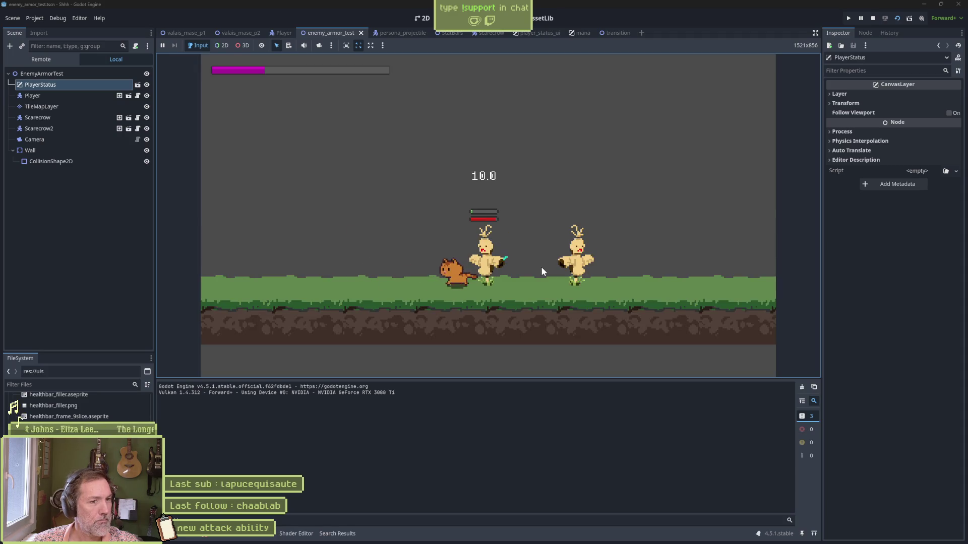
pyautogui.press('c')
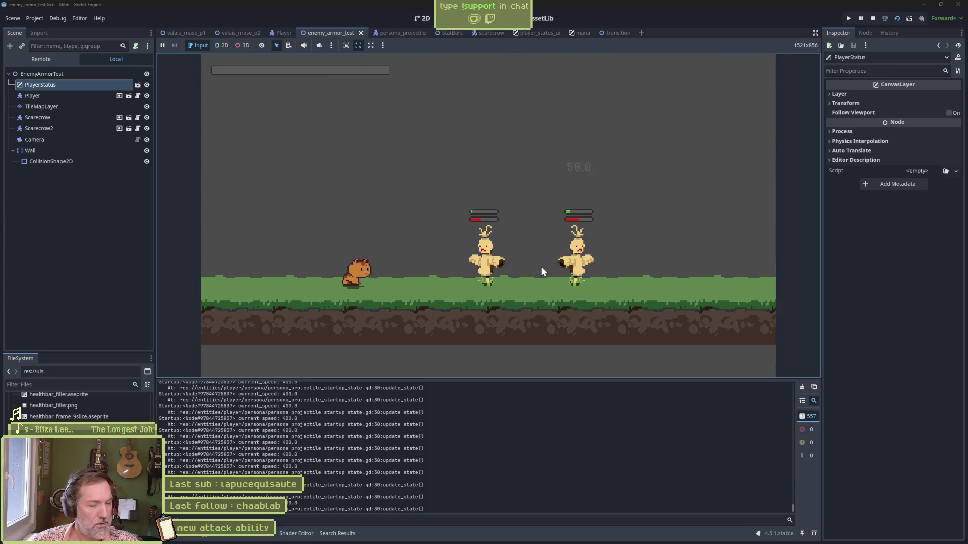
pyautogui.press('F8')
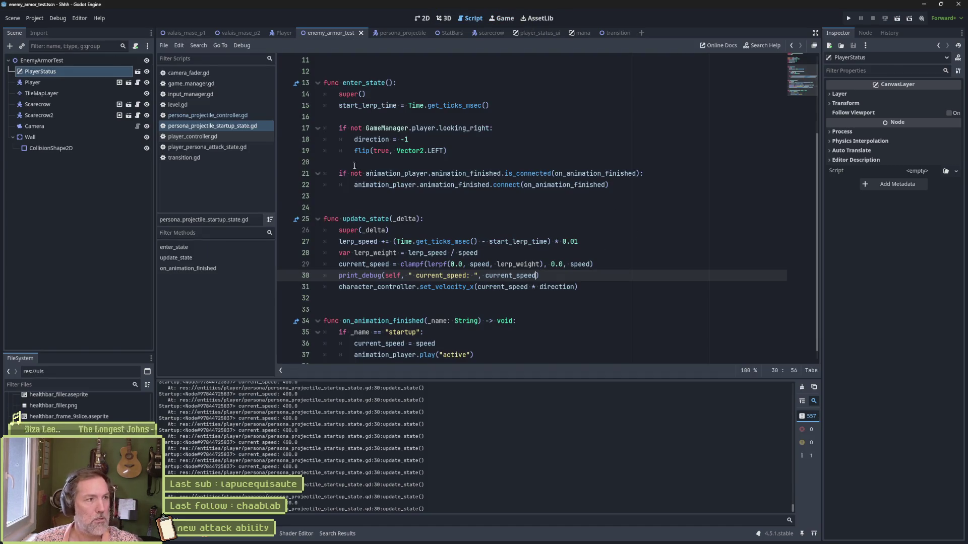
# Set the persona_projectile Startup state's Speed to 1000 and save the scene.
pyautogui.click(403, 35)
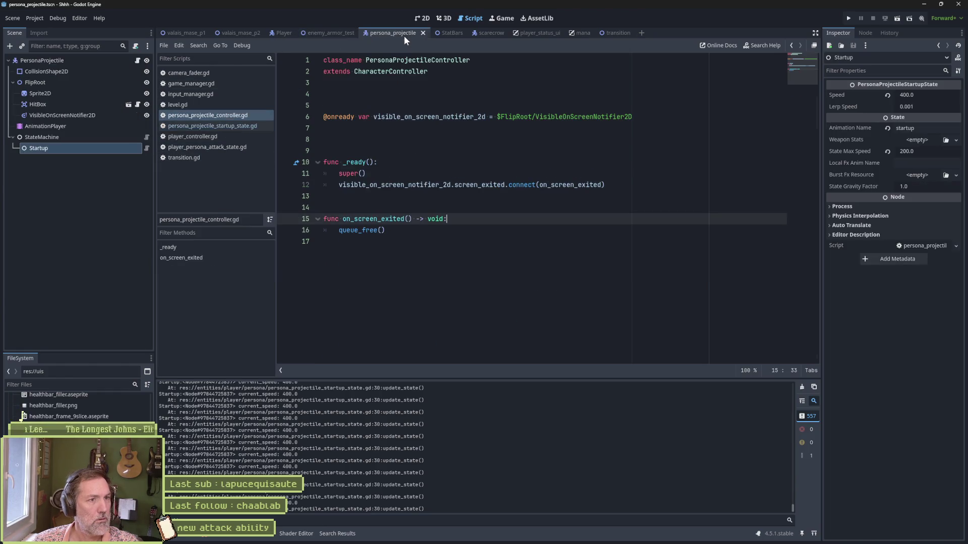
pyautogui.click(937, 96)
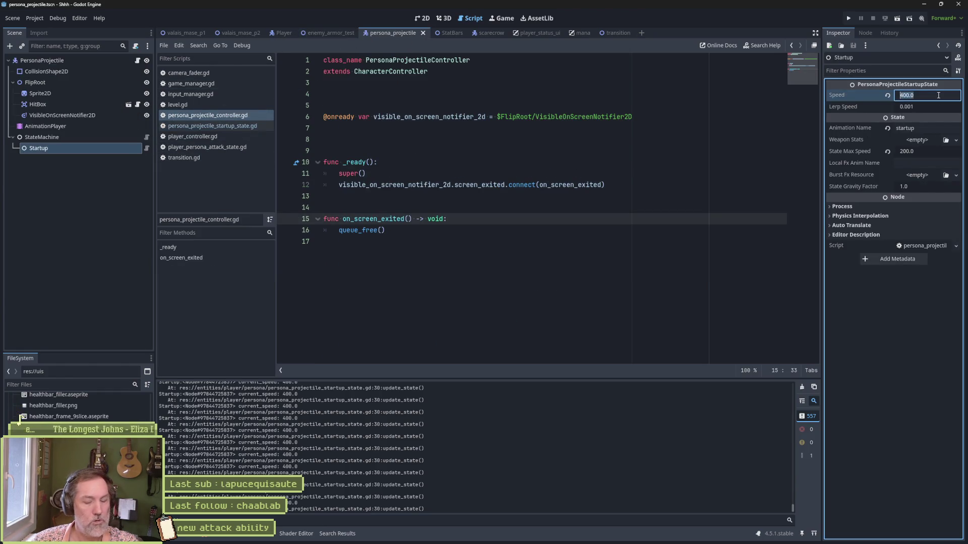
pyautogui.write('100')
pyautogui.press('Return')
pyautogui.hotkey('ctrl', 's')
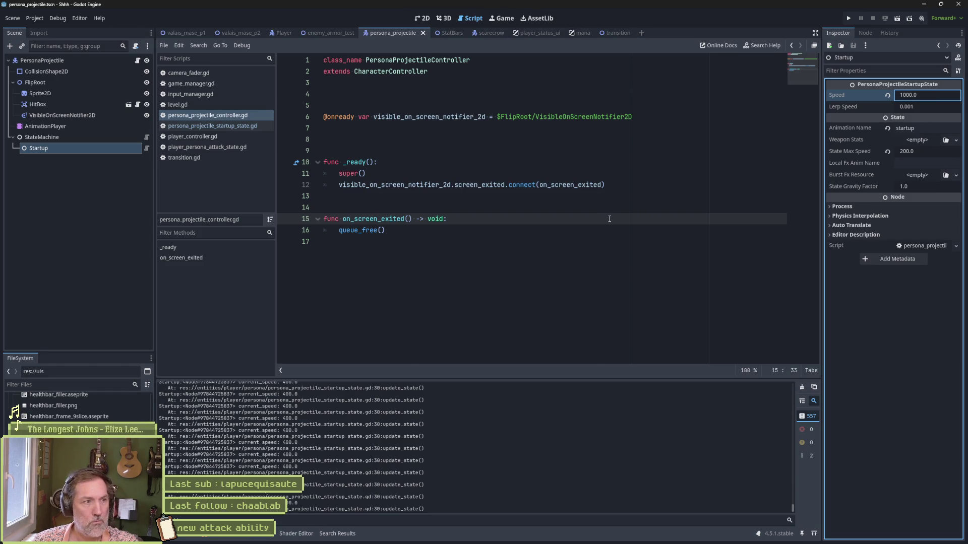
pyautogui.click(331, 32)
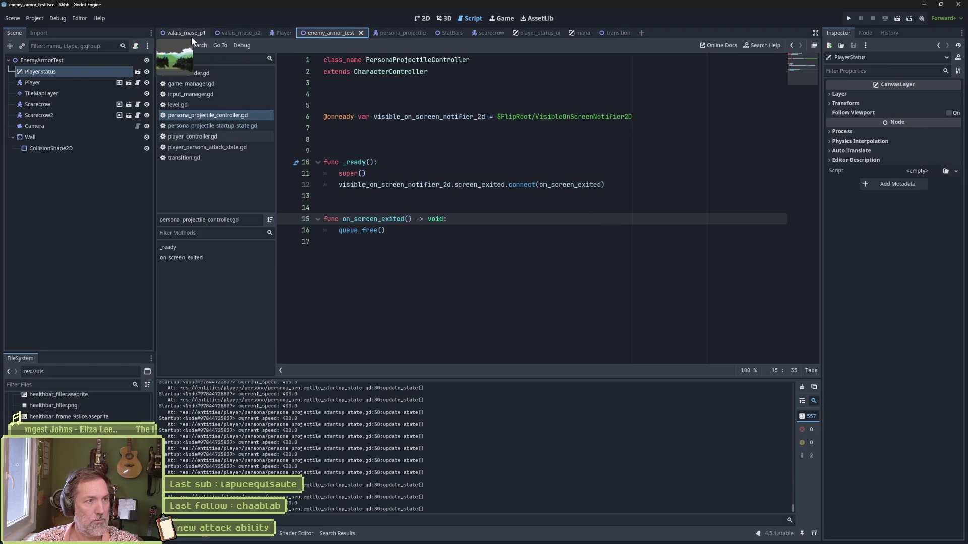
# Playtest valais_mase_p2, walking right and firing the projectile, which now logs speed 1000.
pyautogui.click(240, 34)
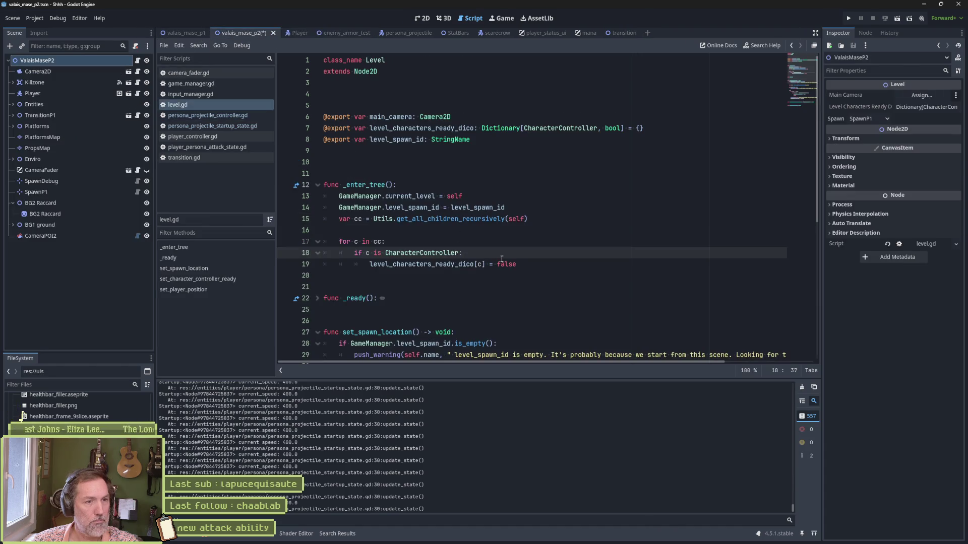
pyautogui.press('F6')
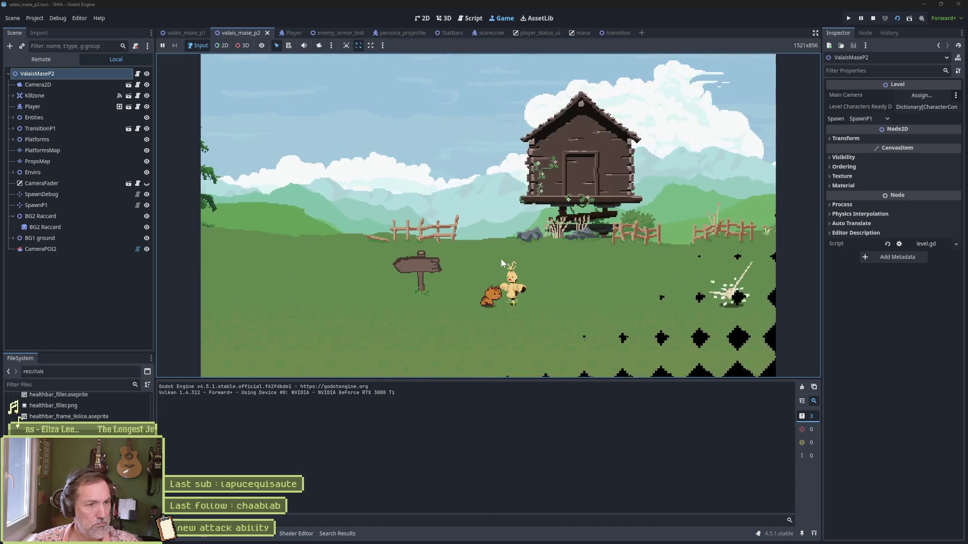
pyautogui.press('e')
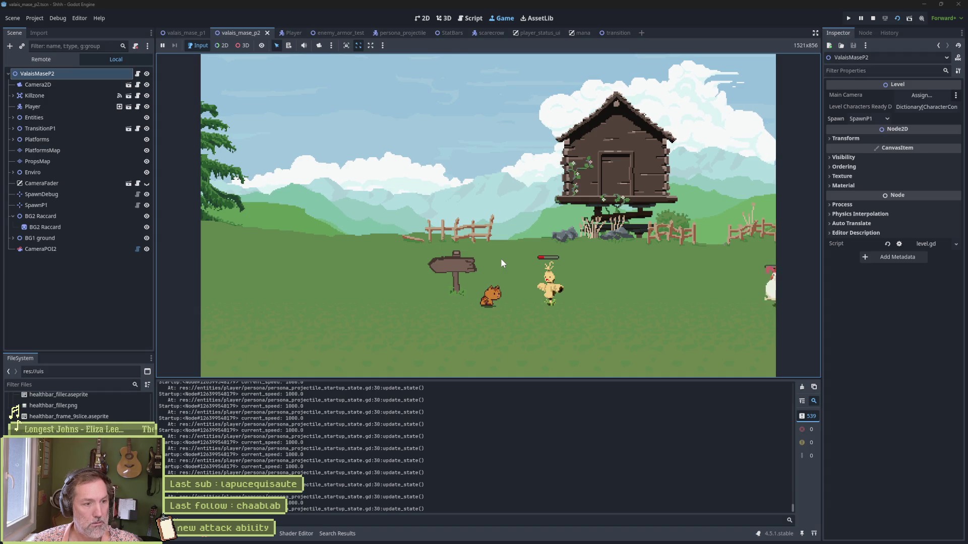
pyautogui.press('Right')
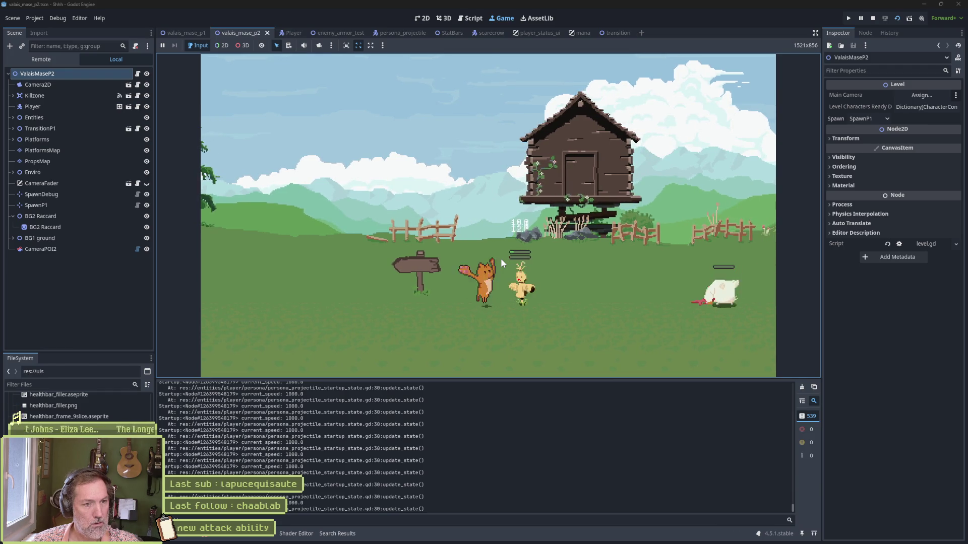
pyautogui.press('x')
pyautogui.press('Right')
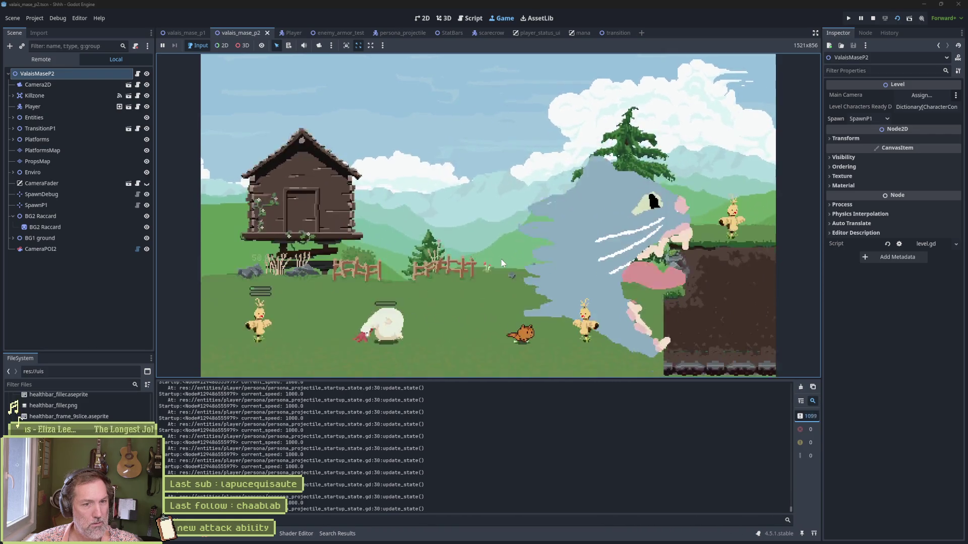
pyautogui.press('Right')
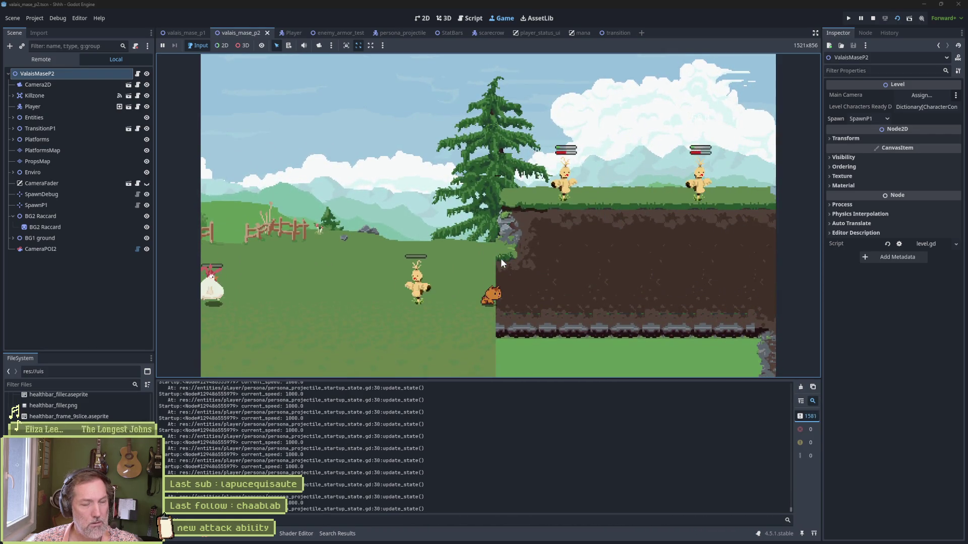
pyautogui.press('F8')
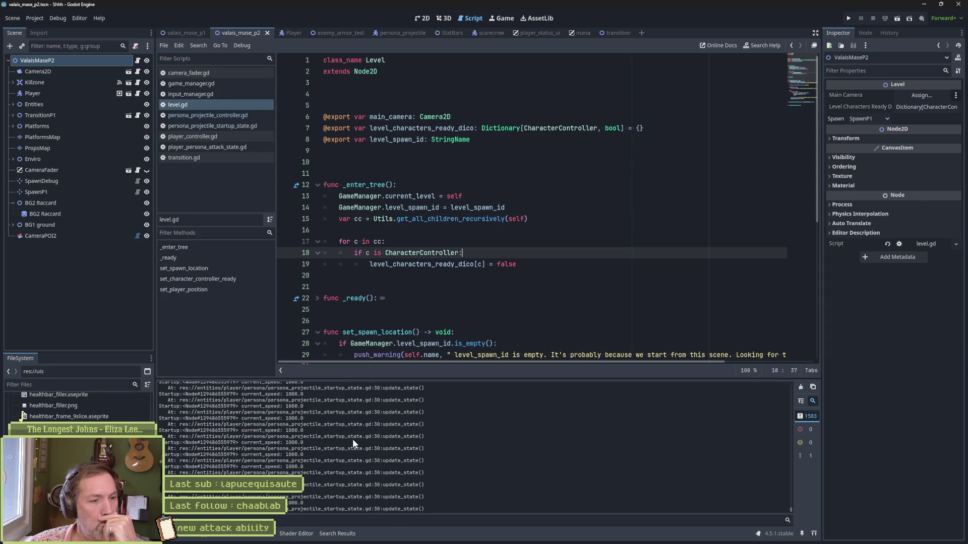
# Copy the set_velocity_x line into on_animation_finished after current_speed = speed.
pyautogui.click(247, 126)
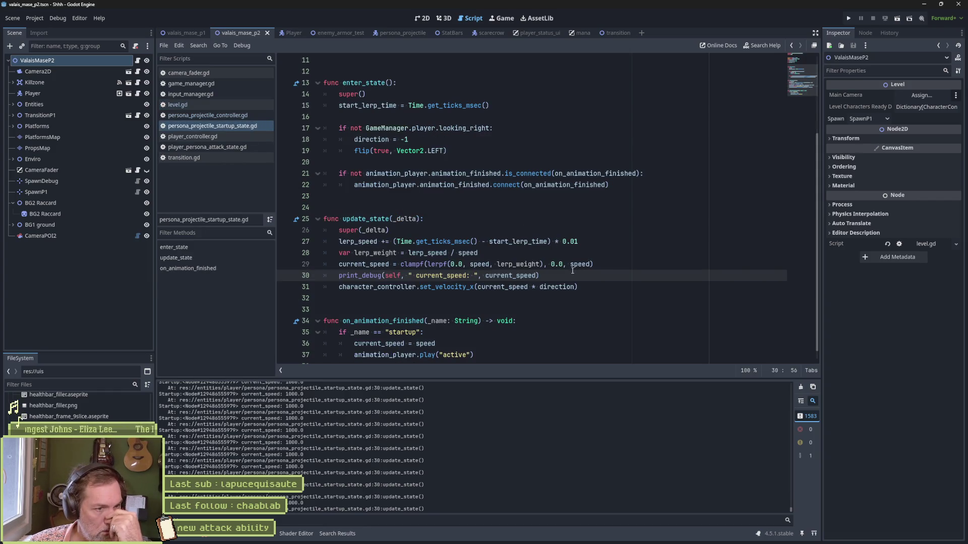
pyautogui.scroll(-1, 492, 329)
pyautogui.doubleClick(454, 343)
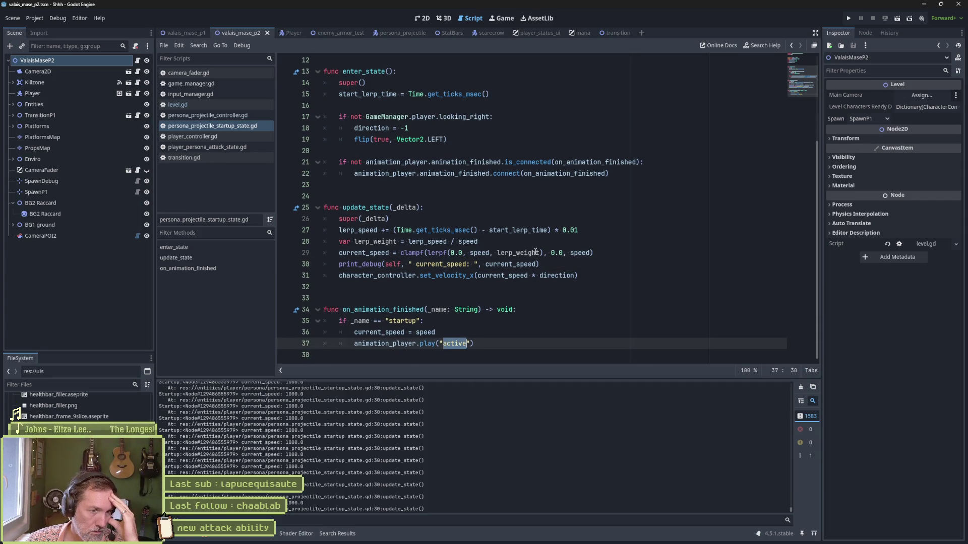
pyautogui.doubleClick(389, 333)
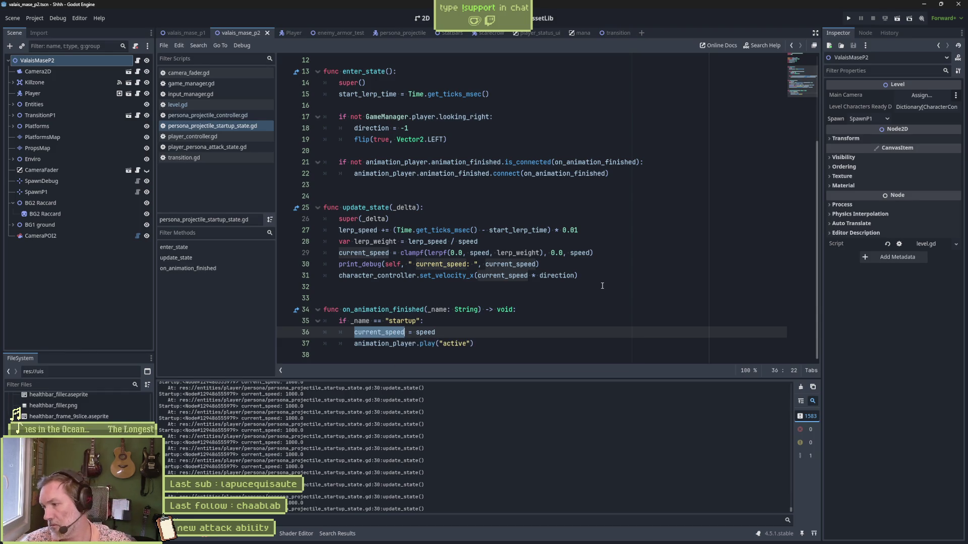
pyautogui.moveTo(579, 275); pyautogui.dragTo(540, 264)
pyautogui.hotkey('ctrl', 'c')
pyautogui.click(480, 331)
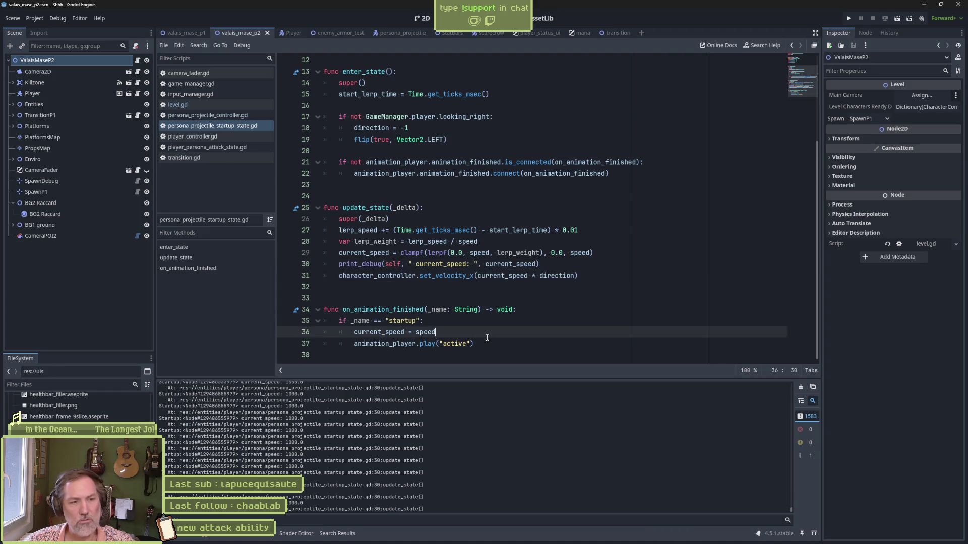
pyautogui.hotkey('ctrl', 'v')
pyautogui.press('Home')
pyautogui.press('Tab')
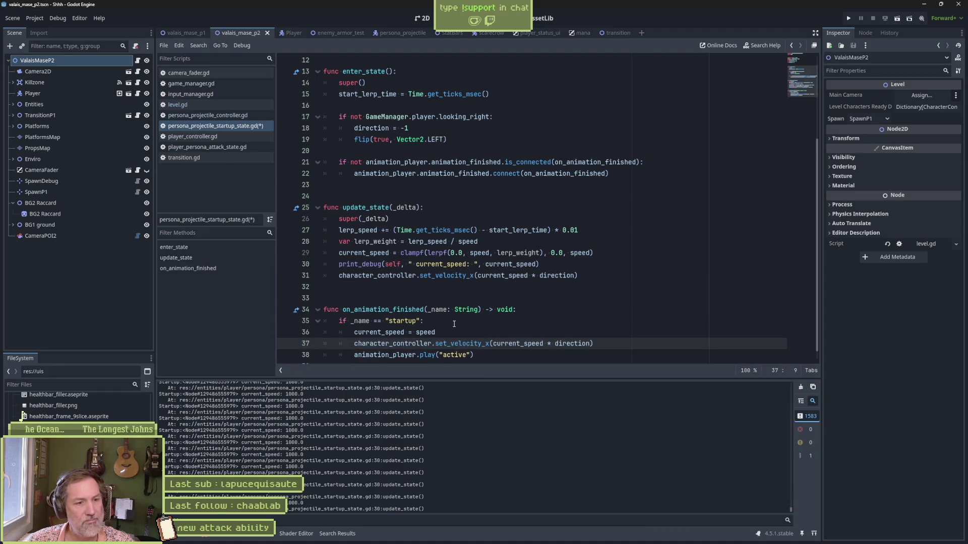
# Move the print_debug line from update_state into on_animation_finished, indent it, save and rerun.
pyautogui.moveTo(540, 264); pyautogui.dragTo(595, 252)
pyautogui.press('BackSpace')
pyautogui.click(454, 320)
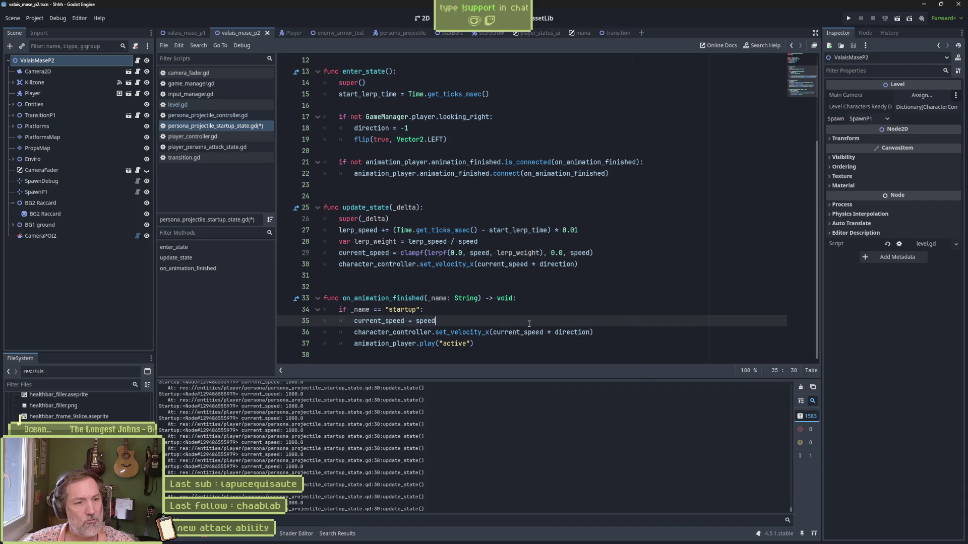
pyautogui.hotkey('ctrl', 'v')
pyautogui.hotkey('ctrl', 's')
pyautogui.click(342, 332)
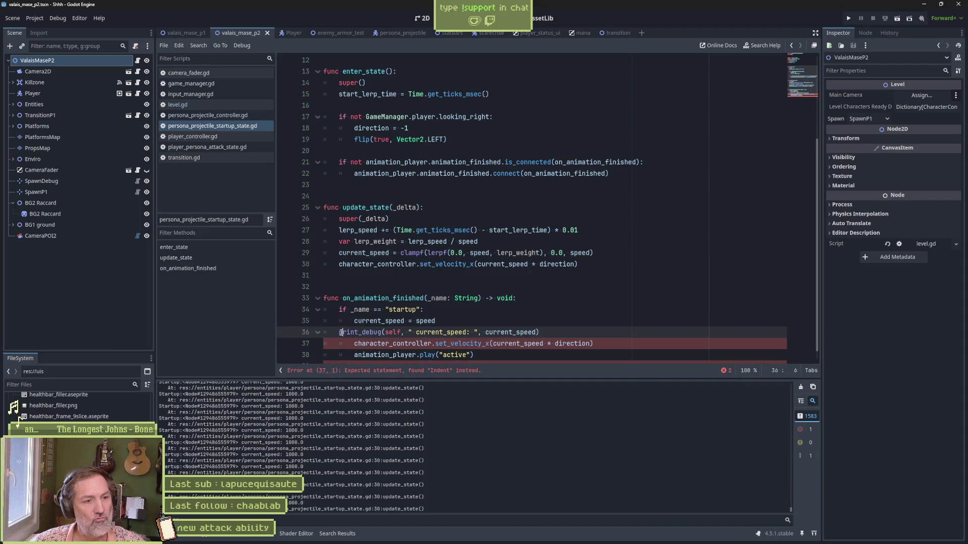
pyautogui.doubleClick(341, 332)
pyautogui.press('Tab')
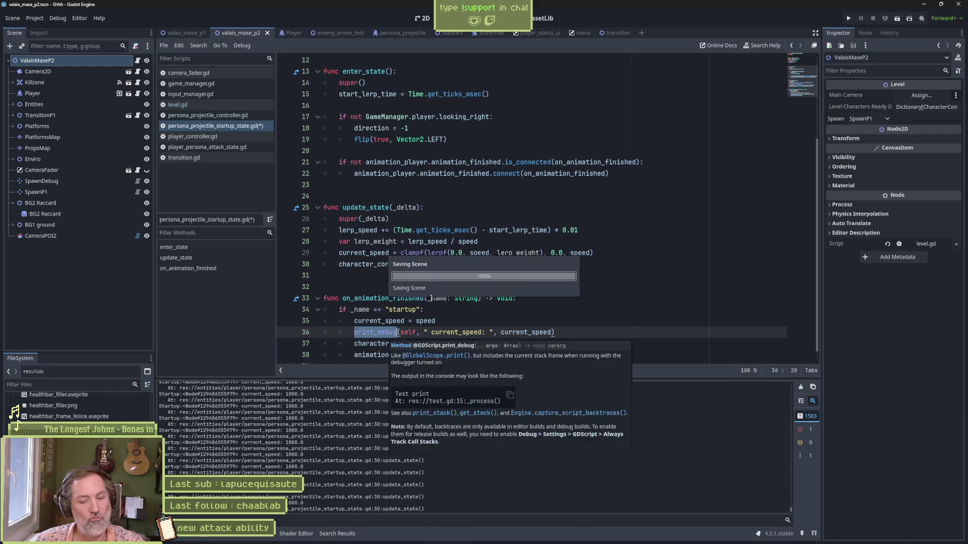
pyautogui.press('F6')
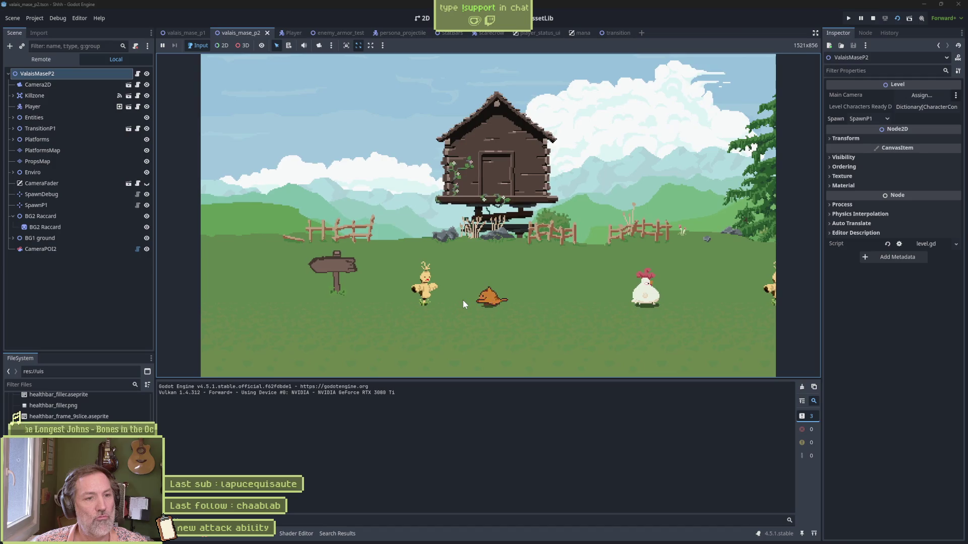
# Walk right and fire the projectile at the enemy, then pause the game.
pyautogui.press('e')
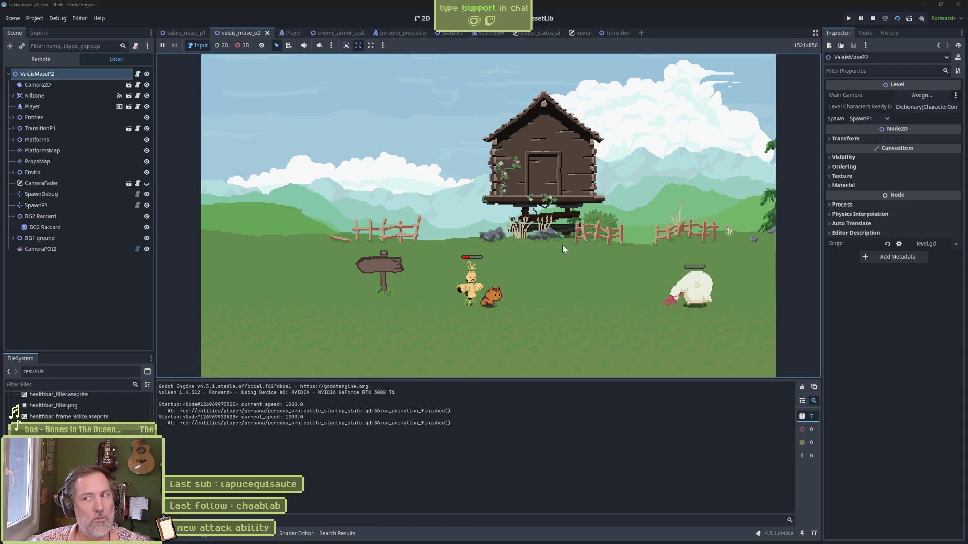
pyautogui.press('Right')
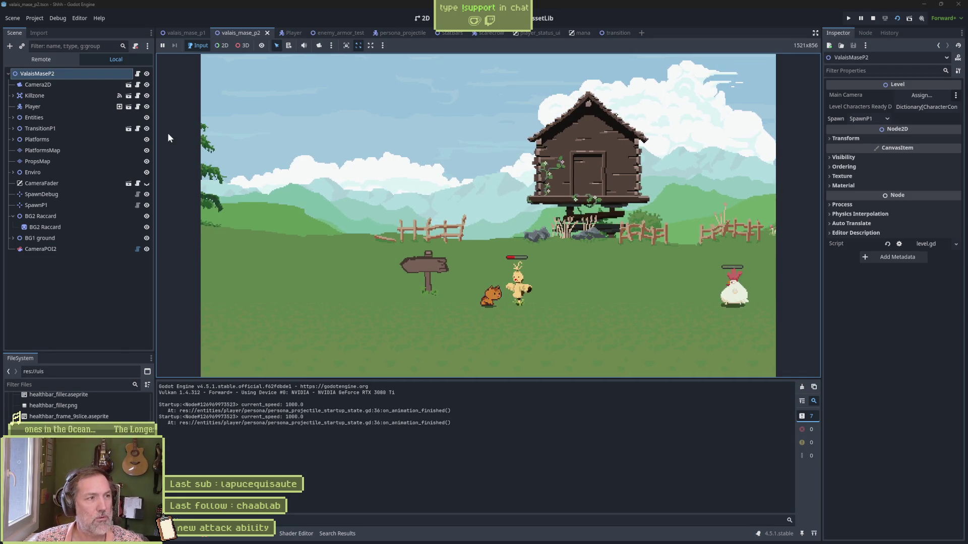
pyautogui.click(486, 258)
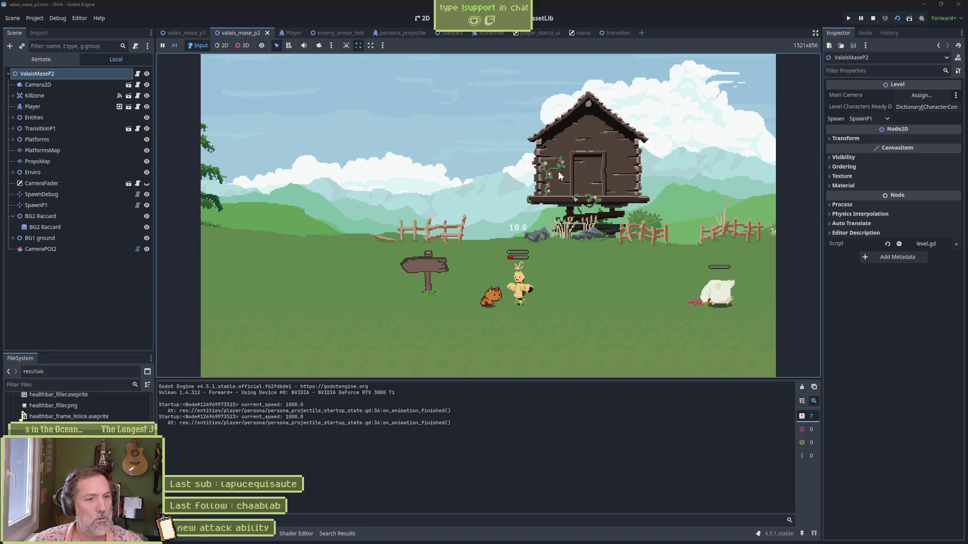
pyautogui.click(861, 18)
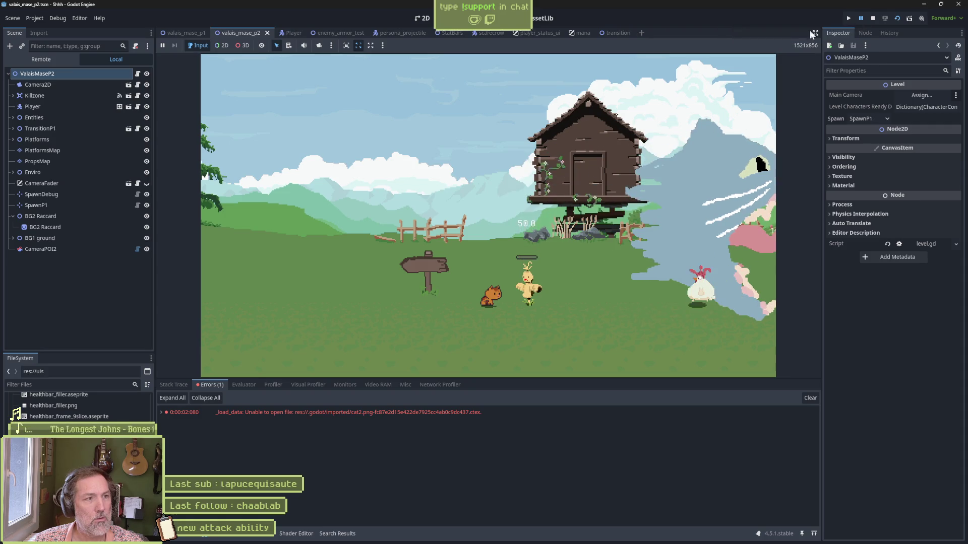
pyautogui.click(41, 59)
# Select the live PersonaProjectile in the Remote tree and filter its properties for 'velo'.
pyautogui.click(13, 129)
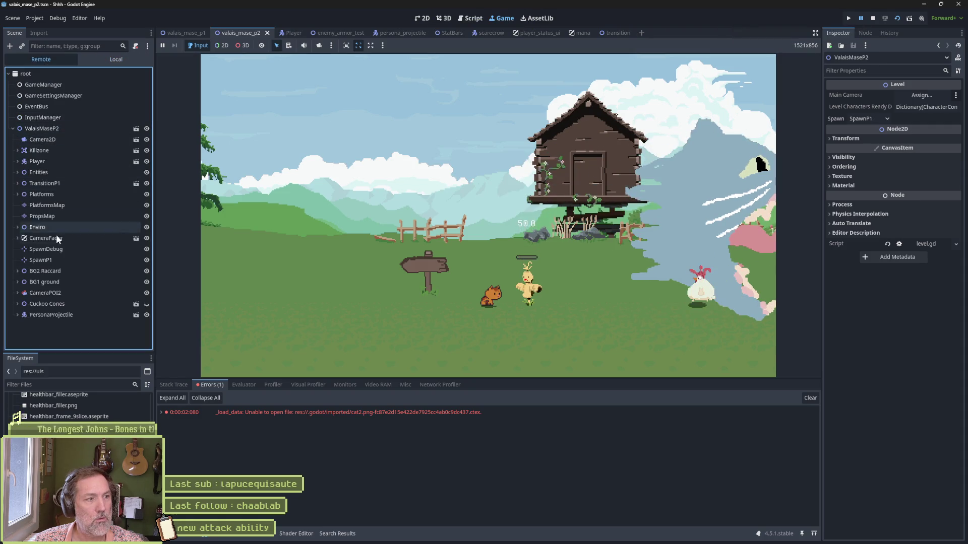
pyautogui.click(50, 315)
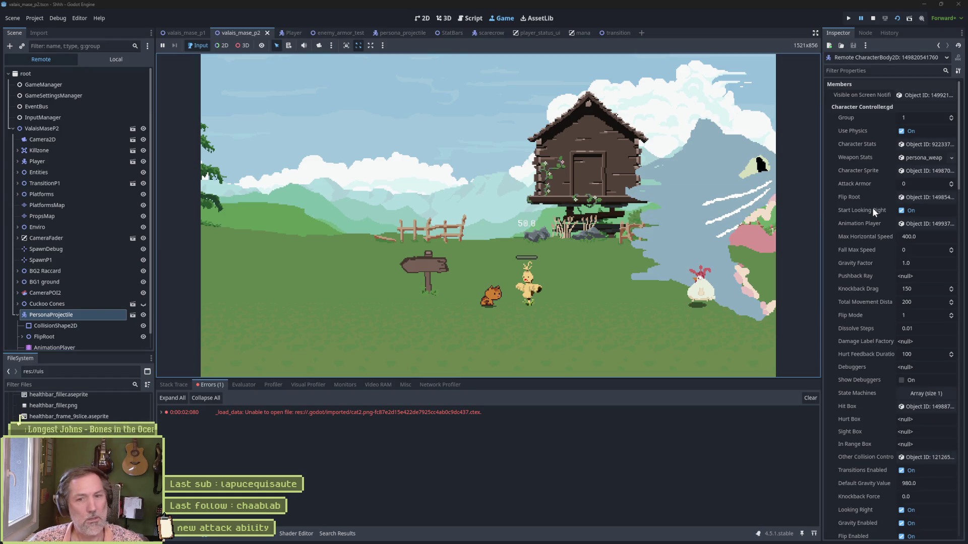
pyautogui.click(892, 71)
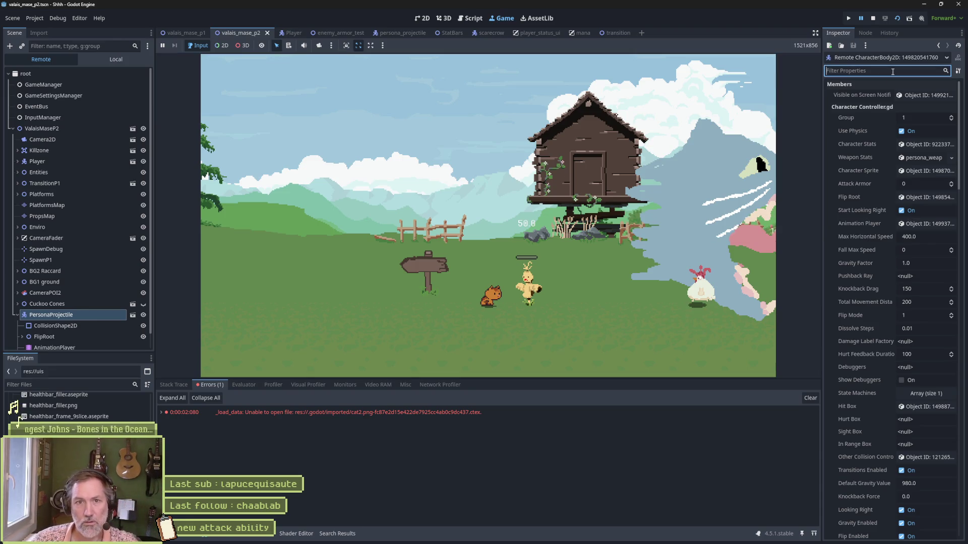
pyautogui.write('velo')
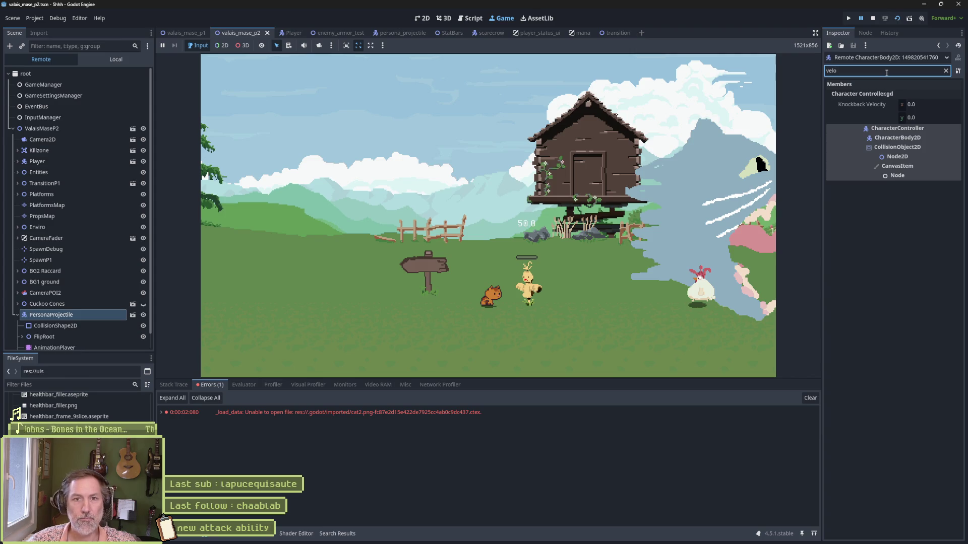
pyautogui.hotkey('ctrl', 'a')
pyautogui.press('BackSpace')
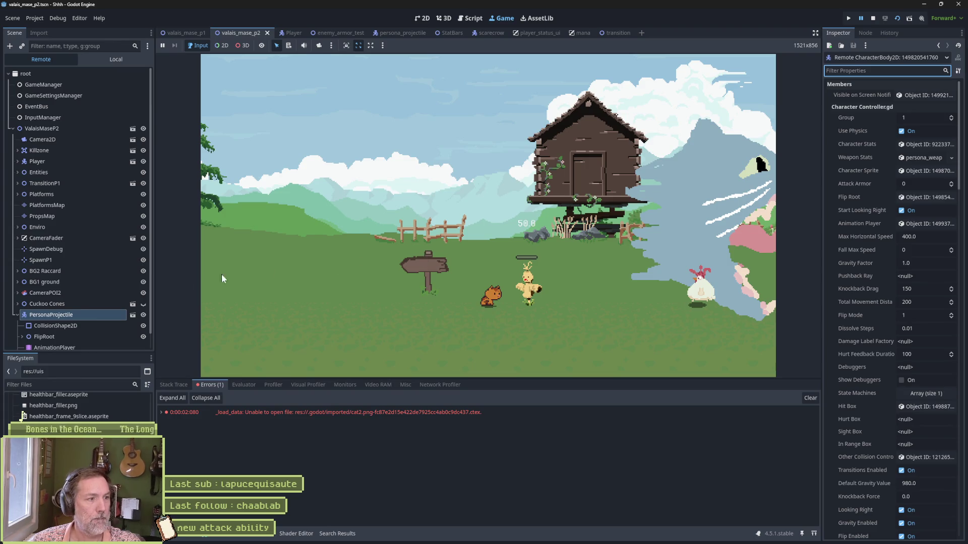
# Filter the properties for 'move' to find Move Speed 200.0, then stop the game.
pyautogui.scroll(-1, 108, 274)
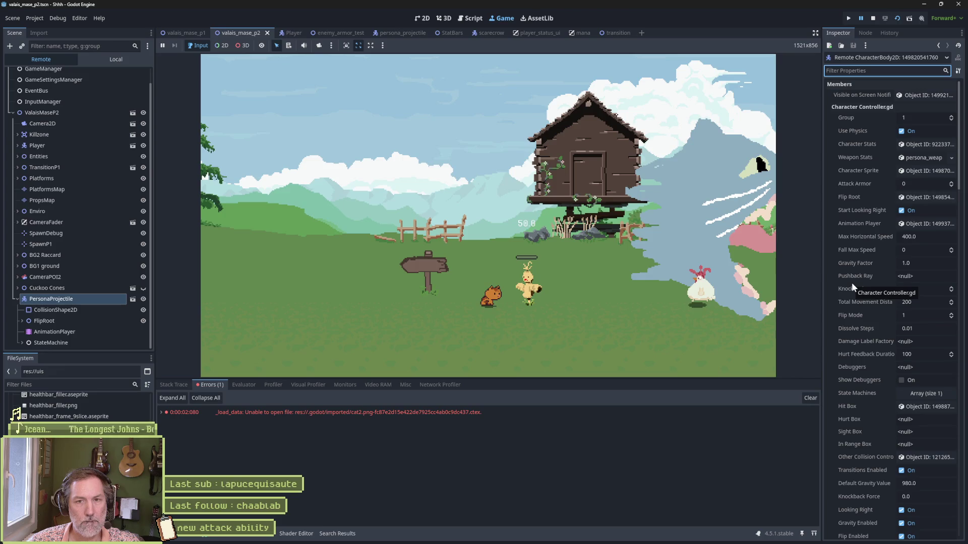
pyautogui.scroll(-5, 851, 282)
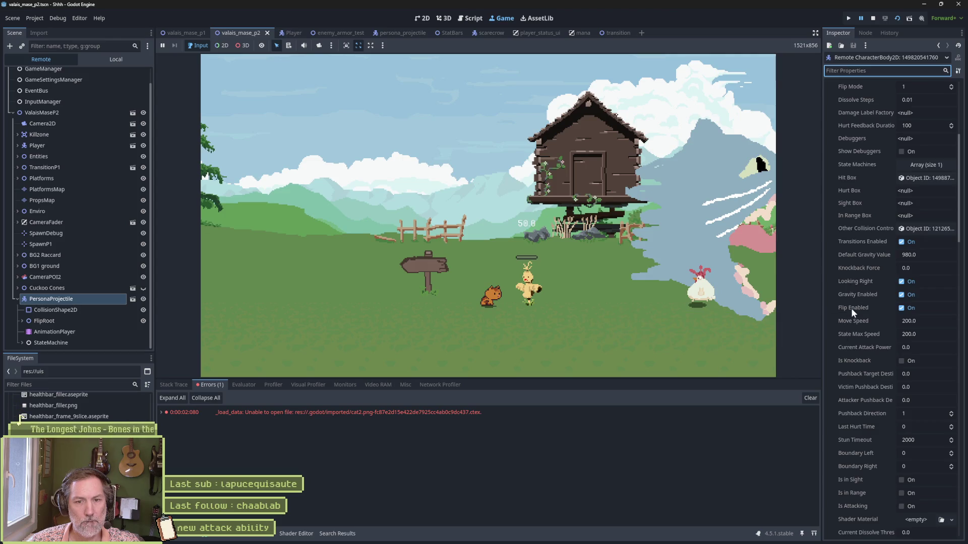
pyautogui.scroll(-6, 851, 307)
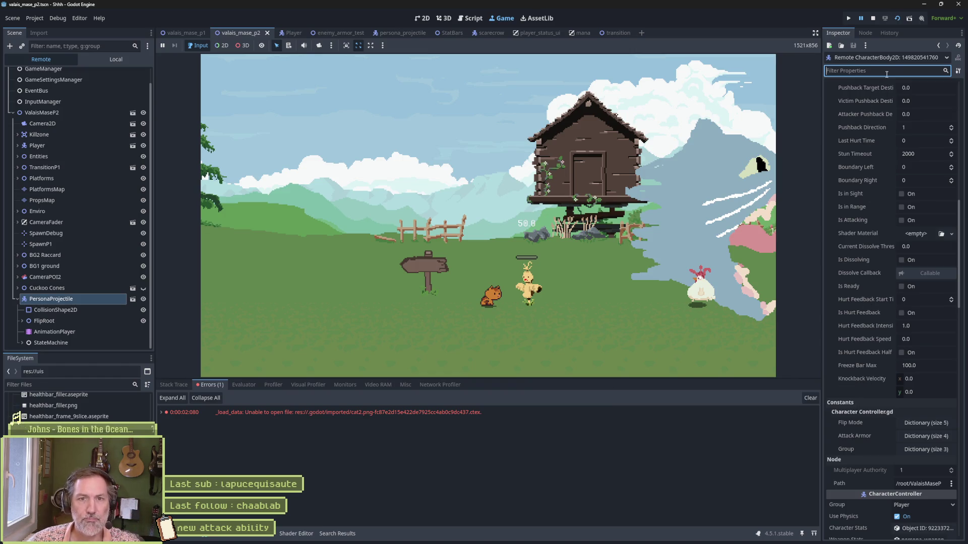
pyautogui.write('move')
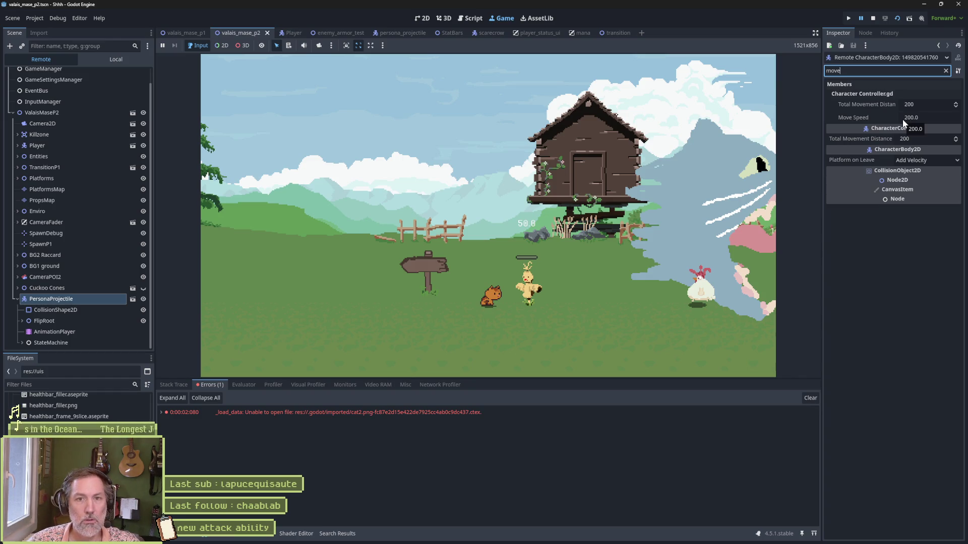
pyautogui.click(872, 19)
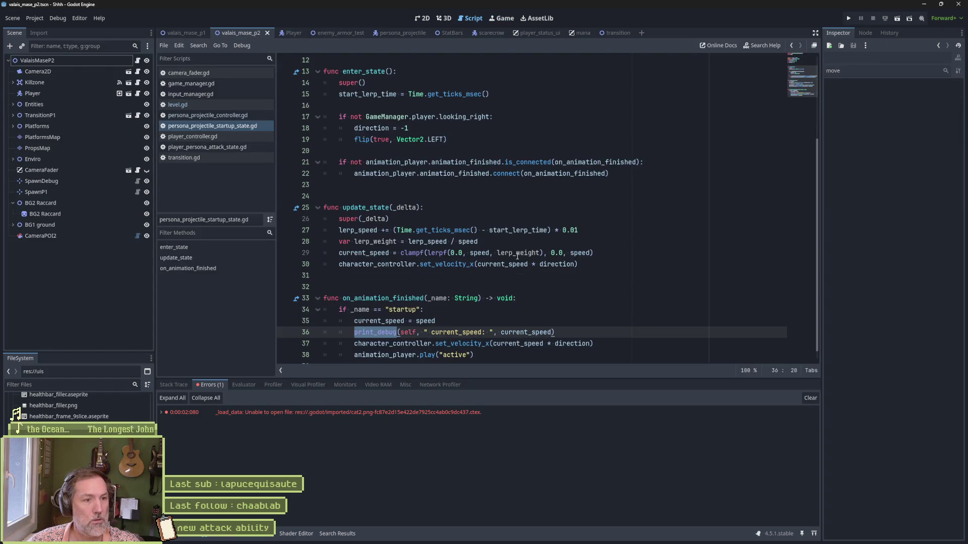
# Jump to set_velocity_x in character_controller.gd and highlight move_speed and state_max_speed.
pyautogui.keyDown('ctrl'); pyautogui.click(476, 344); pyautogui.keyUp('ctrl')
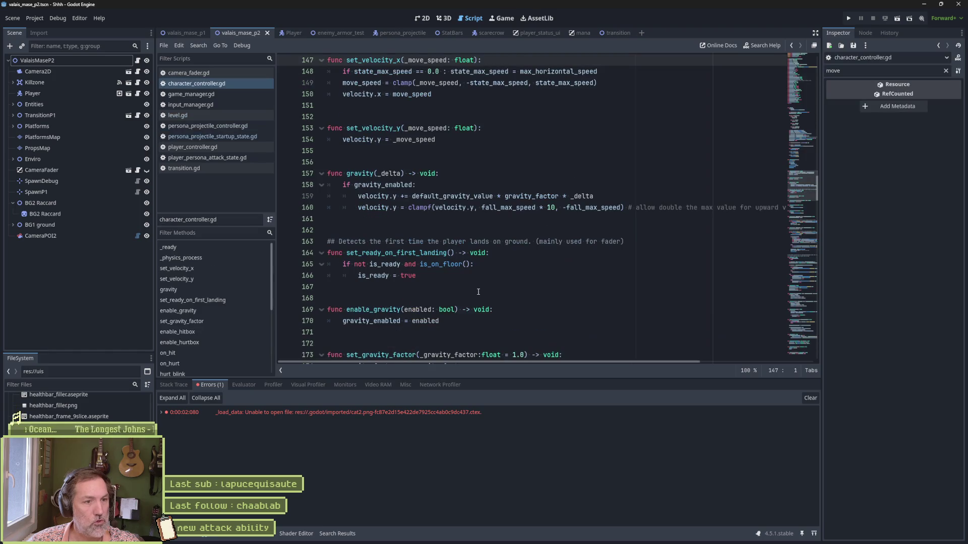
pyautogui.doubleClick(355, 83)
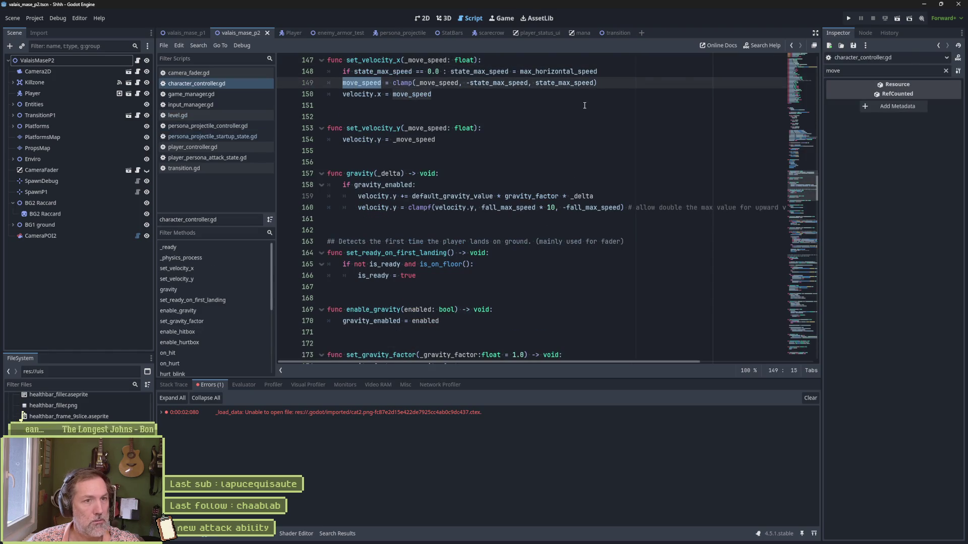
pyautogui.doubleClick(574, 83)
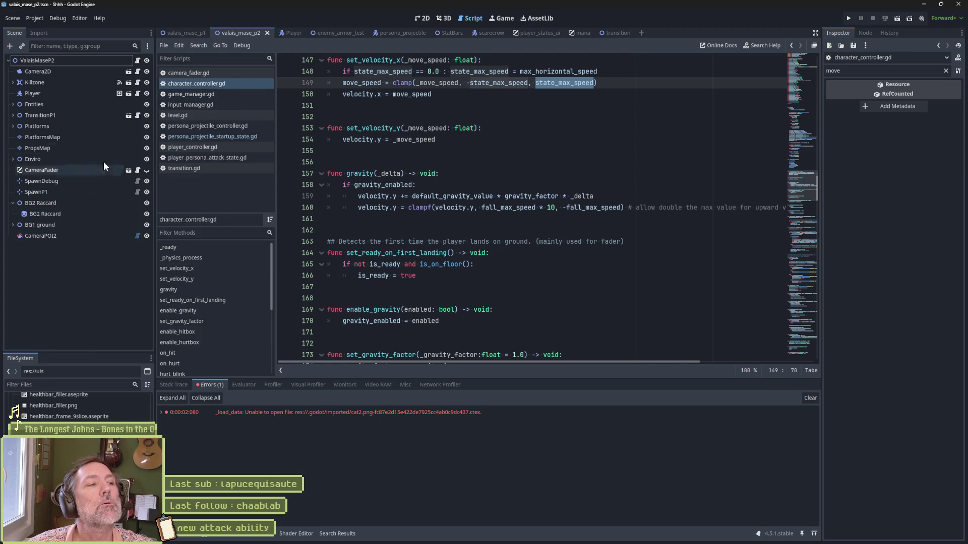
pyautogui.moveTo(313, 40)
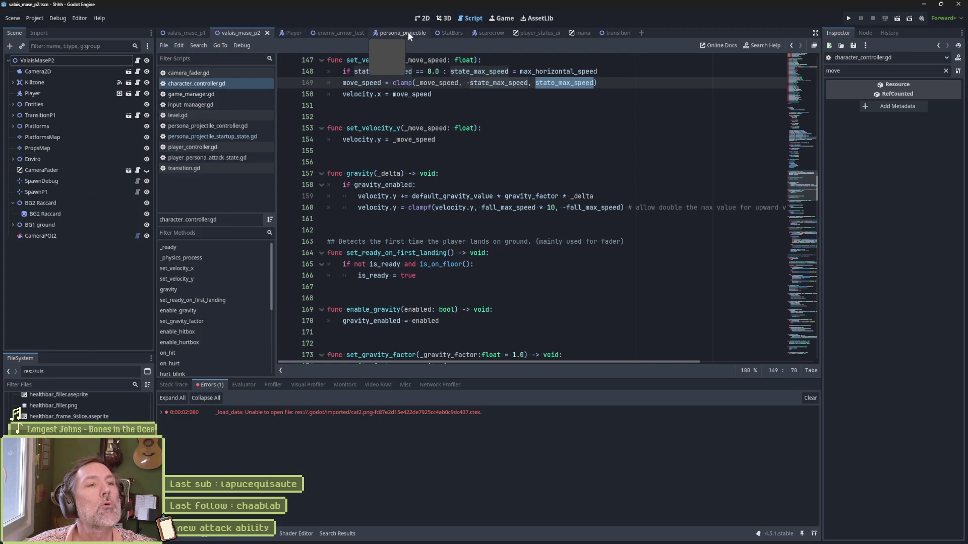
pyautogui.click(407, 32)
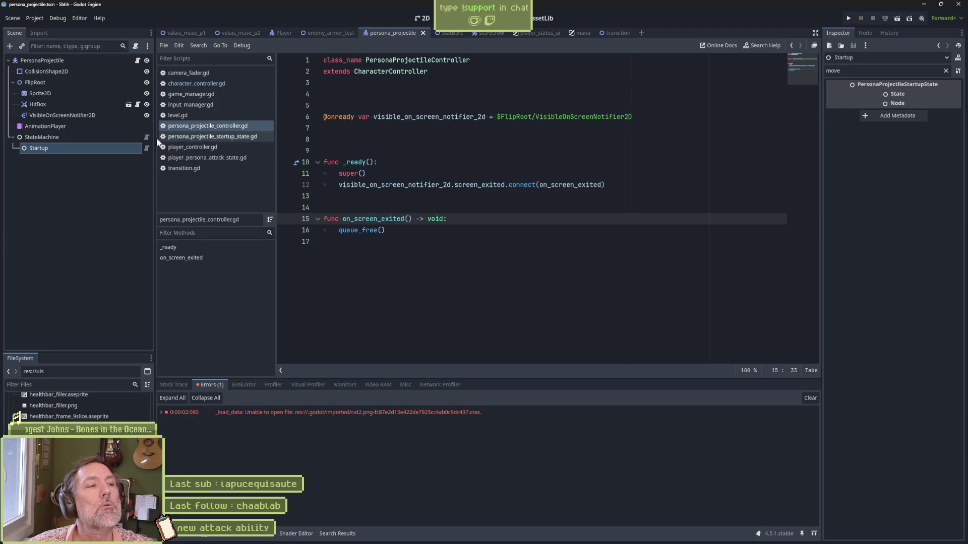
# Set the projectile Startup state's State Max Speed to 1000, matching its Speed.
pyautogui.click(104, 153)
pyautogui.click(131, 151)
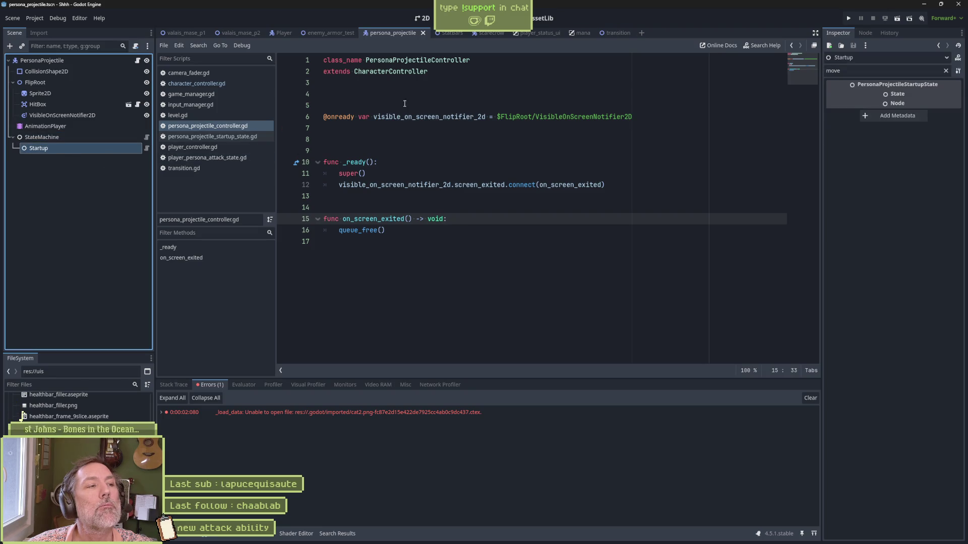
pyautogui.click(945, 72)
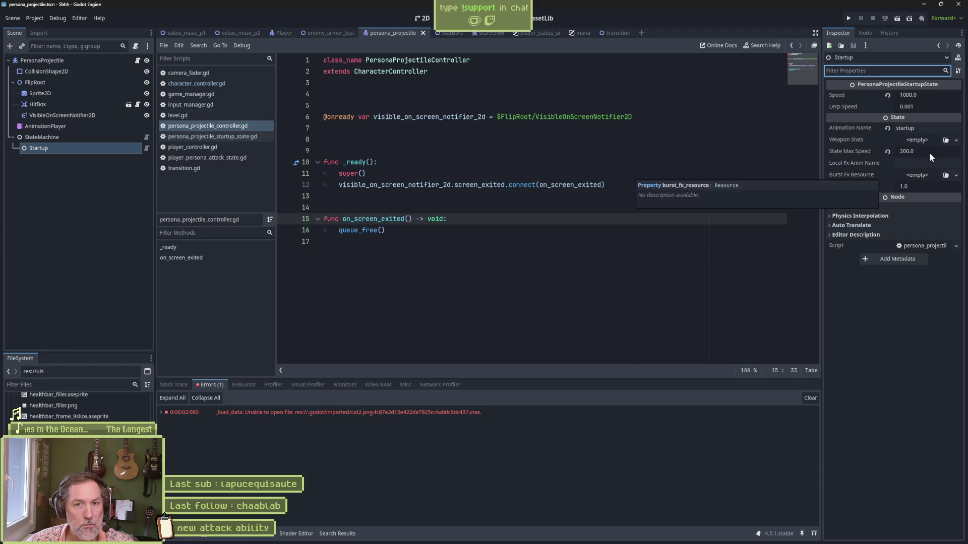
pyautogui.click(930, 152)
pyautogui.write('1000')
pyautogui.press('Return')
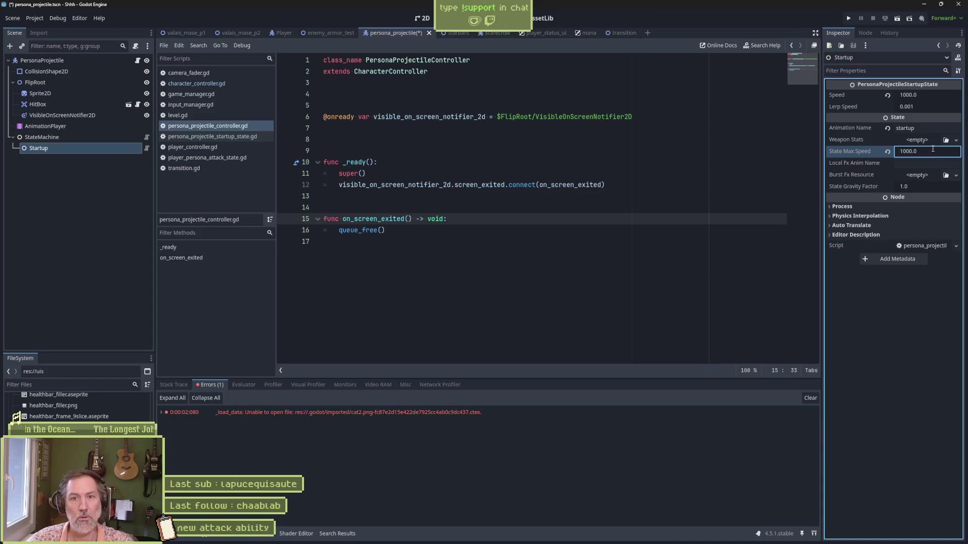
pyautogui.click(331, 34)
pyautogui.press('F6')
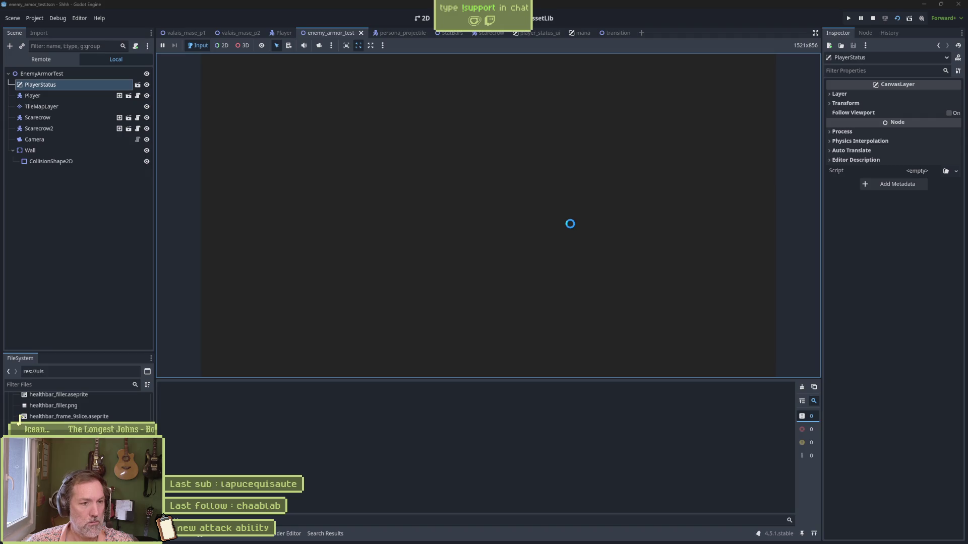
# Walk right, fire the projectile at both scarecrows for 50.0 damage, then stop the game.
pyautogui.press('Right')
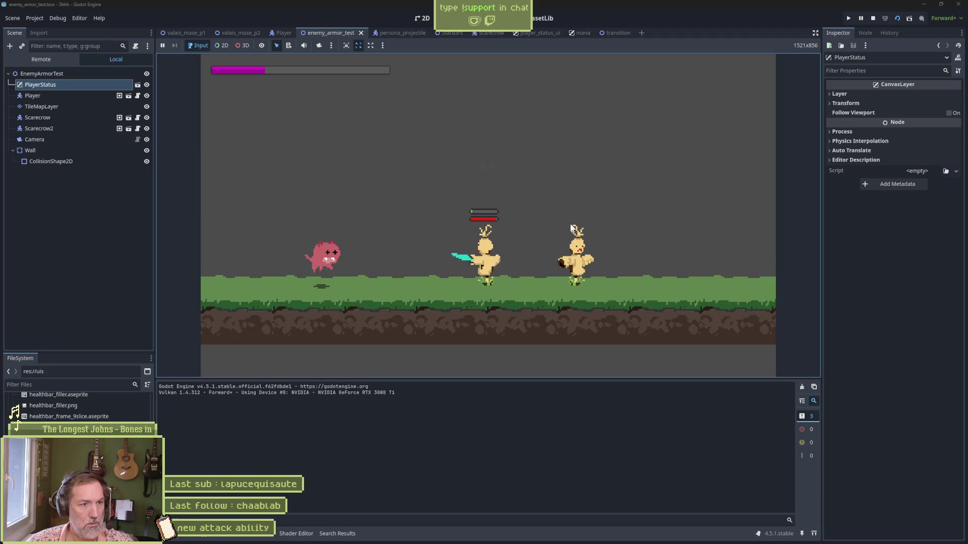
pyautogui.press('e')
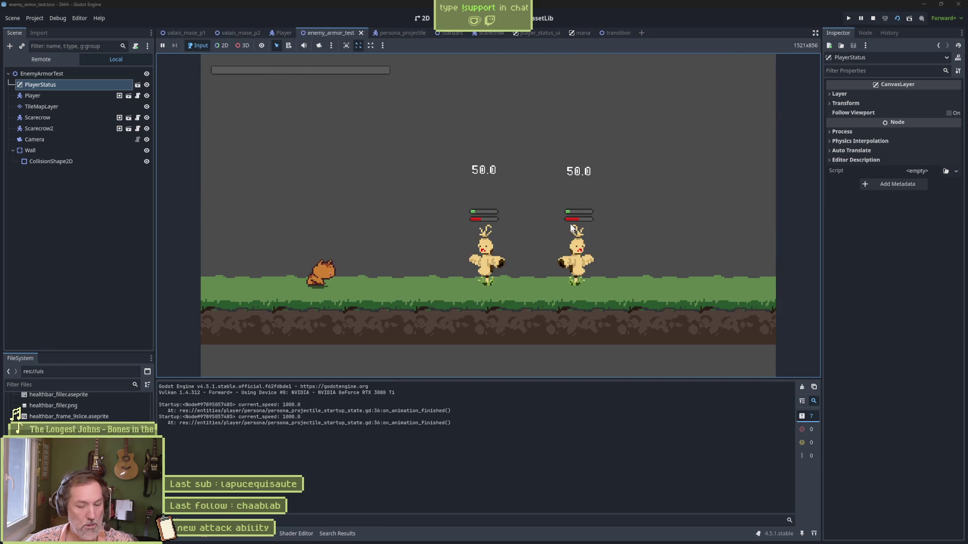
pyautogui.press('F8')
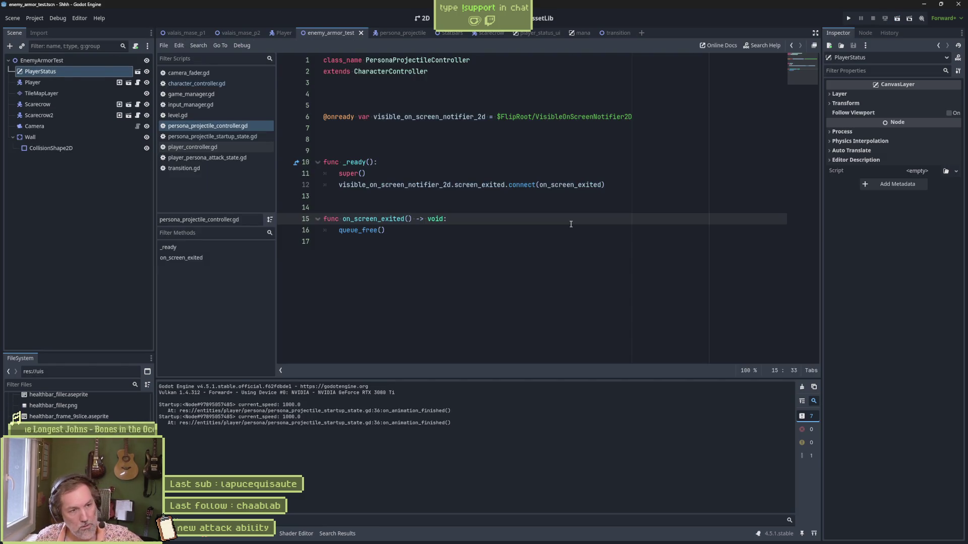
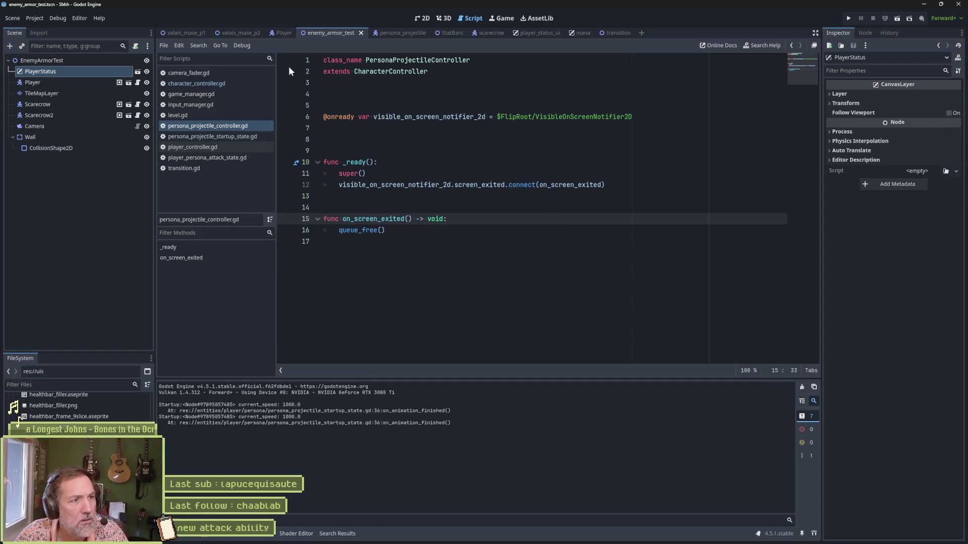
# Run the valais_mase_p2 level, fire the persona attack with X, restart, then stop the game.
pyautogui.click(233, 32)
pyautogui.press('F6')
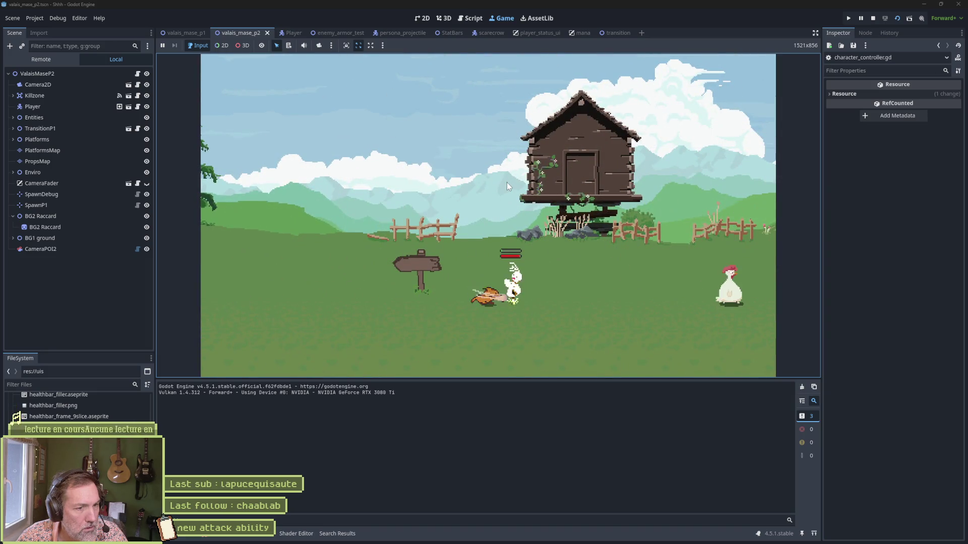
pyautogui.press('x')
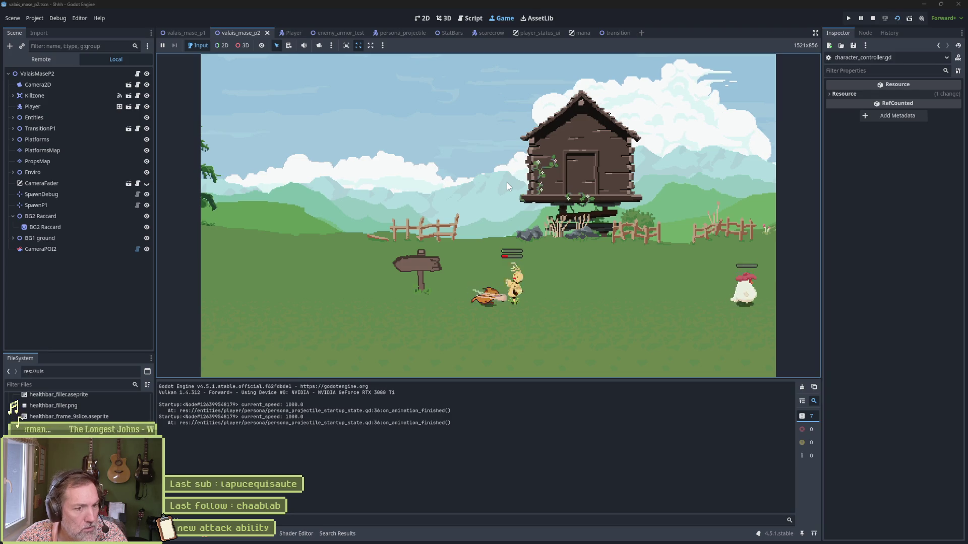
pyautogui.hotkey('ctrl', 'z')
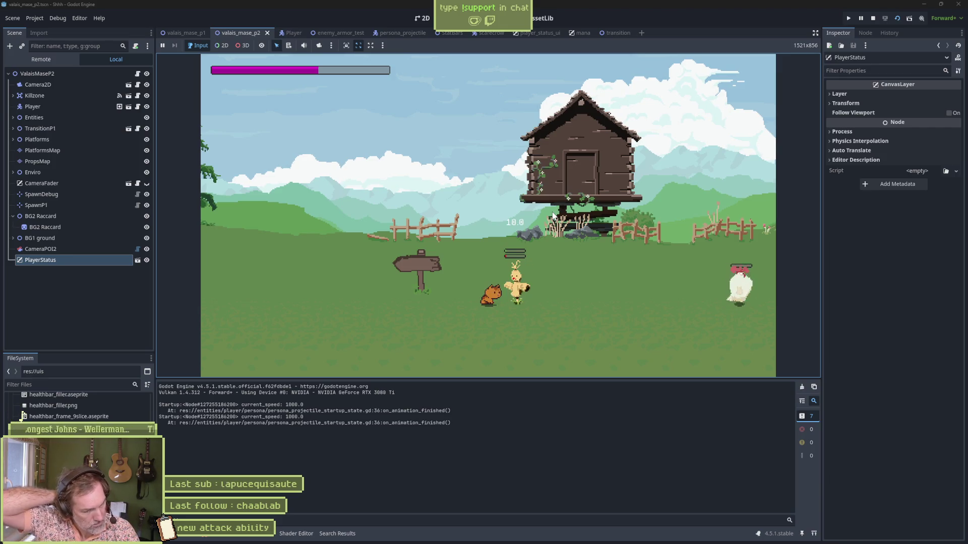
pyautogui.press('F8')
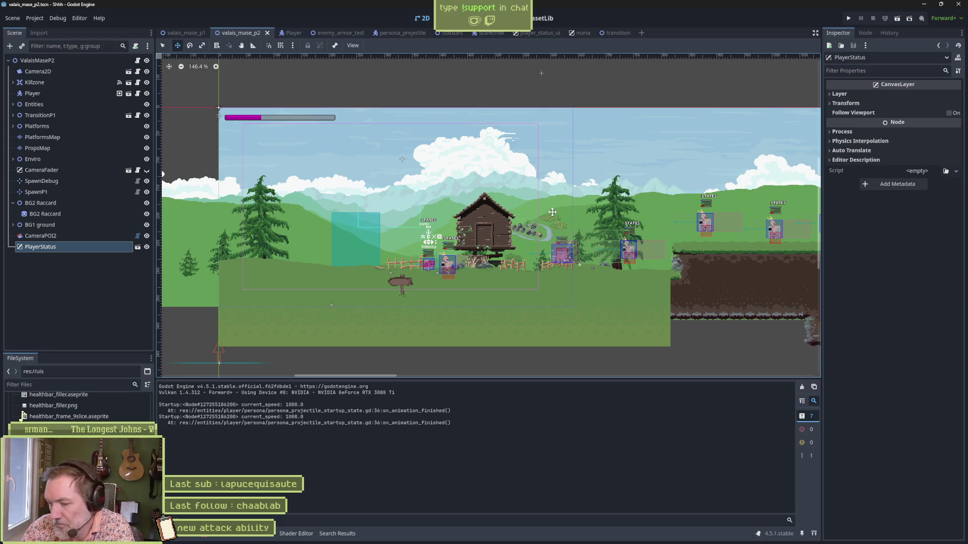
# Add the In progress task '[mana]bug: after persona attack, first hit does not give mana' and minimize the browser.
pyautogui.moveTo(399, 539)
pyautogui.click(484, 540)
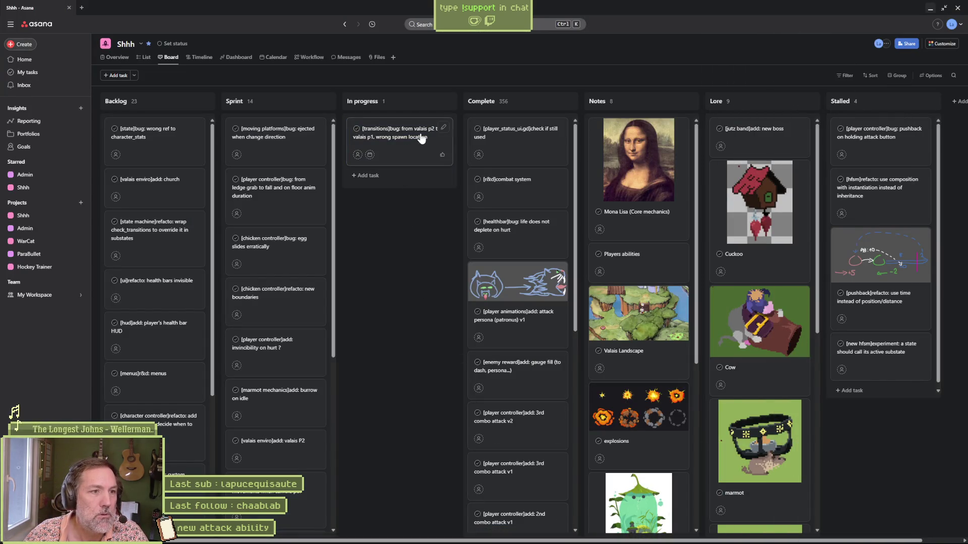
pyautogui.click(373, 177)
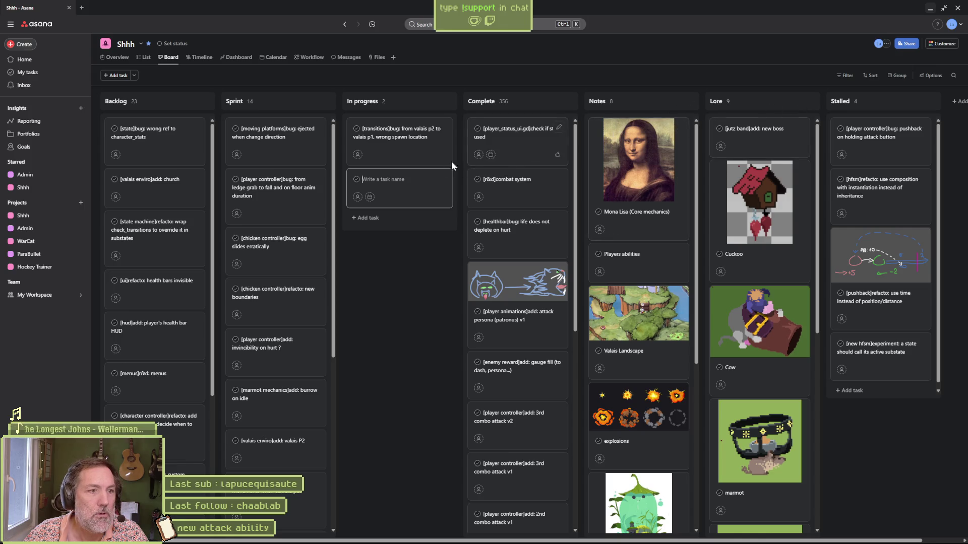
pyautogui.click(387, 184)
pyautogui.write('[]')
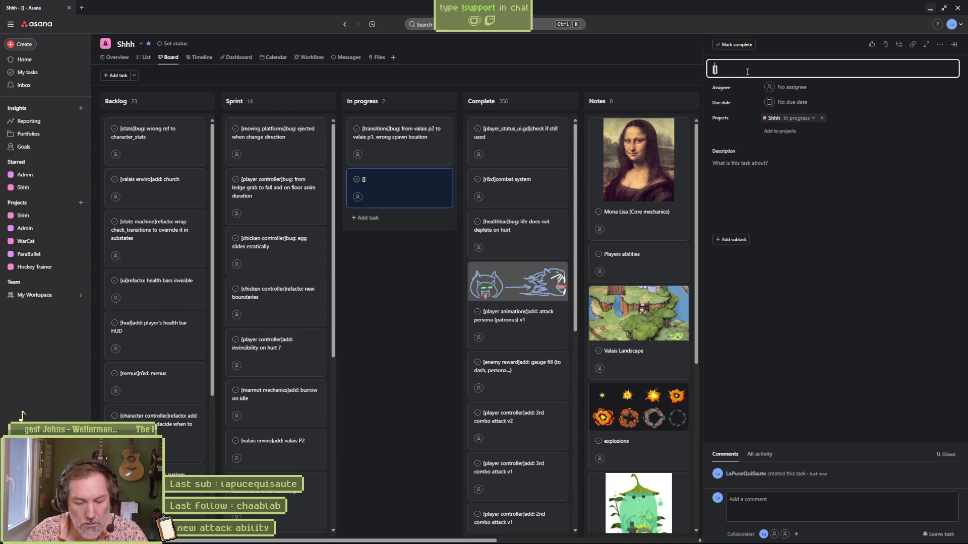
pyautogui.write('mana')
pyautogui.write('bug: ')
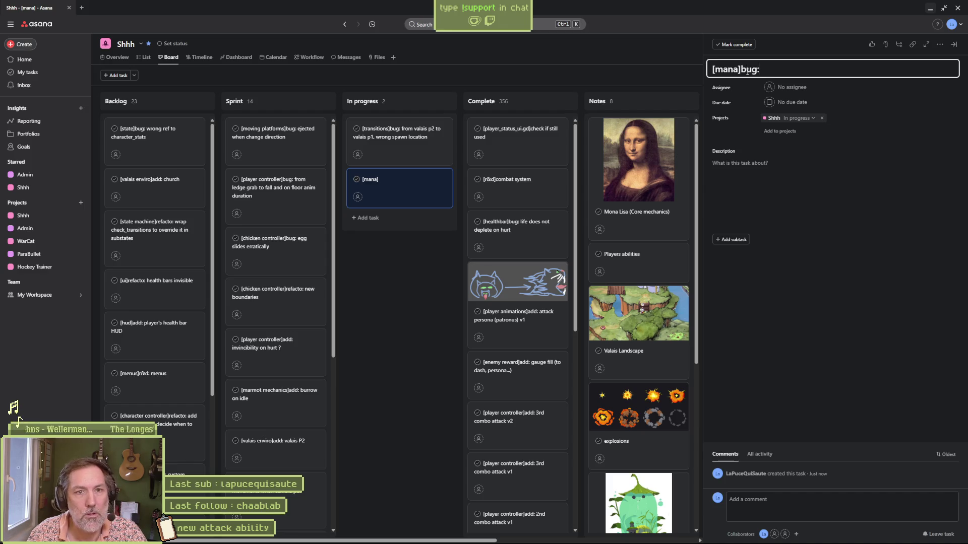
pyautogui.write('w')
pyautogui.press('BackSpace')
pyautogui.write('after perso')
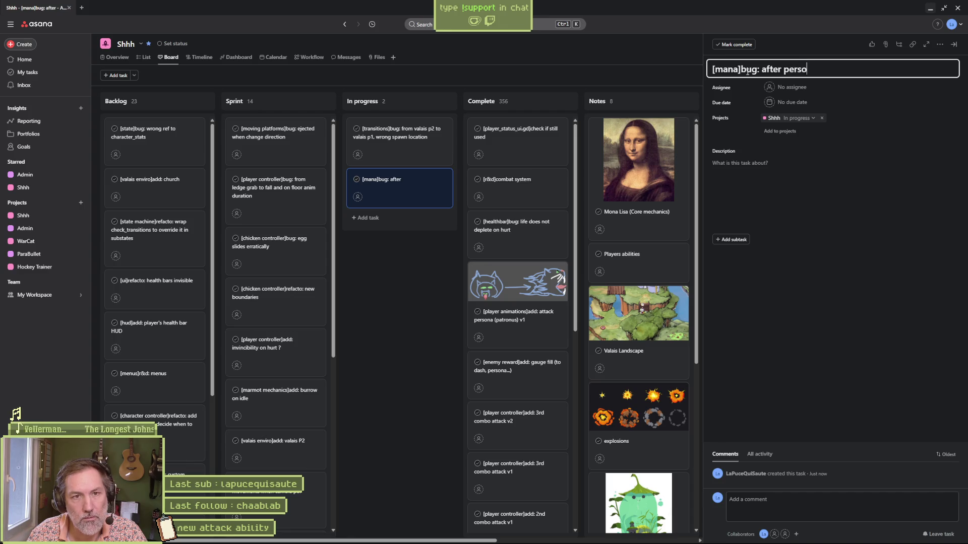
pyautogui.write('ttaa')
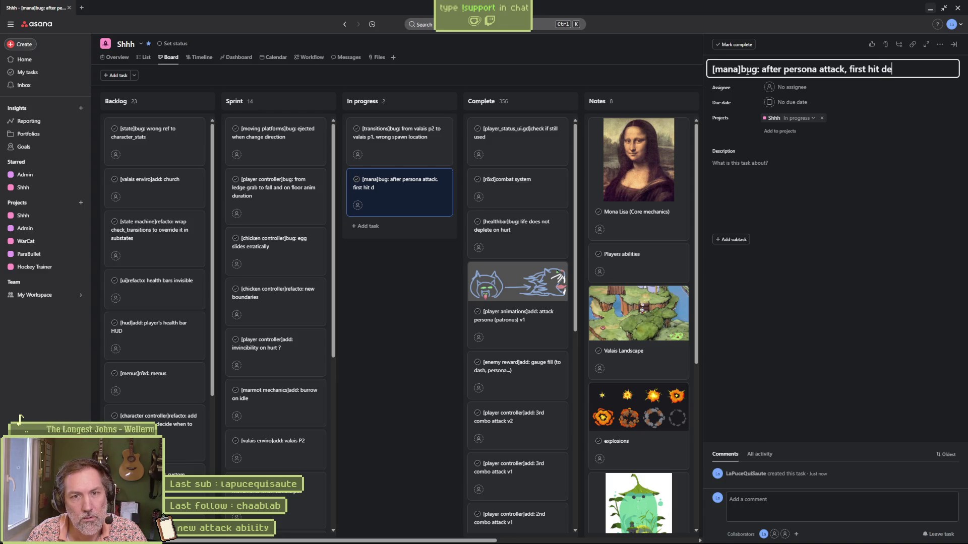
pyautogui.write(' s not give mana')
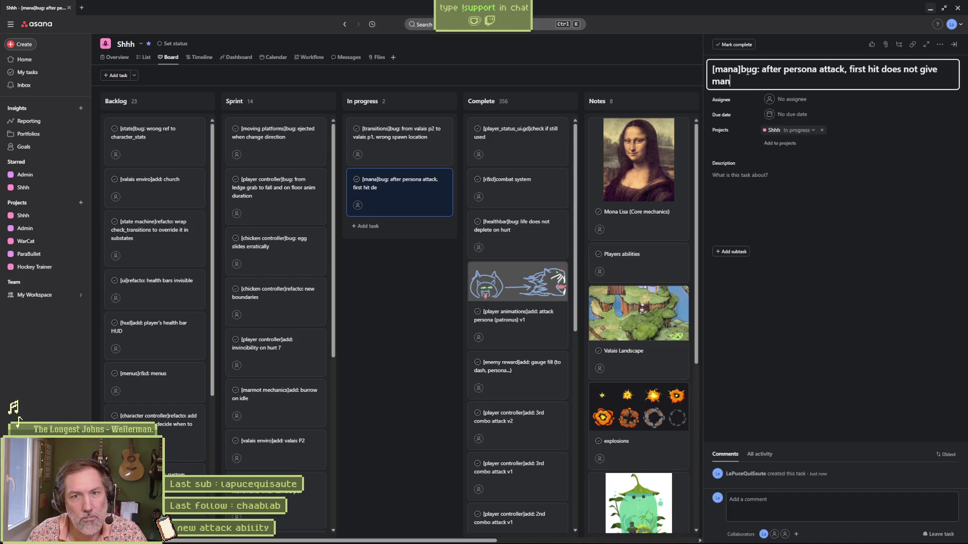
pyautogui.press('Escape')
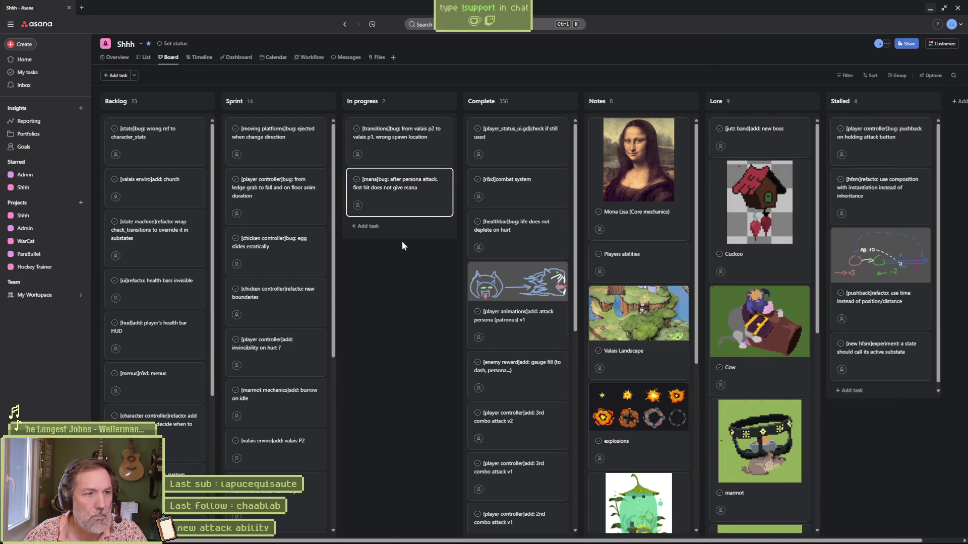
pyautogui.click(931, 10)
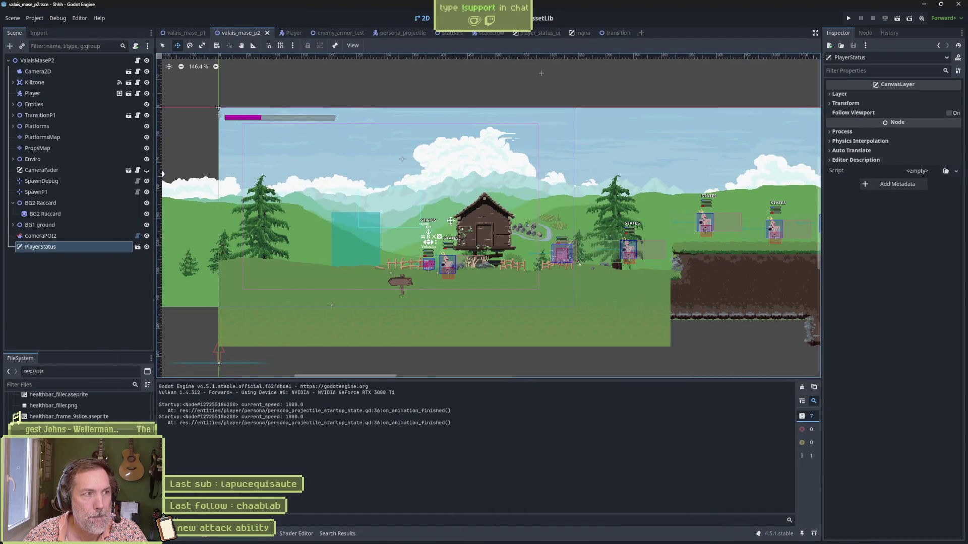
# Open mana.gd from the Mana ProgressBar node inside PlayerStatus.
pyautogui.click(137, 252)
pyautogui.click(137, 248)
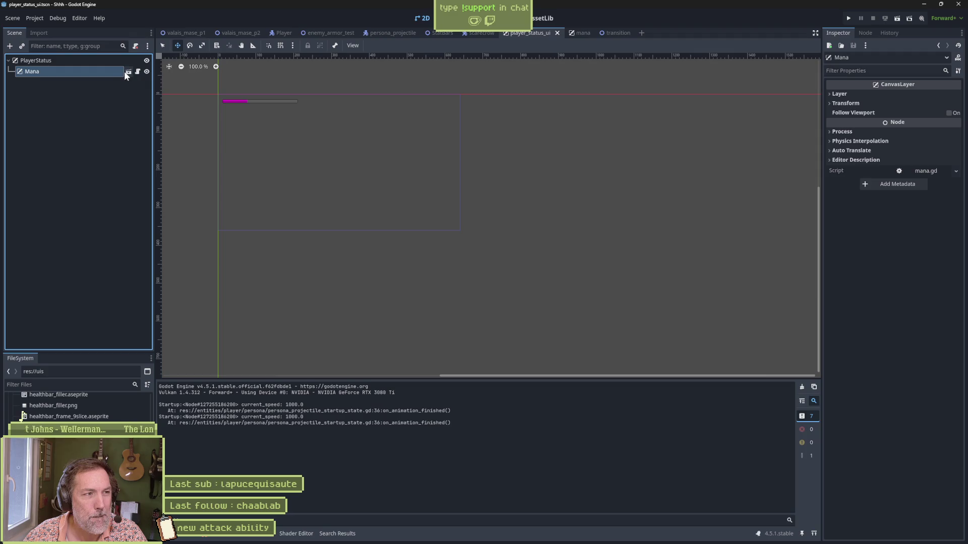
pyautogui.click(134, 67)
pyautogui.click(137, 61)
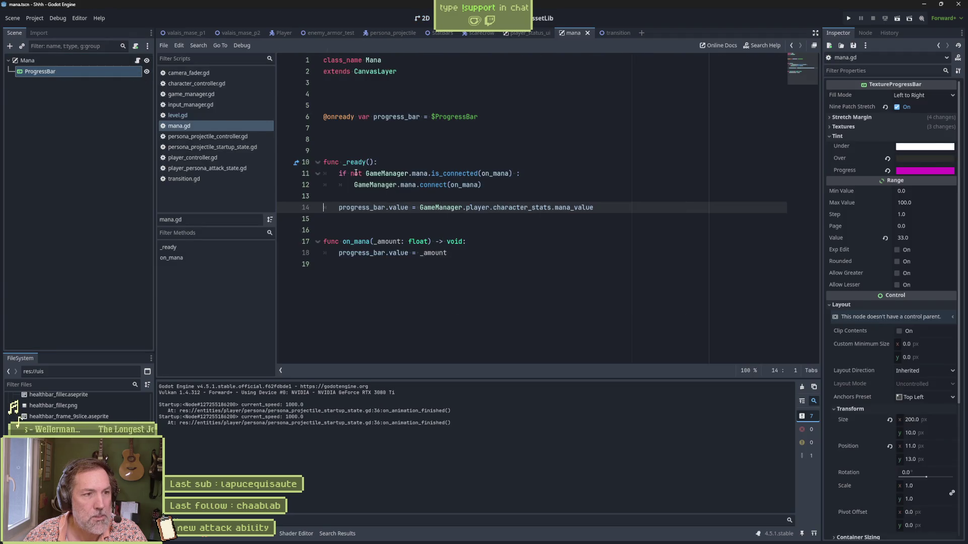
# Find in Files for on_mana and jump to its connect call on line 12.
pyautogui.doubleClick(359, 242)
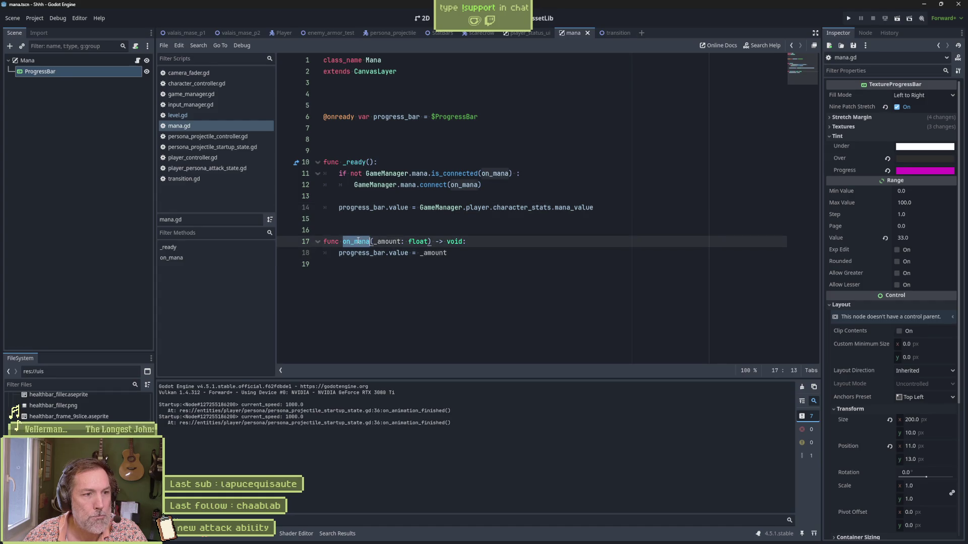
pyautogui.hotkey('ctrl', 'shift', 'f')
pyautogui.press('Return')
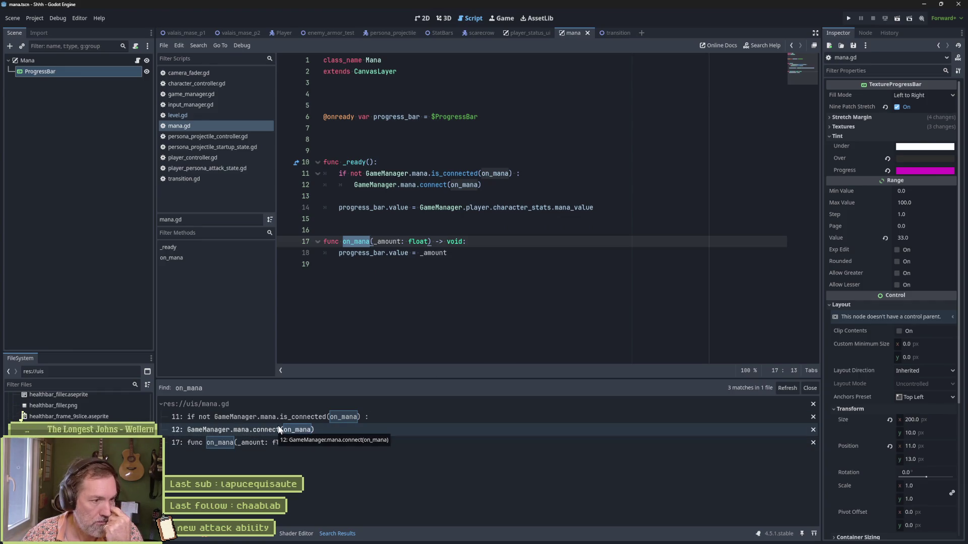
pyautogui.click(272, 430)
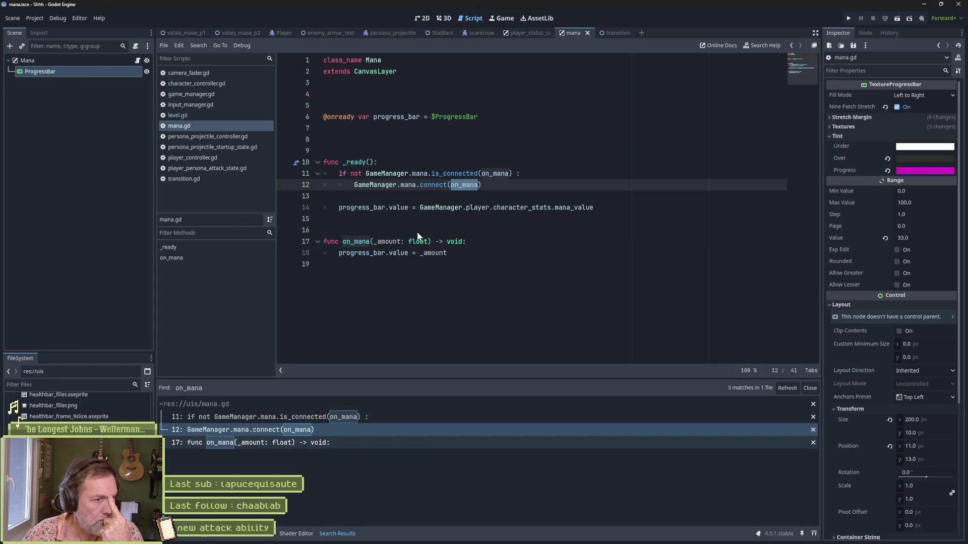
# Abandon a search for mana and select the mana_value expression on line 14.
pyautogui.doubleClick(410, 185)
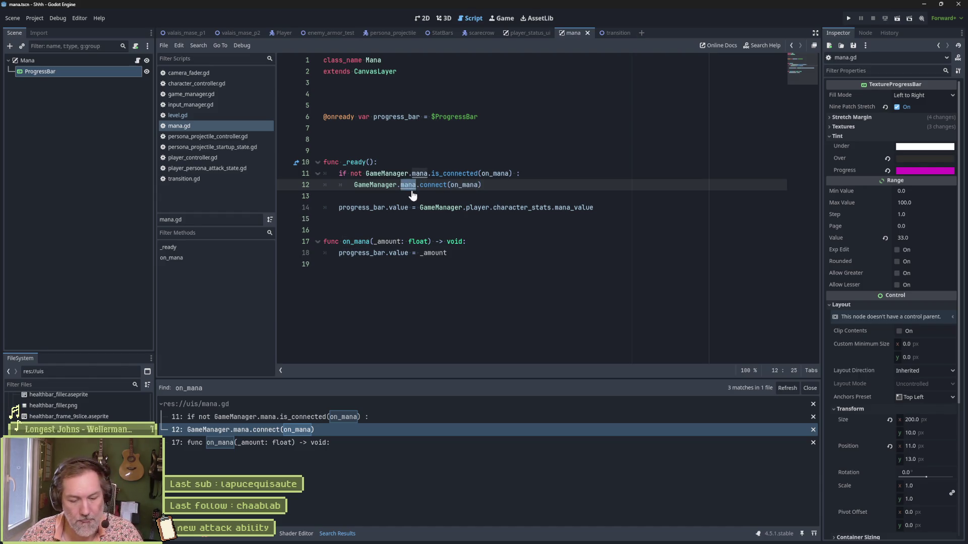
pyautogui.hotkey('ctrl', 'shift', 'f')
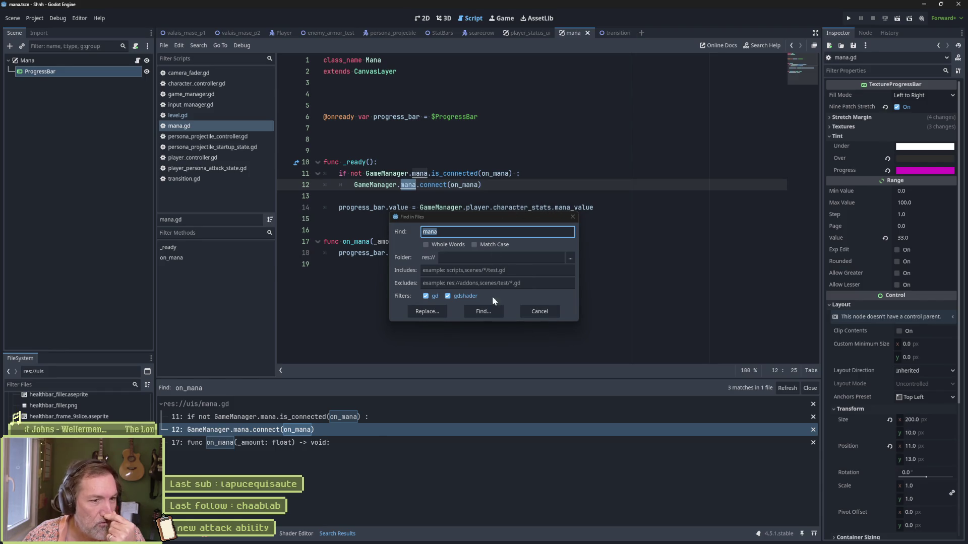
pyautogui.press('Escape')
pyautogui.moveTo(597, 208); pyautogui.dragTo(419, 208)
pyautogui.hotkey('ctrl', 'c')
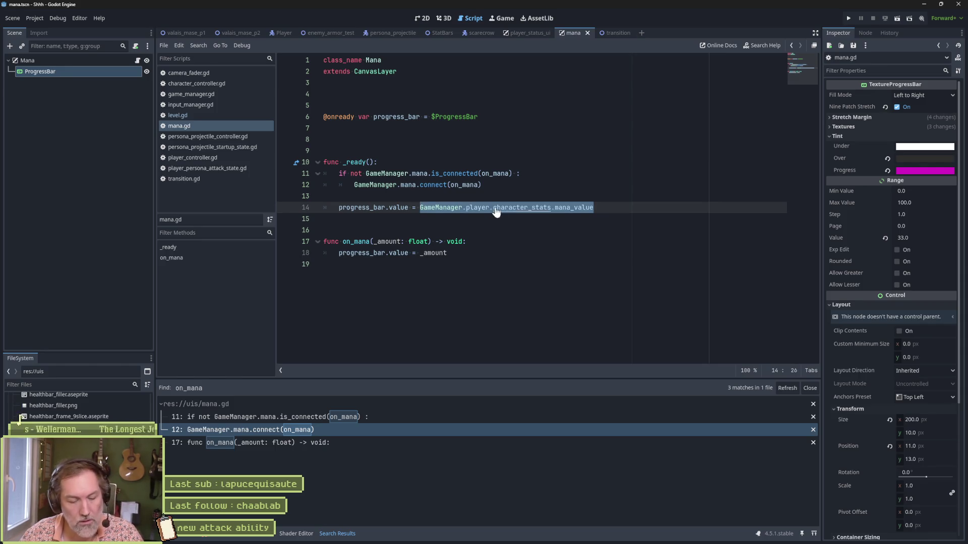
# Add a print_debug in _ready logging self and GameManager.player.character_stats.mana_value.
pyautogui.click(554, 190)
pyautogui.press('Return')
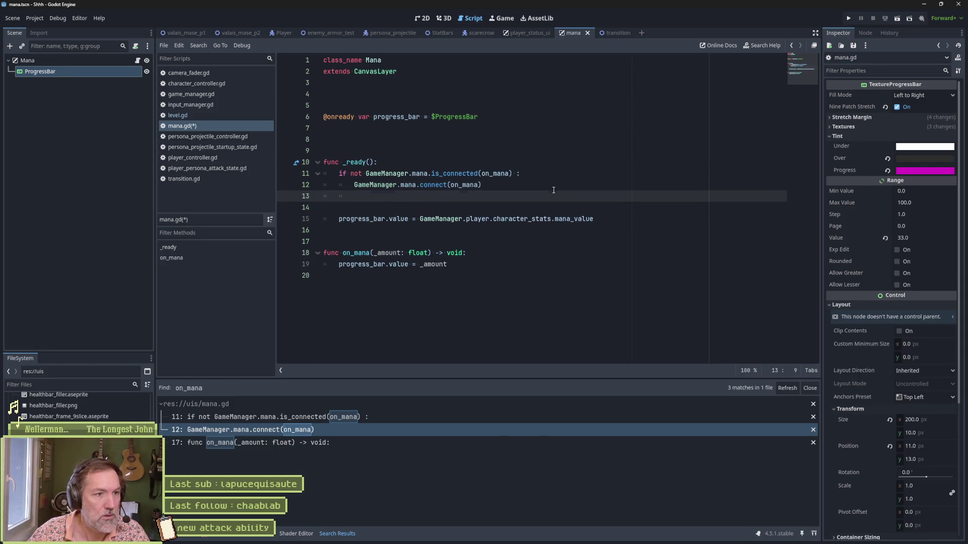
pyautogui.press('Down')
pyautogui.write('int_de')
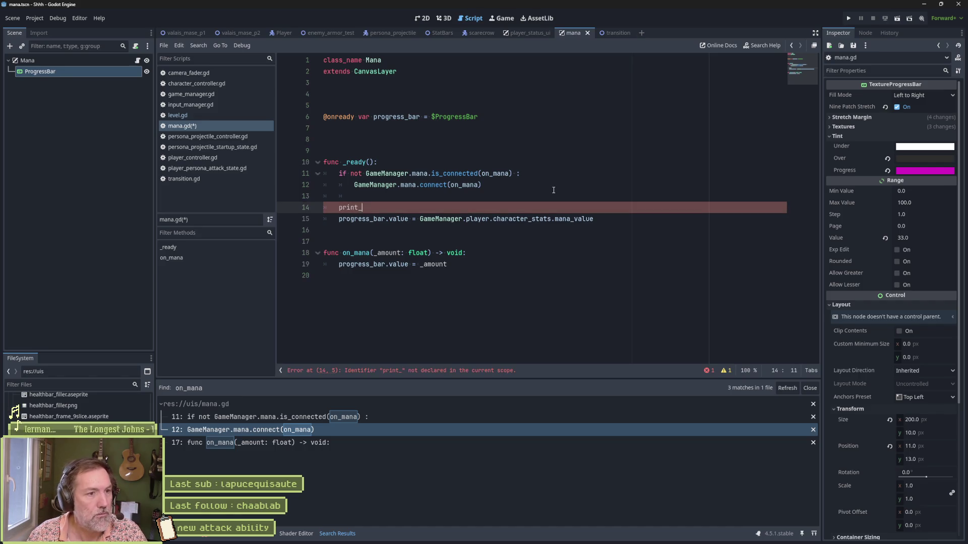
pyautogui.press('Return')
pyautogui.press('Left')
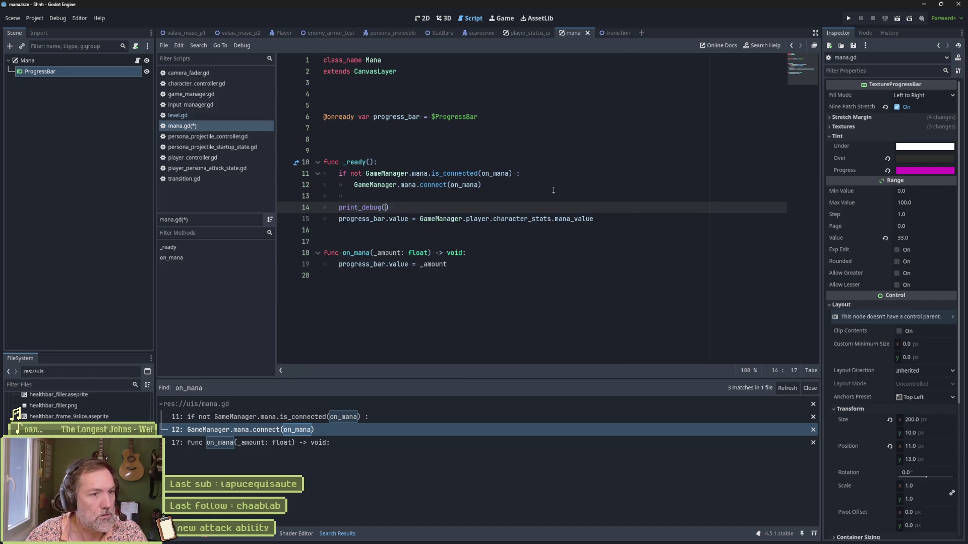
pyautogui.write('self,')
pyautogui.hotkey('ctrl', 'v')
pyautogui.write(': "')
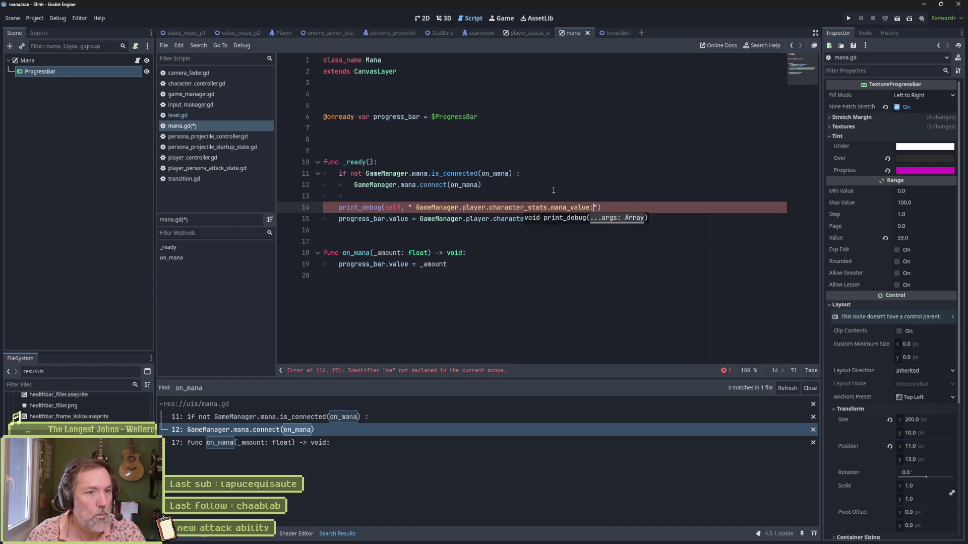
pyautogui.write(',')
pyautogui.hotkey('ctrl', 'v')
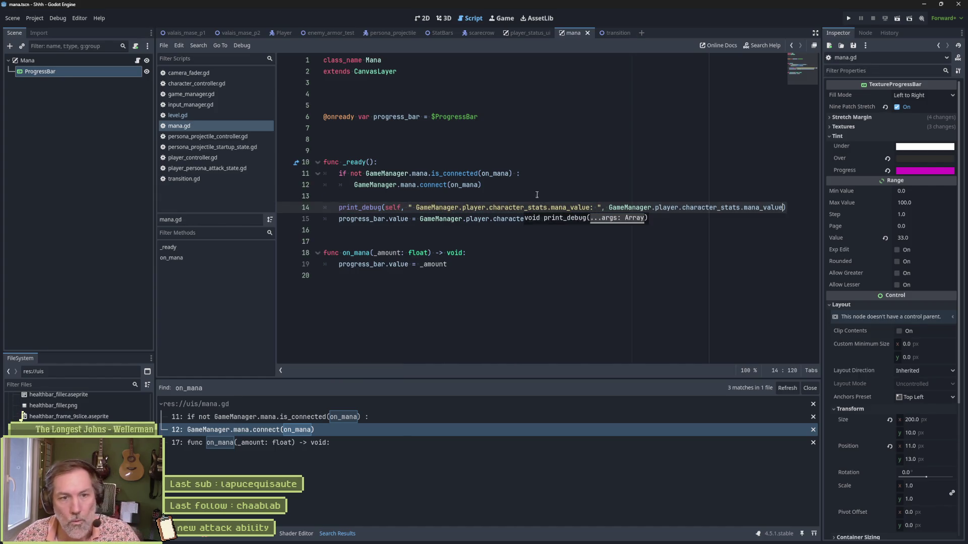
# Run valais_mase_p2, hit the scarecrow twice to gain mana, then stop the game.
pyautogui.click(247, 34)
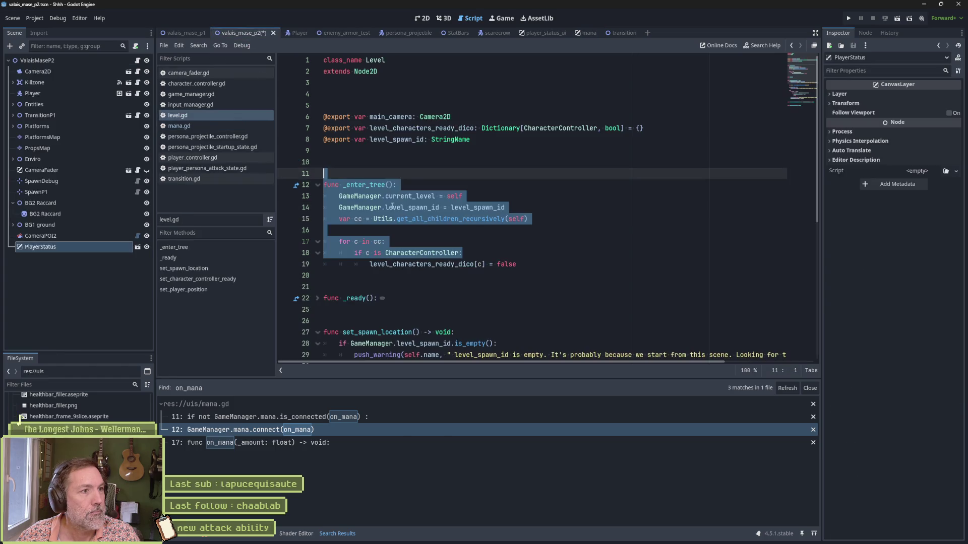
pyautogui.press('F6')
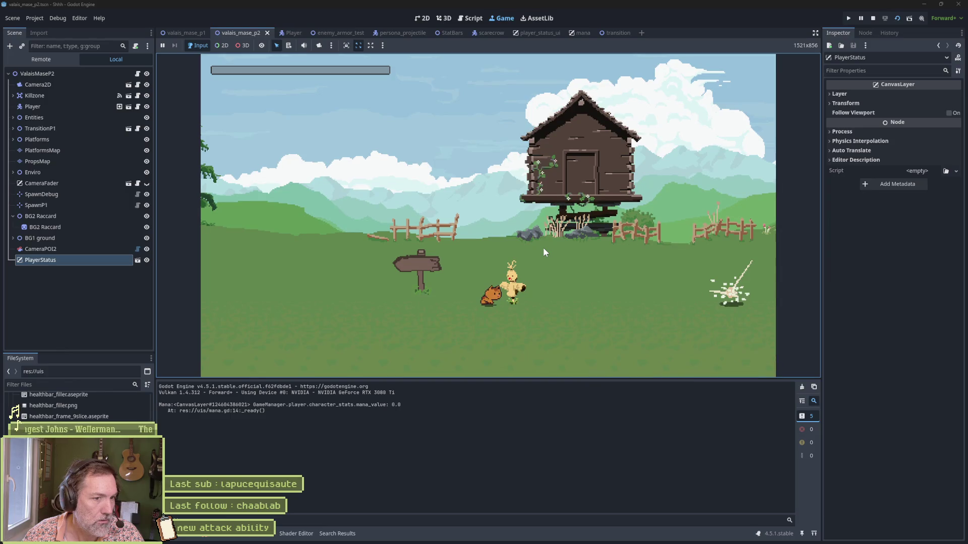
pyautogui.press('j')
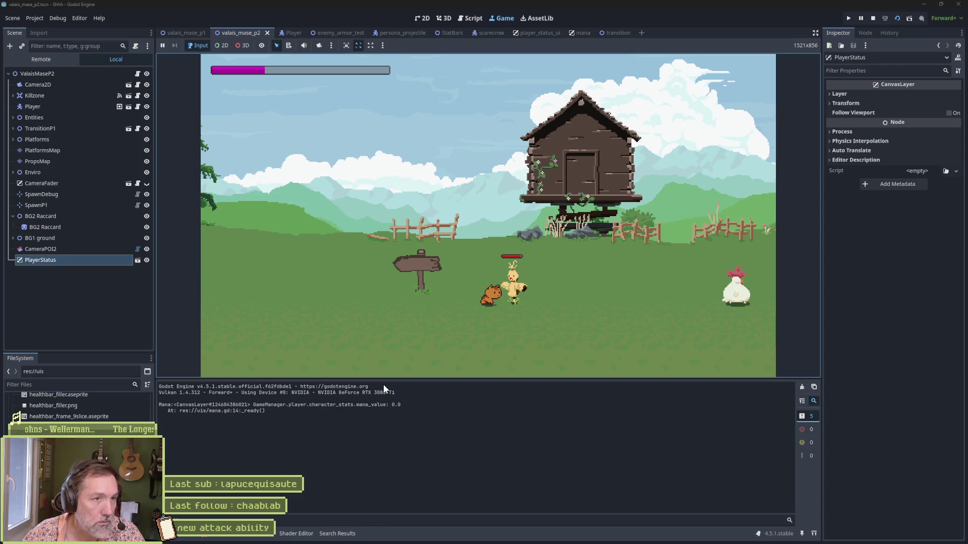
pyautogui.press('j')
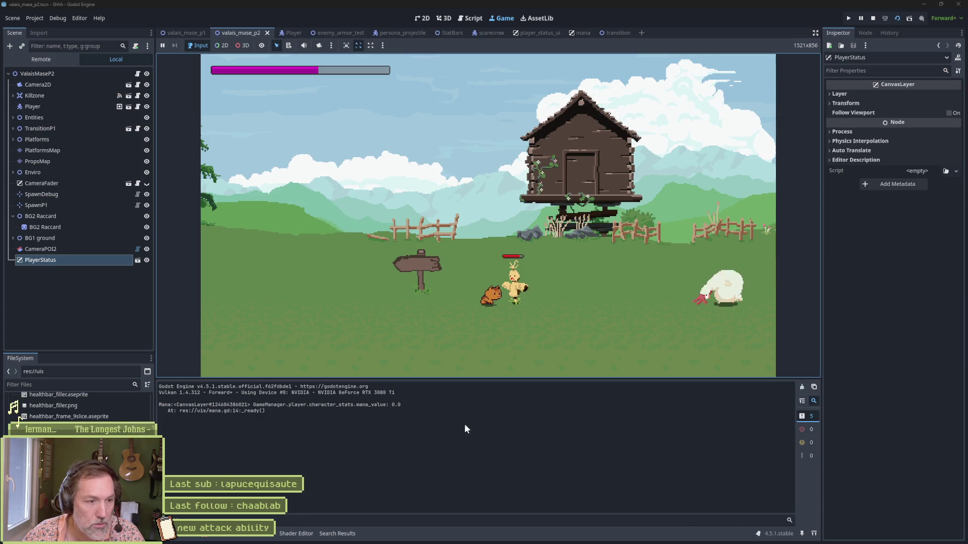
pyautogui.press('F8')
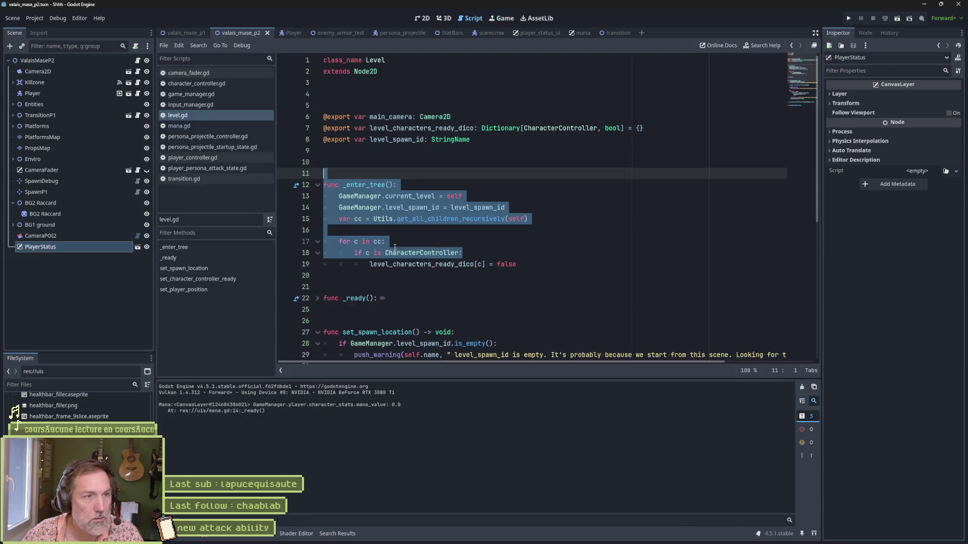
# In mana.gd, cut the debug print line out of _ready.
pyautogui.click(387, 196)
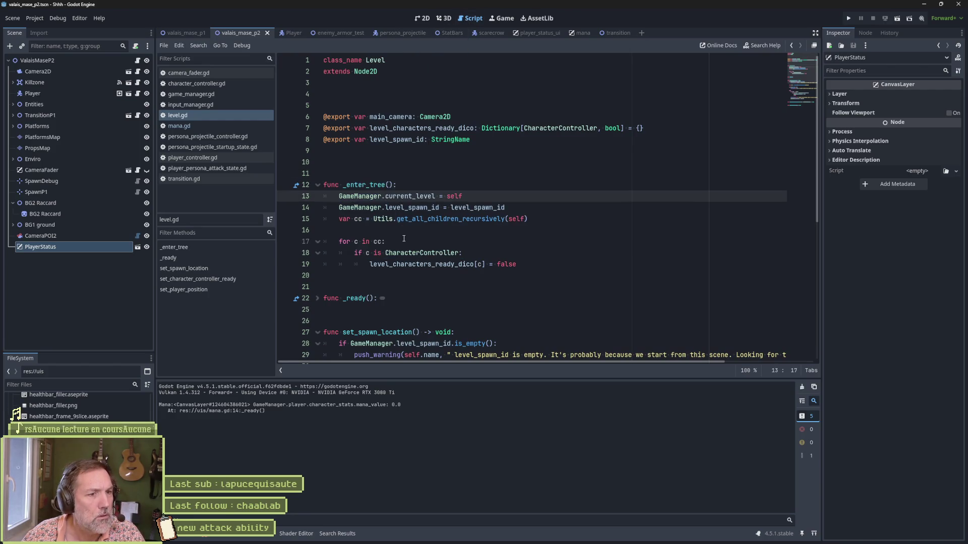
pyautogui.click(206, 127)
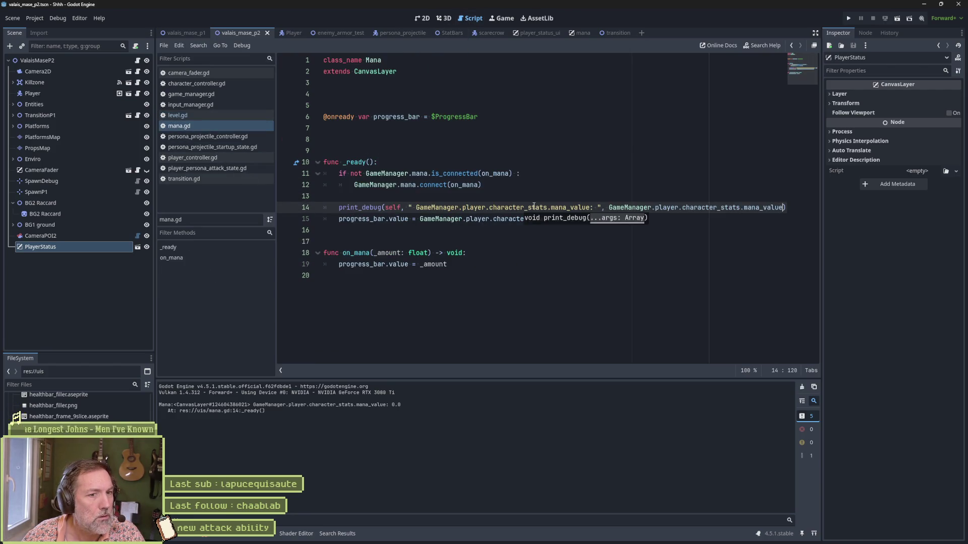
pyautogui.click(351, 162)
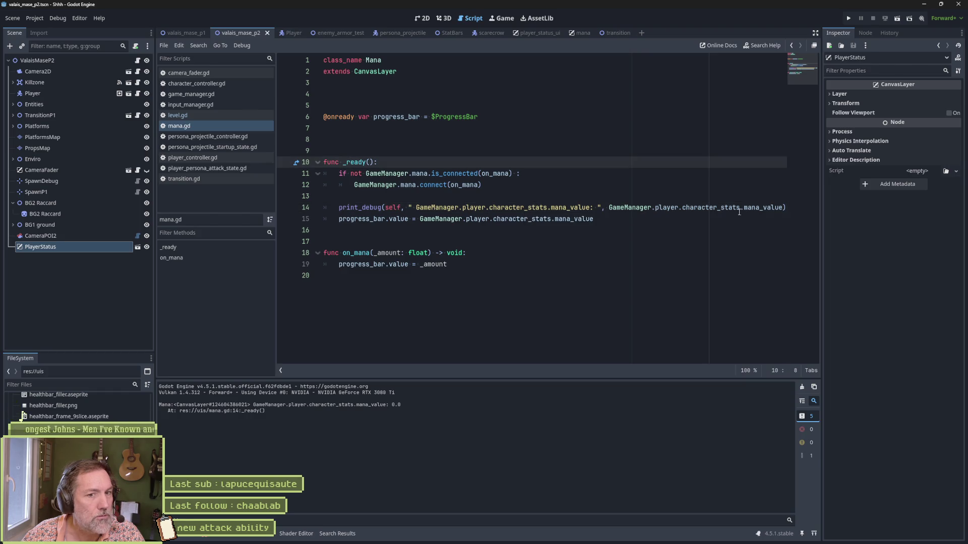
pyautogui.click(784, 196)
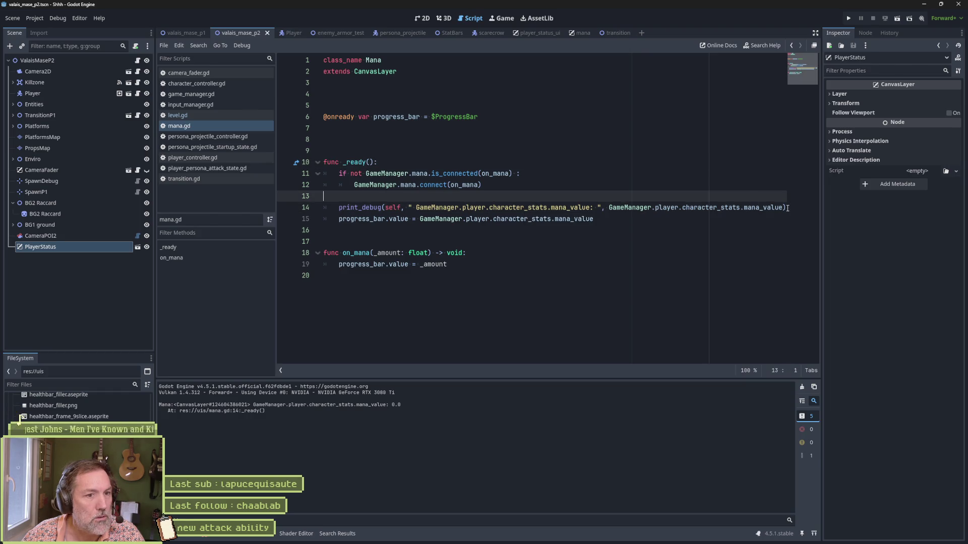
pyautogui.keyDown('shift'); pyautogui.click(787, 207); pyautogui.keyUp('shift')
pyautogui.press('BackSpace')
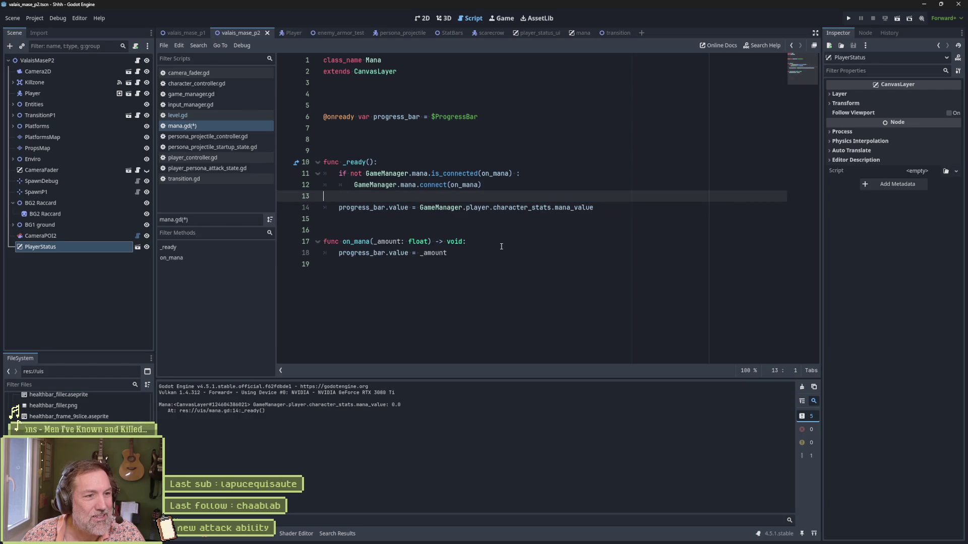
# Paste the debug print into on_mana, make it log _amount, and run the scene.
pyautogui.click(501, 246)
pyautogui.press('Return')
pyautogui.write('print_debug(self, " GameManager.player.character_stats.mana_value: ", GameManager.player.character_stats.mana_value)')
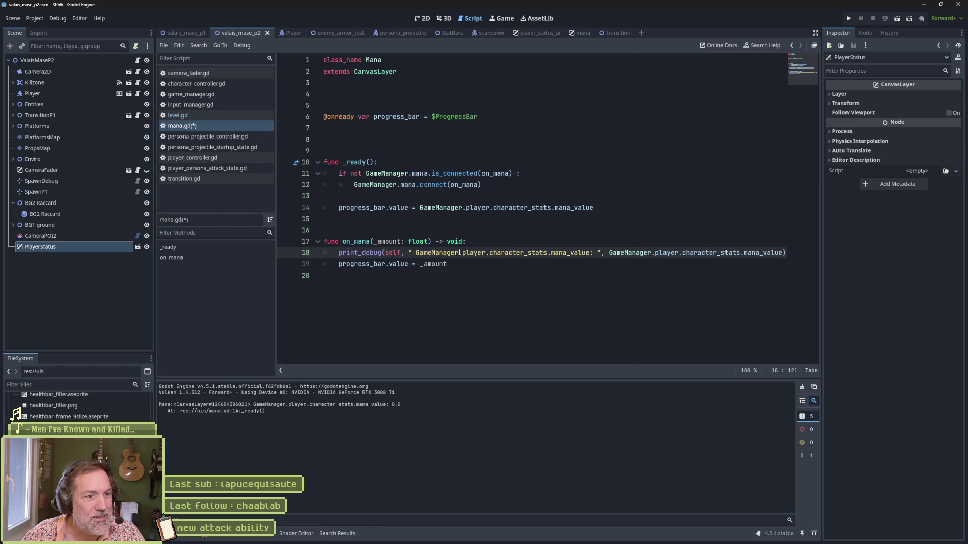
pyautogui.doubleClick(430, 264)
pyautogui.hotkey('ctrl', 'c')
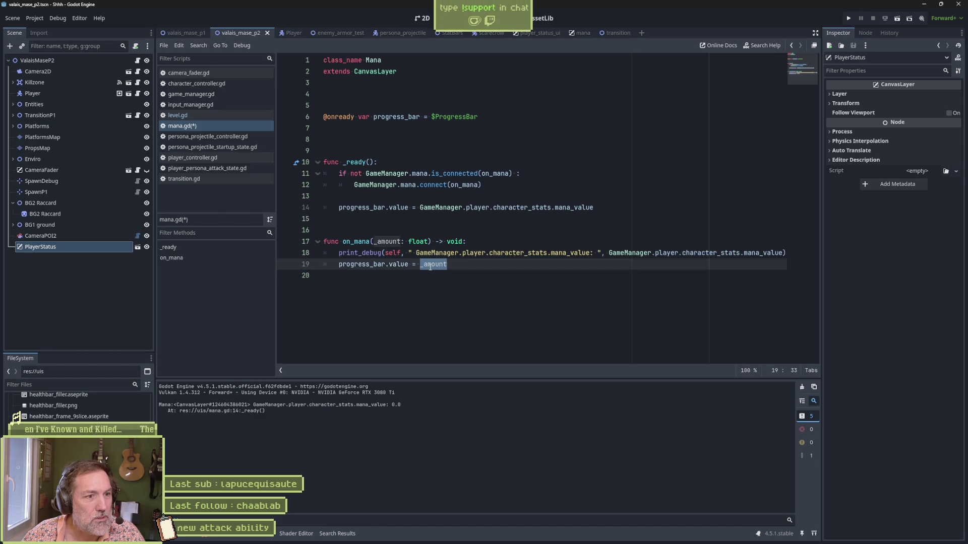
pyautogui.moveTo(609, 253); pyautogui.dragTo(780, 253)
pyautogui.hotkey('ctrl', 'v')
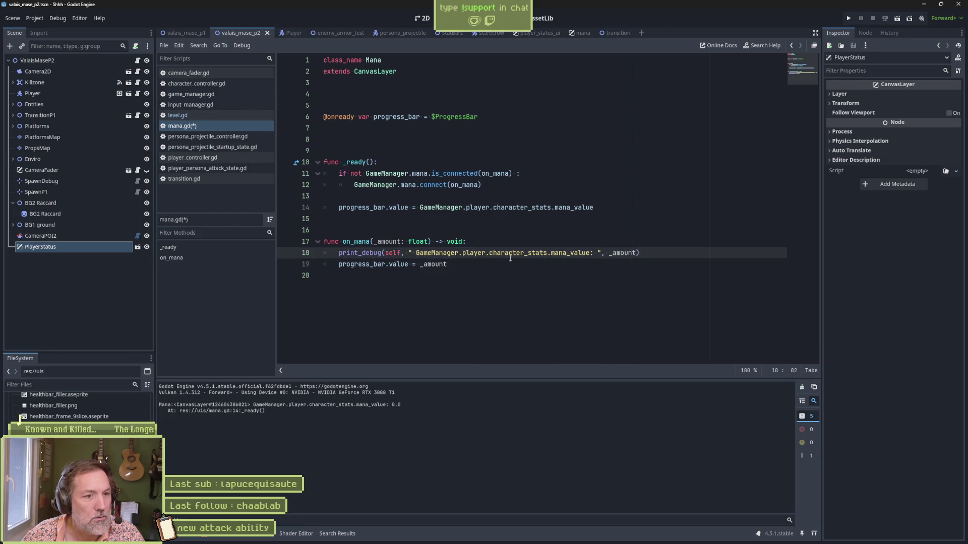
pyautogui.moveTo(416, 253); pyautogui.dragTo(588, 253)
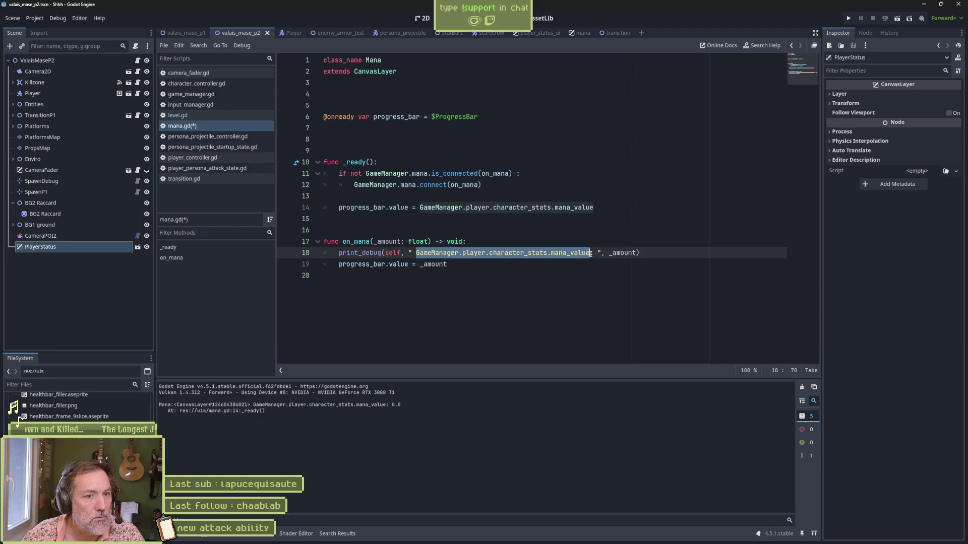
pyautogui.hotkey('ctrl', 'v')
pyautogui.press('F6')
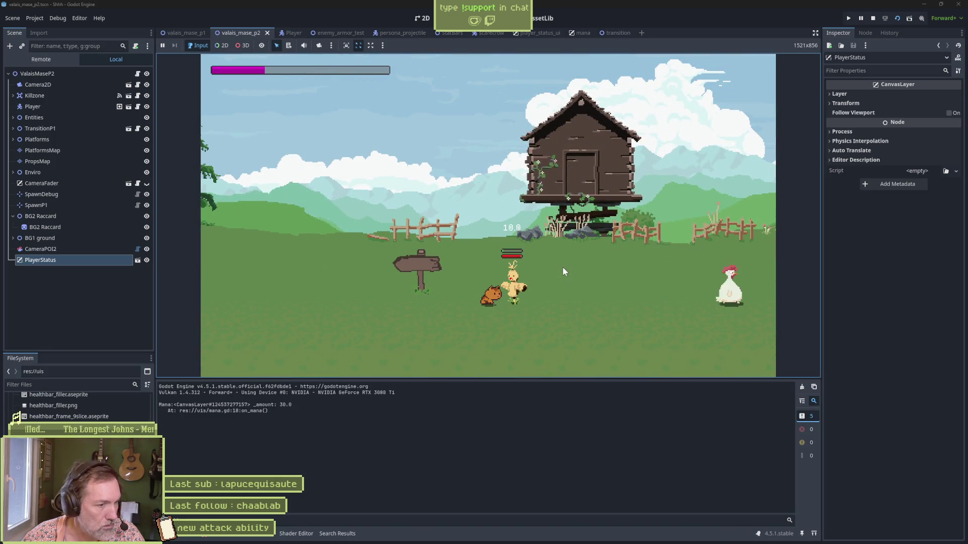
# Fire the persona attack in the running game and watch the mana bar and logged amounts.
pyautogui.click(563, 268)
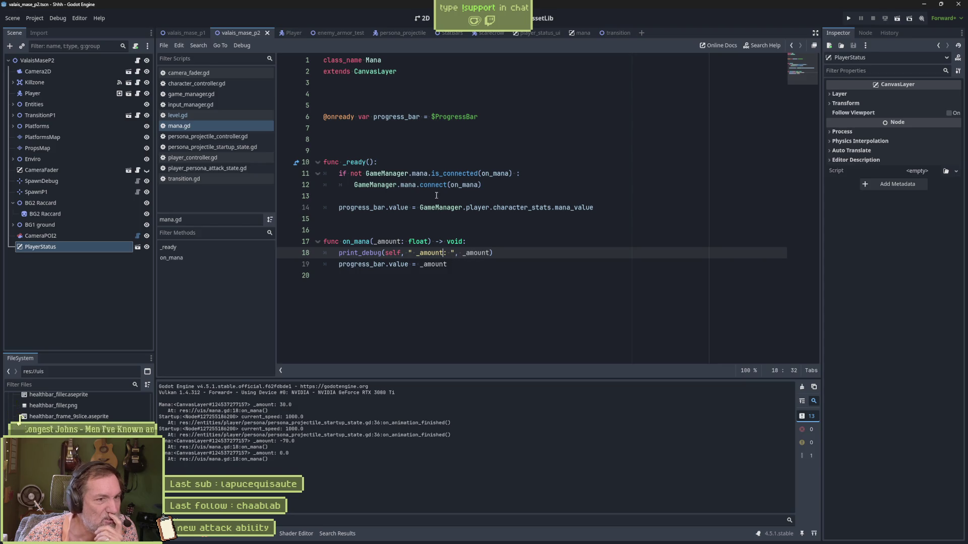
# Read persist_player_stats in game_manager.gd, then switch to player_controller.gd.
pyautogui.doubleClick(408, 185)
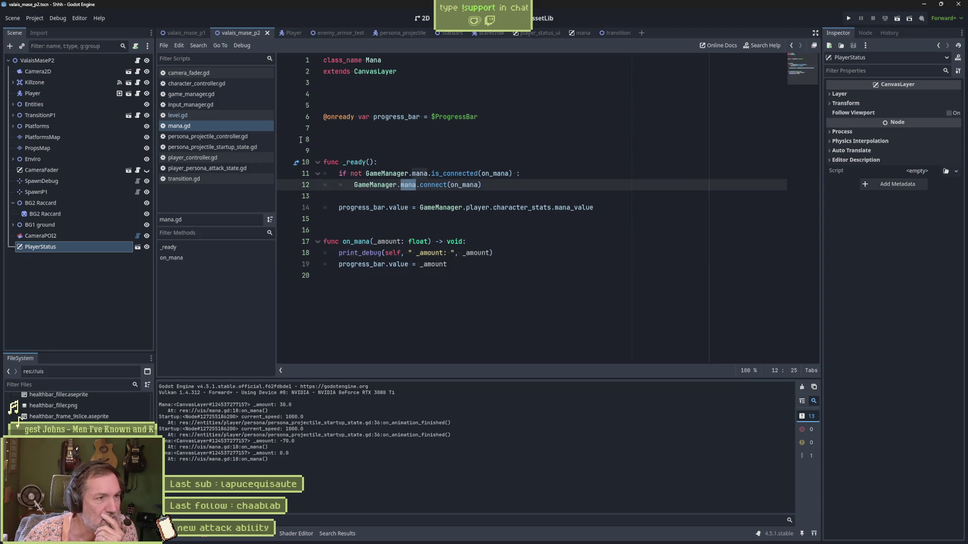
pyautogui.click(210, 95)
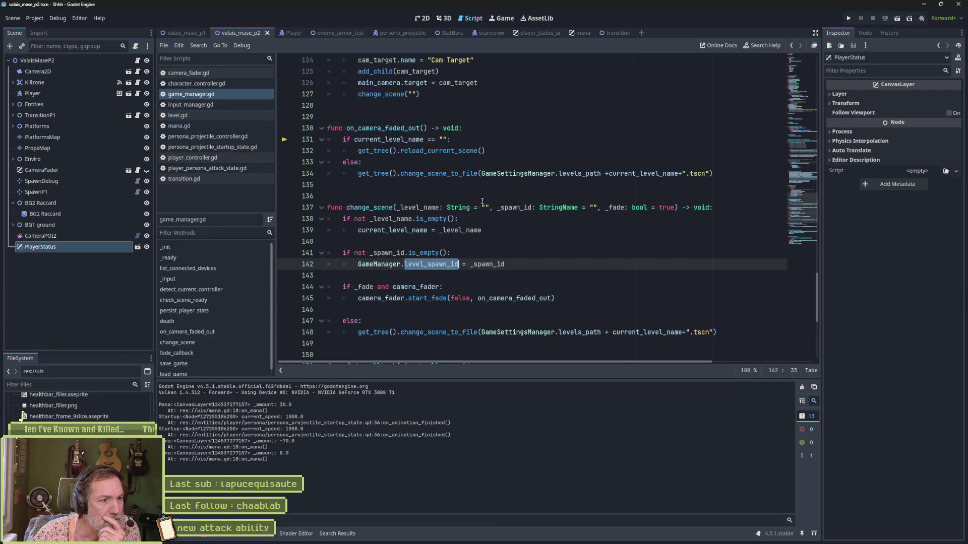
pyautogui.scroll(-1, 227, 341)
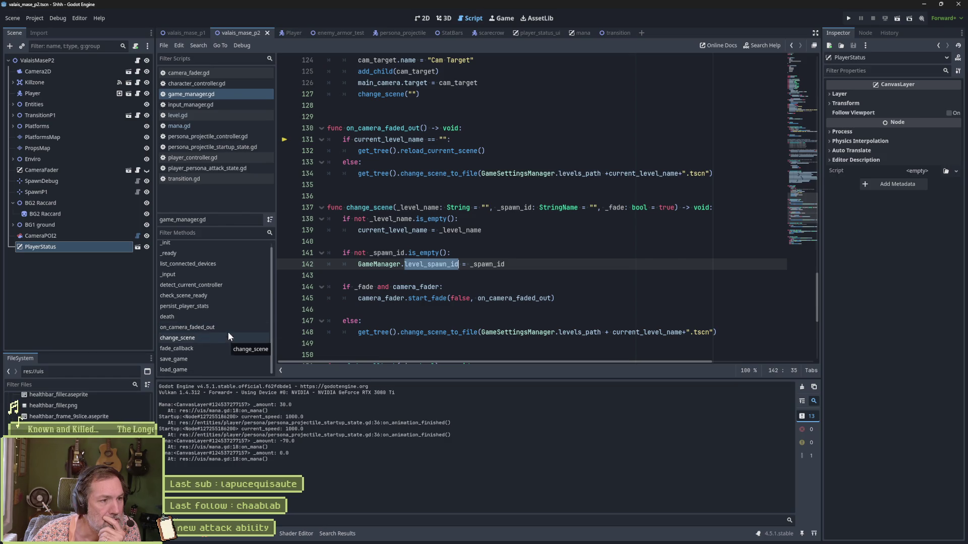
pyautogui.click(226, 306)
pyautogui.doubleClick(351, 322)
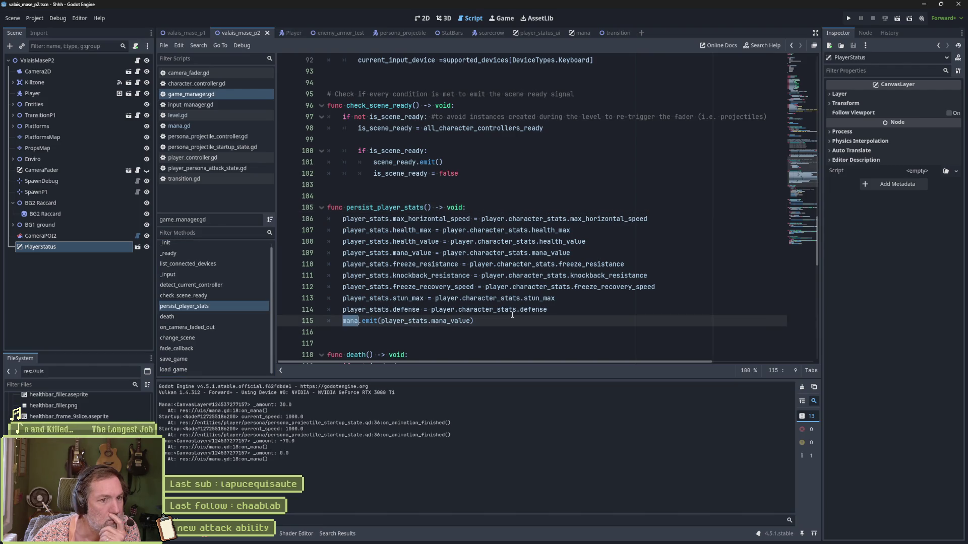
pyautogui.moveTo(512, 315)
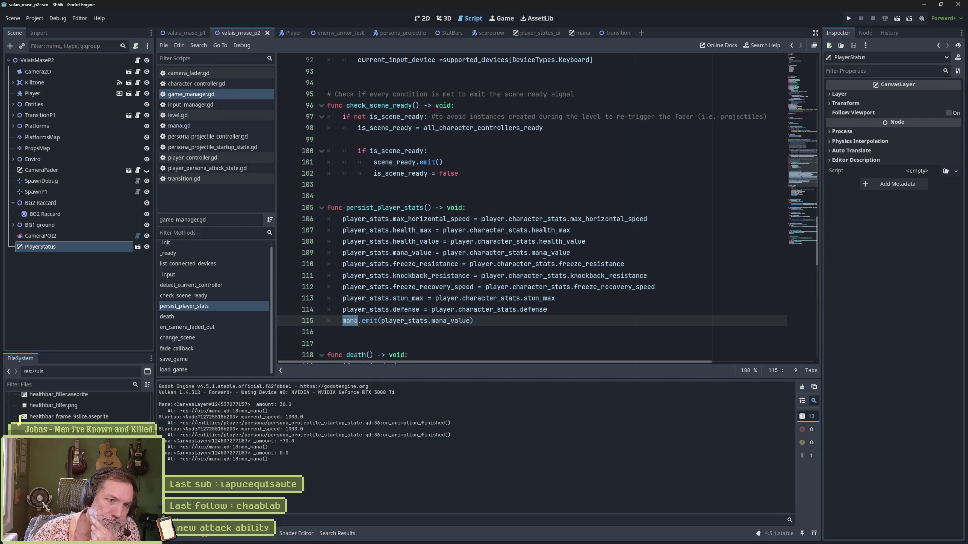
pyautogui.moveTo(546, 247)
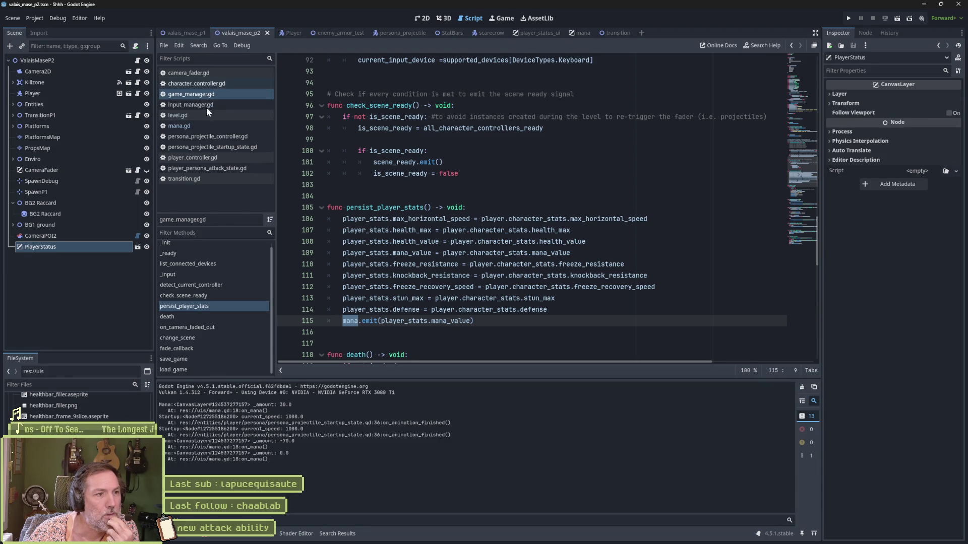
pyautogui.click(201, 158)
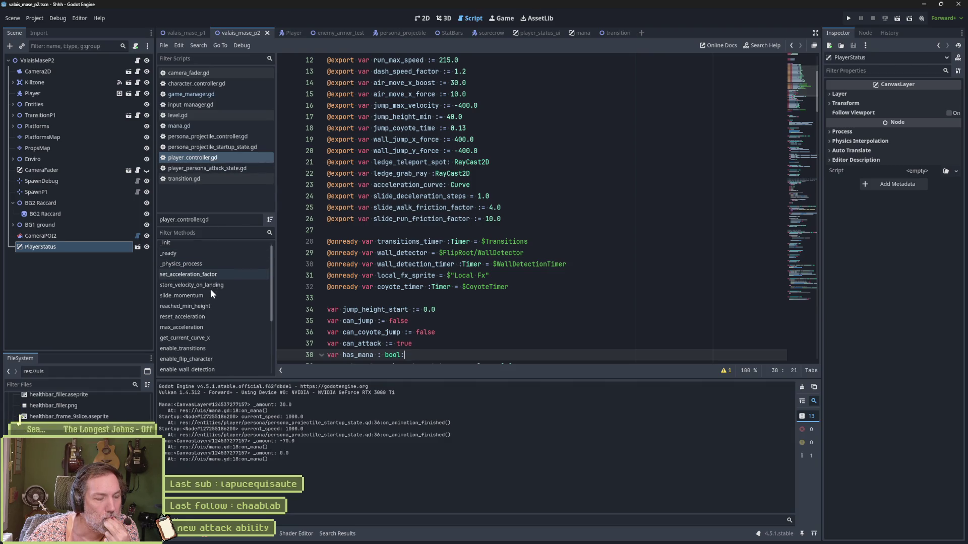
# Inspect on_hit's mana_value gain and clamp on line 196, then jump to persist_player_stats.
pyautogui.scroll(-3, 213, 316)
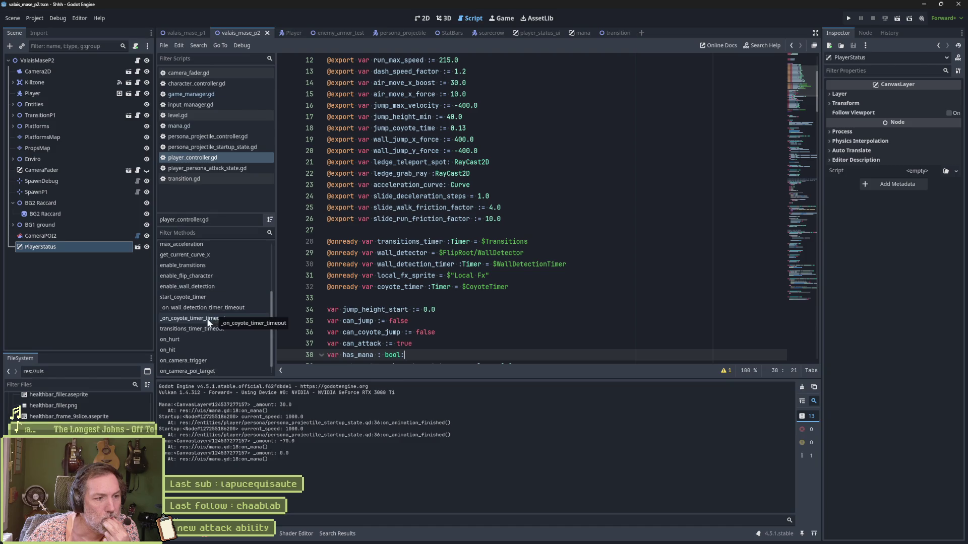
pyautogui.click(201, 349)
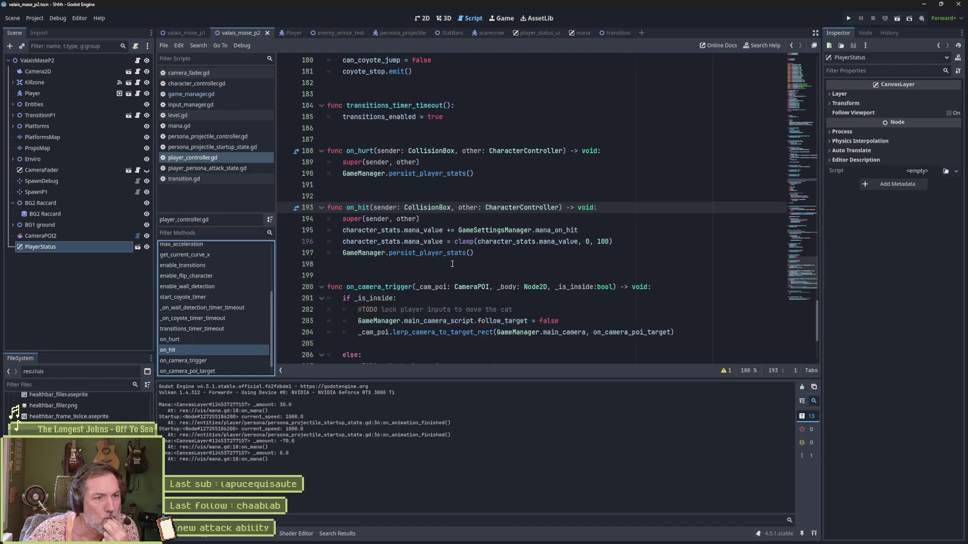
pyautogui.click(423, 230)
pyautogui.doubleClick(423, 230)
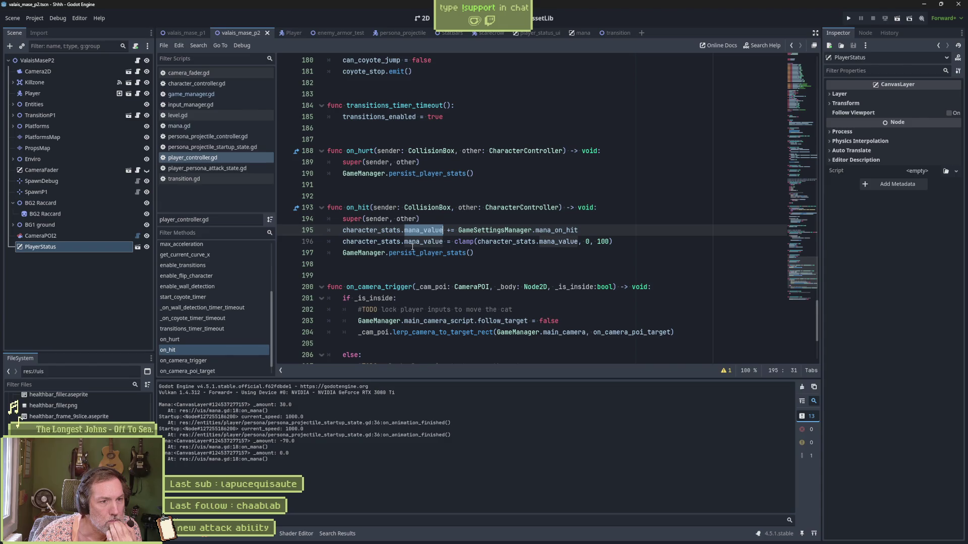
pyautogui.moveTo(452, 241); pyautogui.dragTo(613, 242)
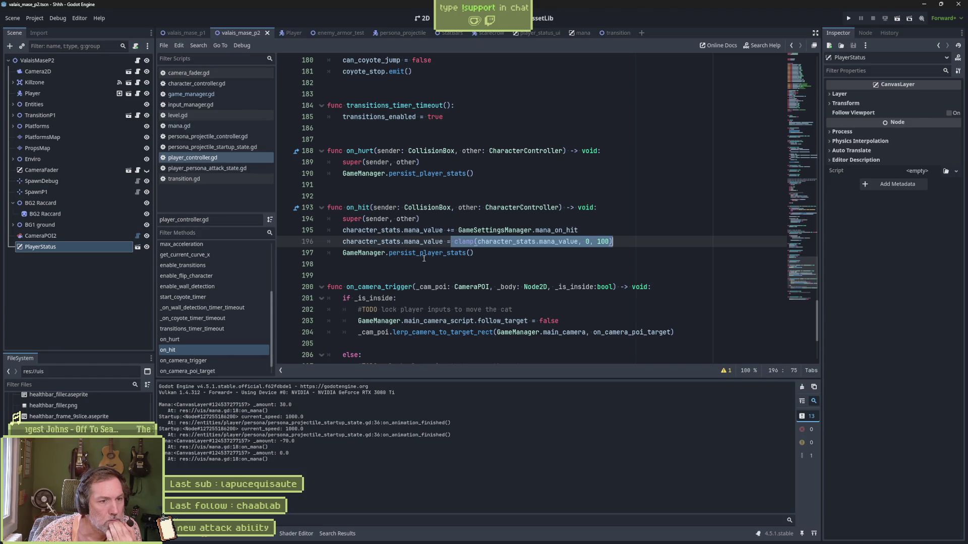
pyautogui.click(434, 252)
pyautogui.keyDown('ctrl'); pyautogui.click(433, 252); pyautogui.keyUp('ctrl')
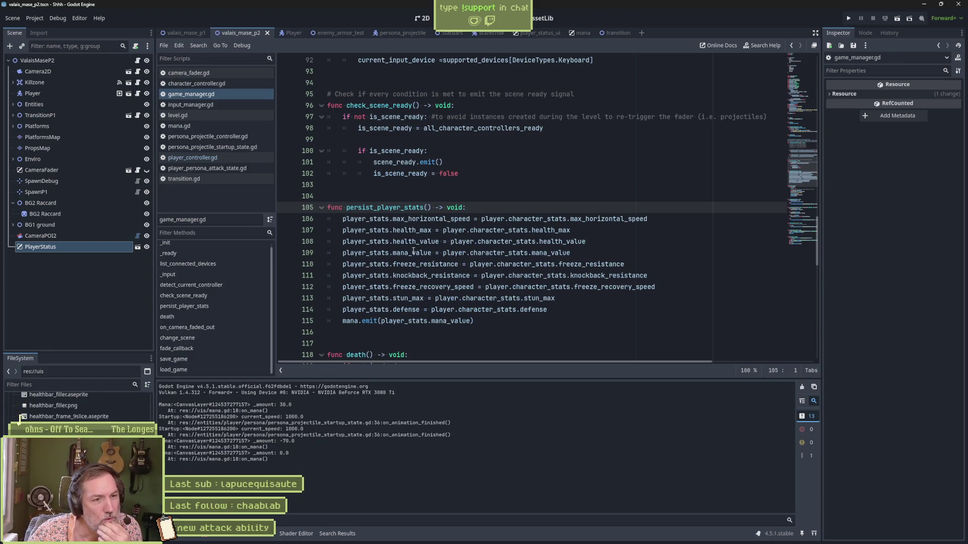
# Trace how persist_player_stats copies character_stats mana_value on line 109 and emits mana on line 115.
pyautogui.moveTo(346, 253); pyautogui.dragTo(586, 252)
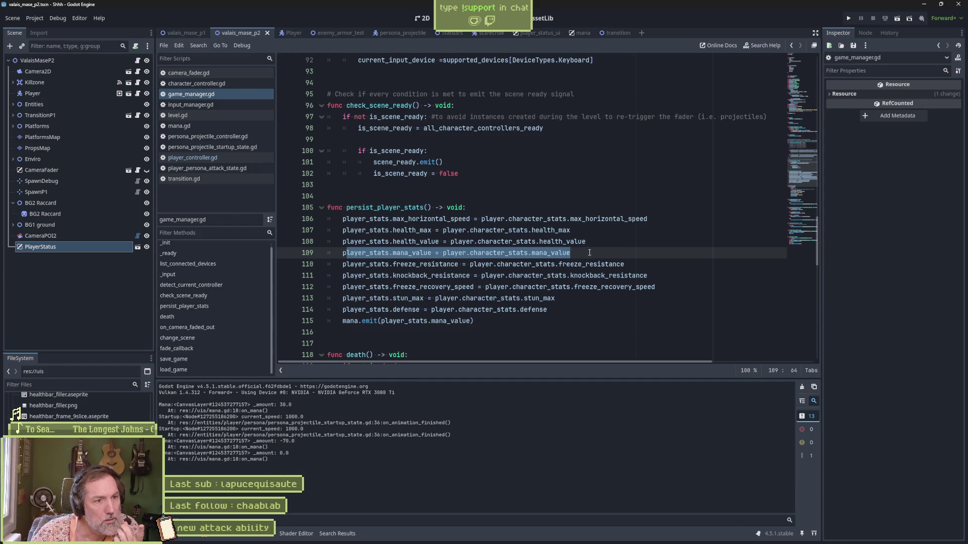
pyautogui.doubleClick(350, 322)
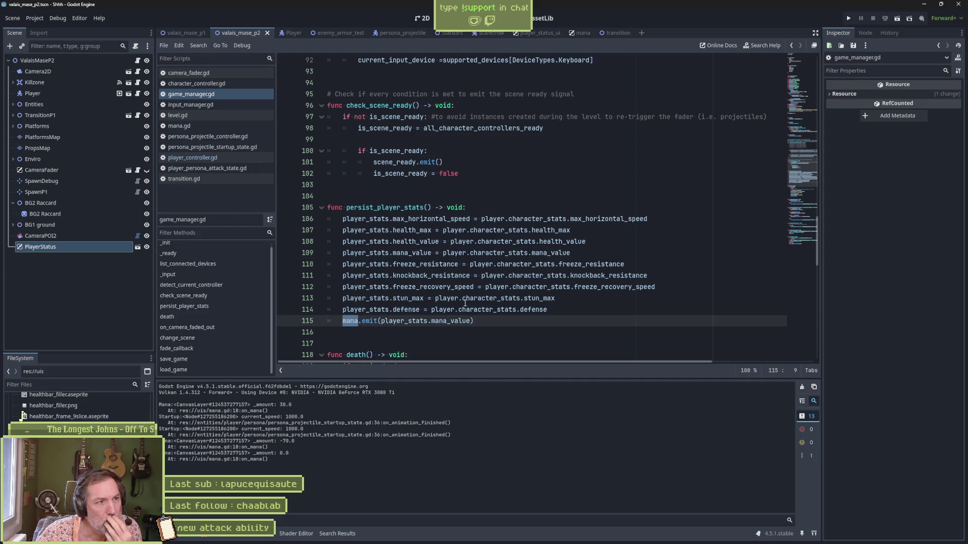
pyautogui.click(205, 126)
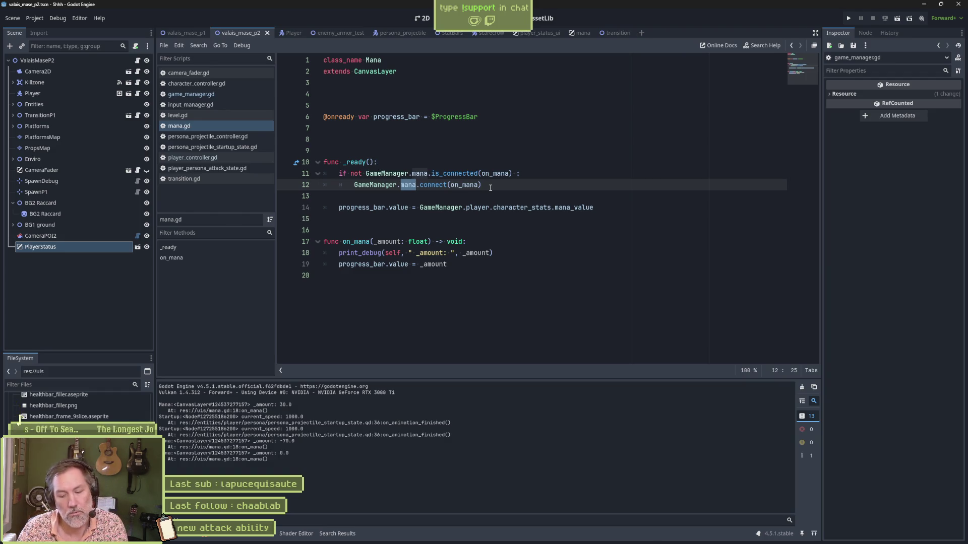
pyautogui.hotkey('alt', 'Left')
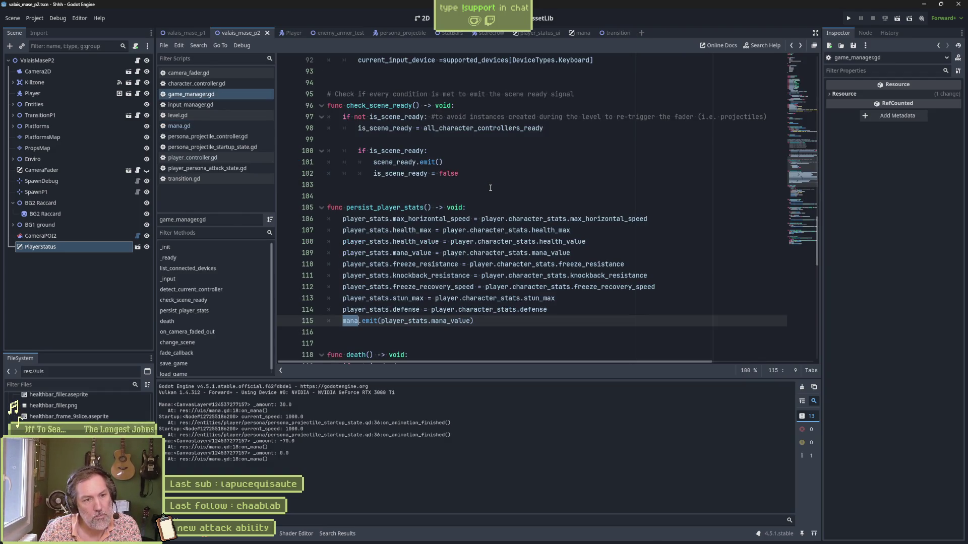
pyautogui.doubleClick(405, 321)
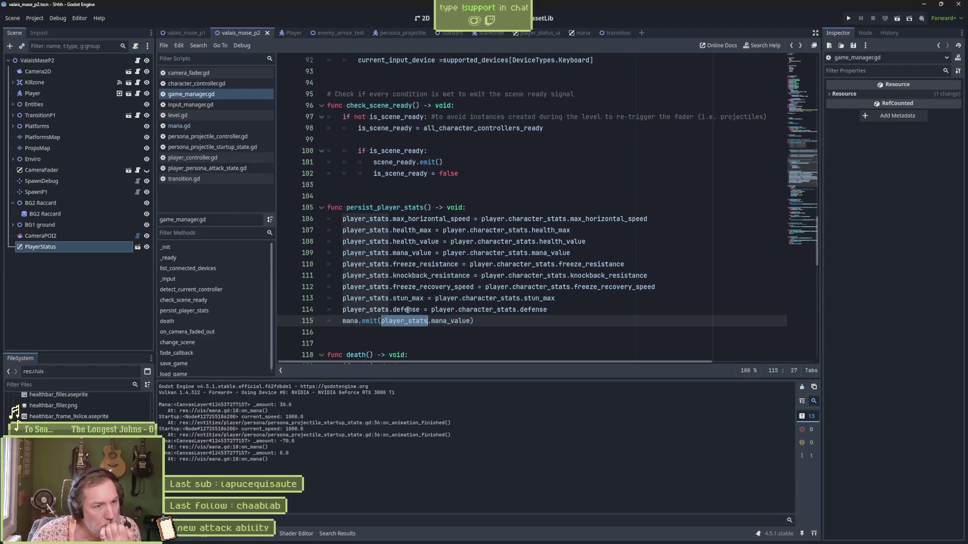
pyautogui.moveTo(443, 253); pyautogui.dragTo(573, 253)
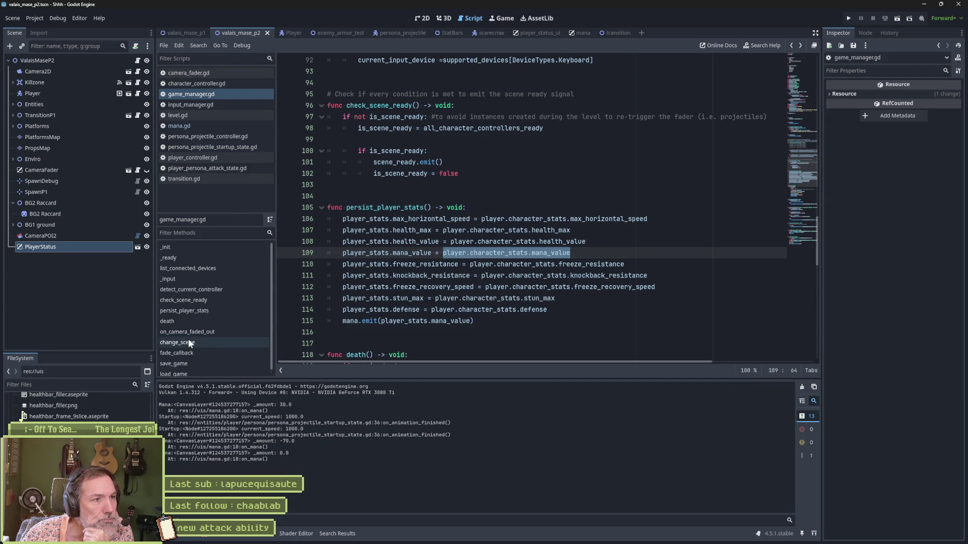
# Look through character_controller.gd and player_controller.gd, then open player_persona_attack_state.gd.
pyautogui.click(210, 83)
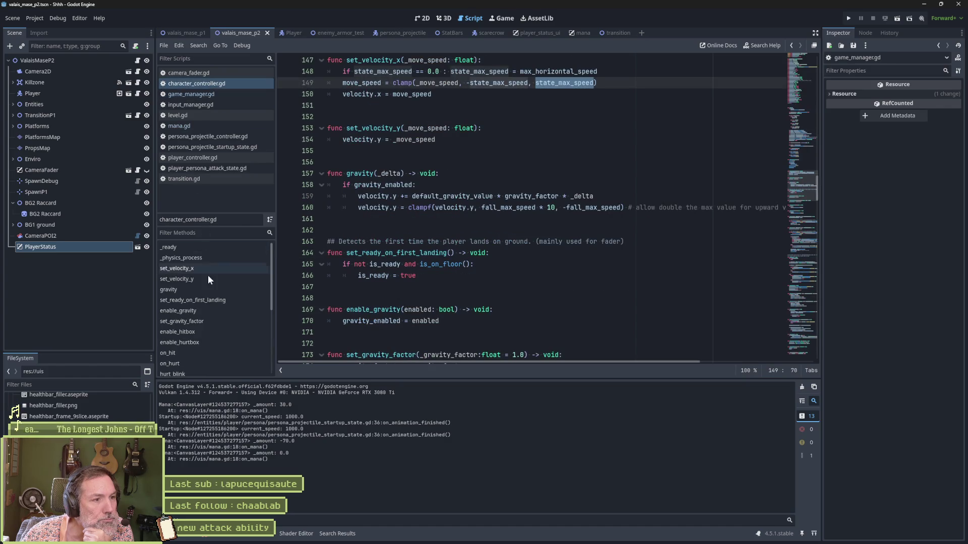
pyautogui.click(196, 158)
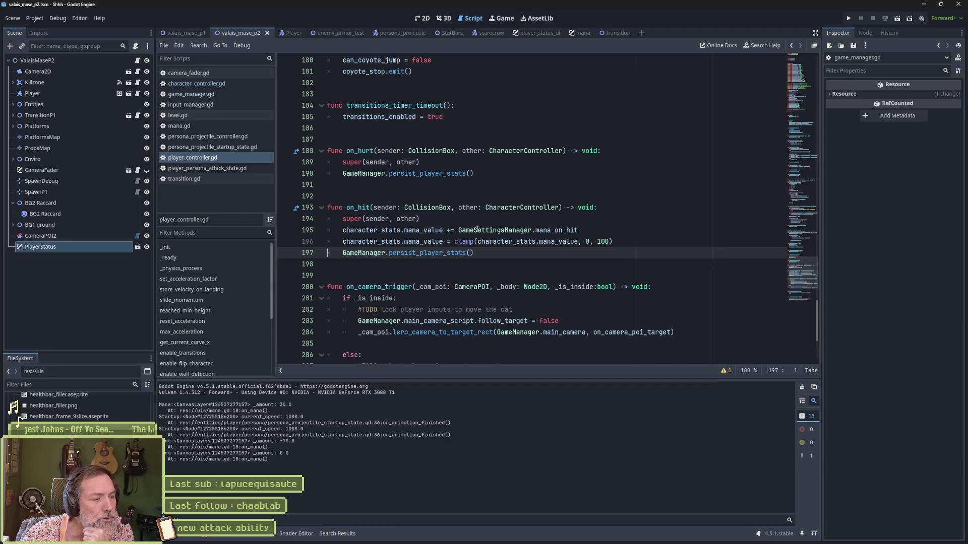
pyautogui.click(286, 31)
pyautogui.click(143, 344)
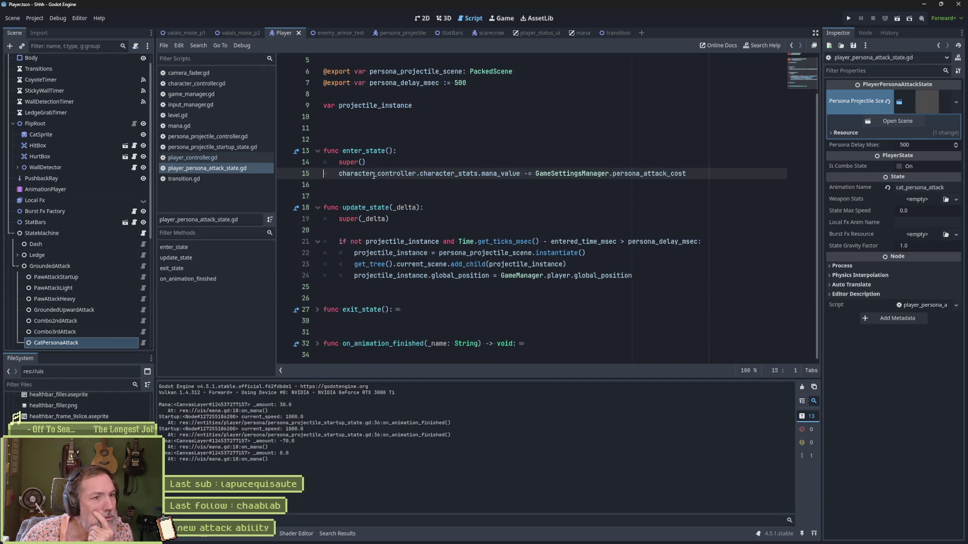
# Undo an accidental edit and restore the minus on the mana cost line 15.
pyautogui.moveTo(339, 174); pyautogui.dragTo(684, 176)
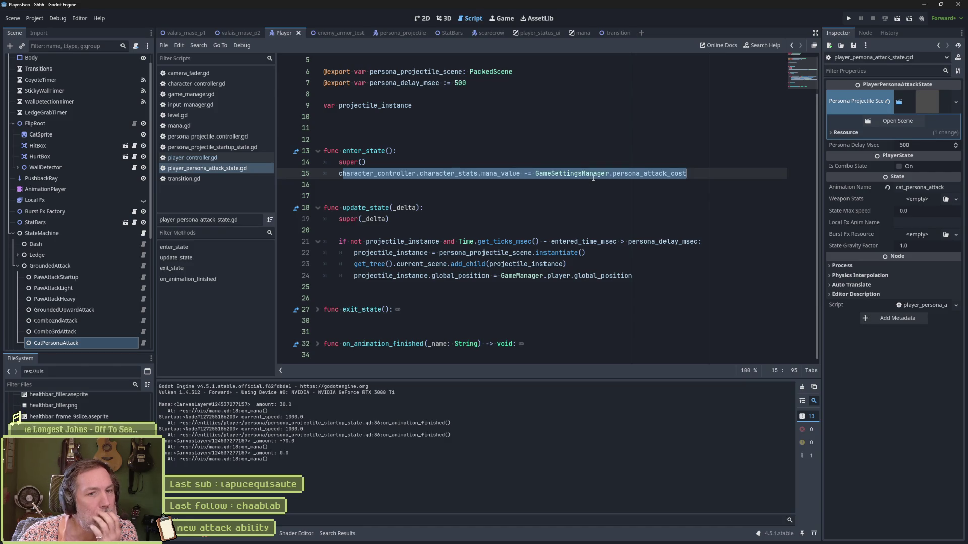
pyautogui.hotkey('ctrl', 'z')
pyautogui.hotkey('ctrl', 'z')
pyautogui.hotkey('ctrl', 'z')
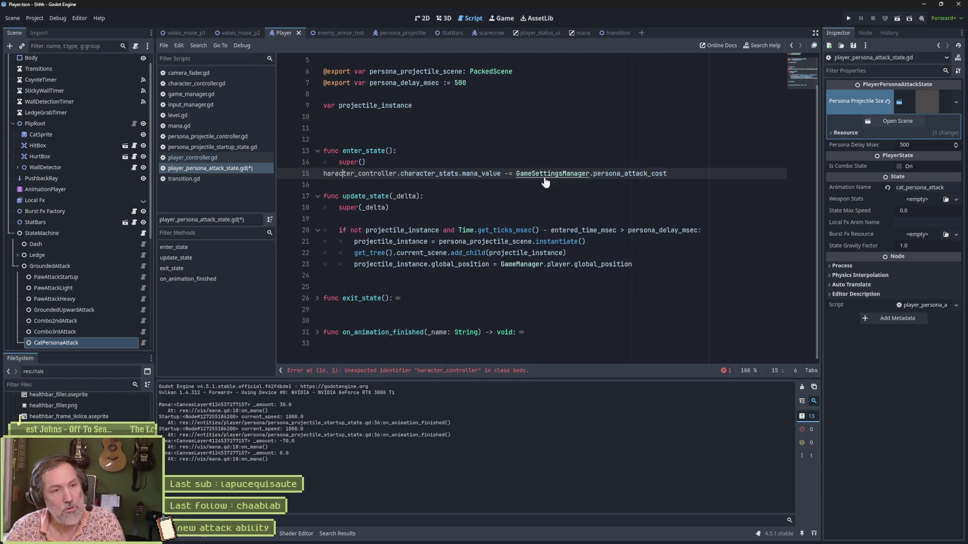
pyautogui.hotkey('ctrl', 'z')
pyautogui.hotkey('ctrl', 'z')
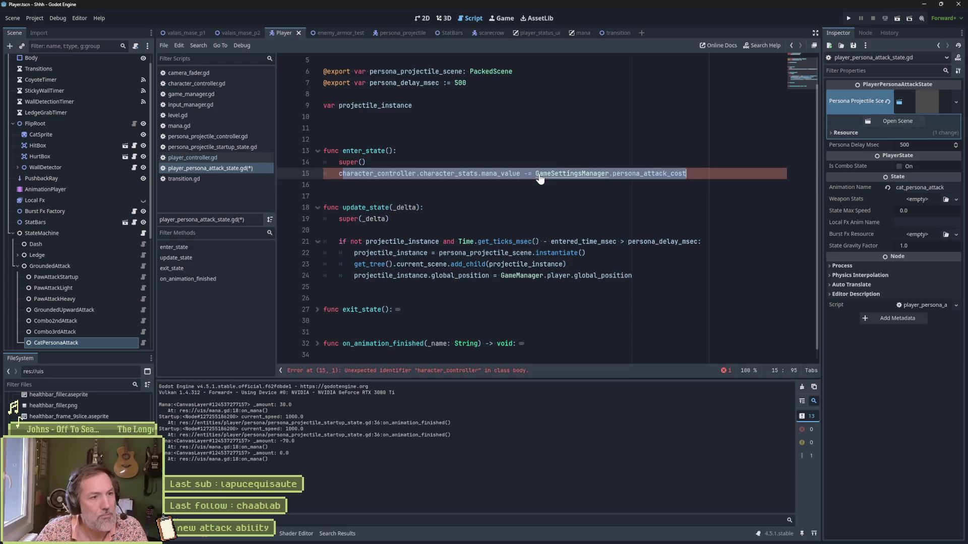
pyautogui.click(529, 174)
pyautogui.press('BackSpace')
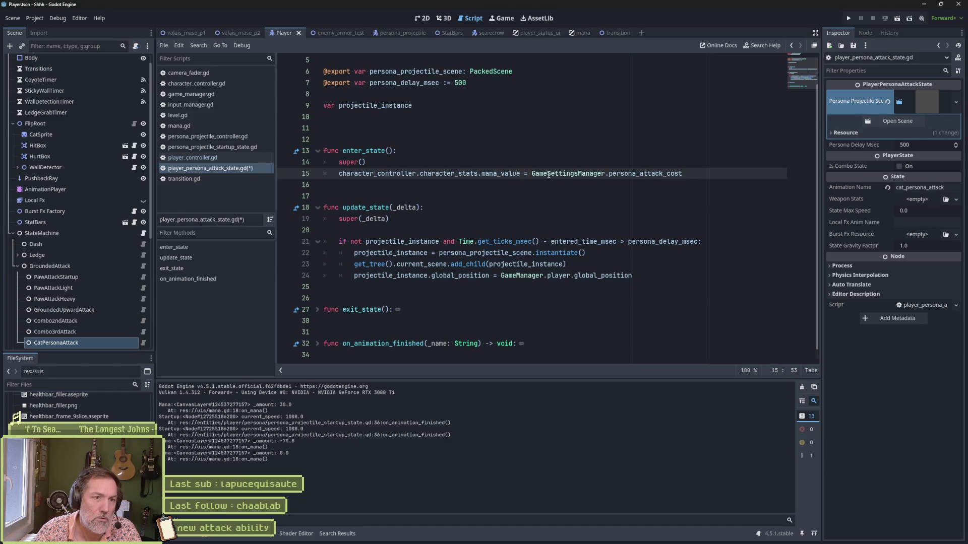
pyautogui.write('-')
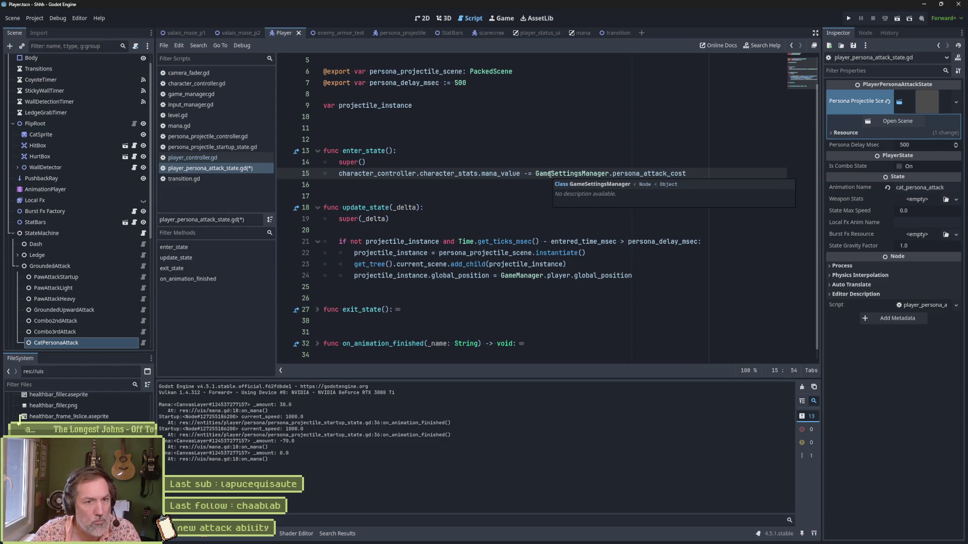
# Add 'mana_value = clamp(mana_value, 0, 100)' on line 16 below the cost deduction.
pyautogui.click(699, 174)
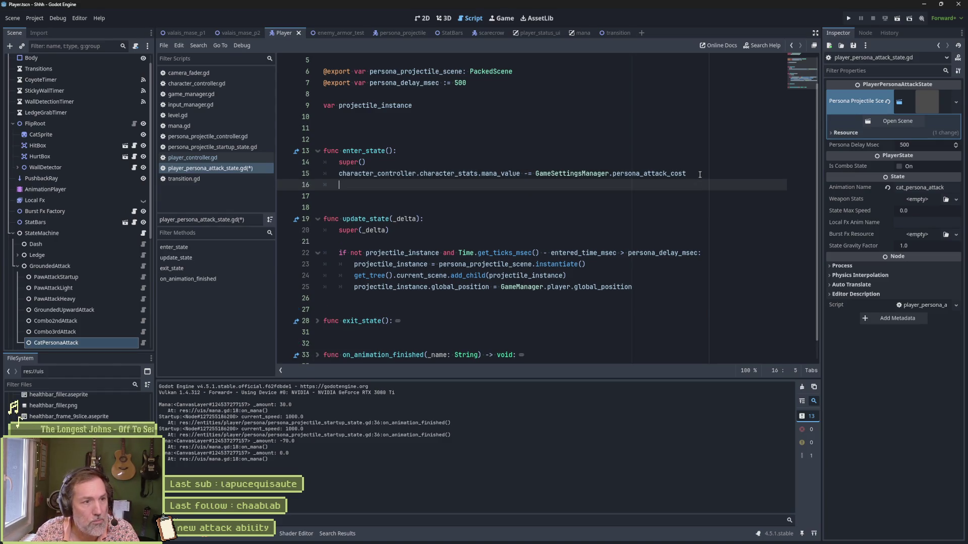
pyautogui.press('Up')
pyautogui.hotkey('shift', 'ctrl', 'Right')
pyautogui.hotkey('shift', 'ctrl', 'Right')
pyautogui.hotkey('shift', 'ctrl', 'Right')
pyautogui.hotkey('ctrl', 'c')
pyautogui.press('Down')
pyautogui.hotkey('ctrl', 'v')
pyautogui.write('= clamp(')
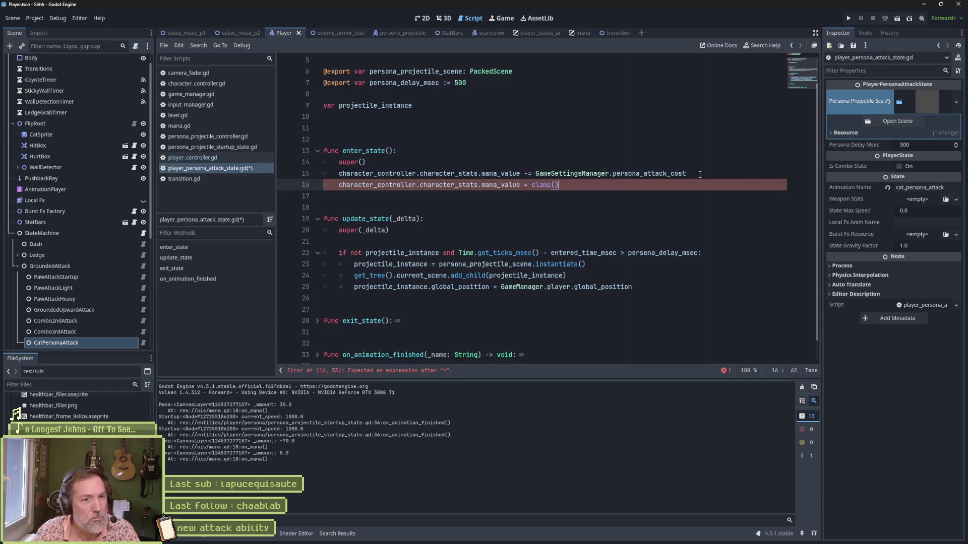
pyautogui.hotkey('ctrl', 'v')
pyautogui.write(', 0, 1')
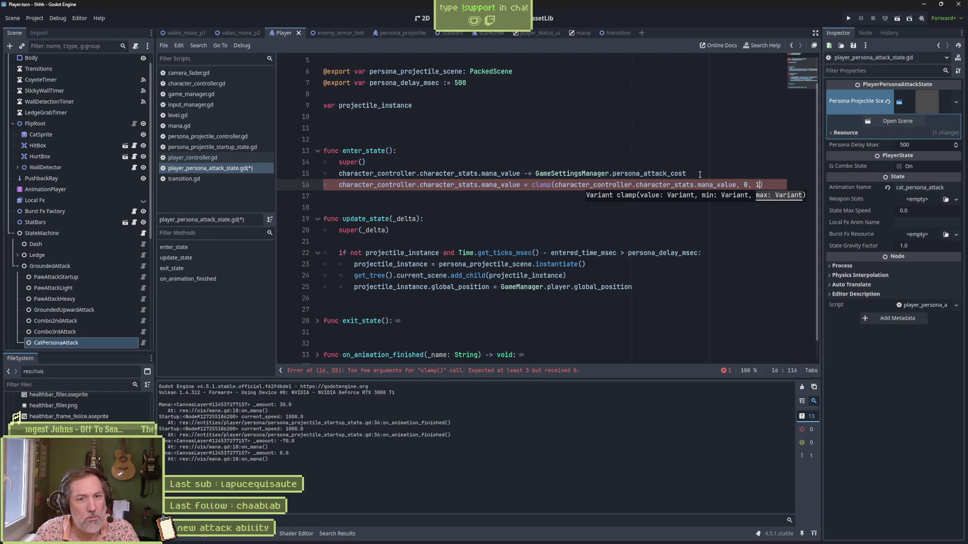
# Save player_persona_attack_state.gd and run the valais_mase_p2 level.
pyautogui.moveTo(536, 174); pyautogui.dragTo(685, 173)
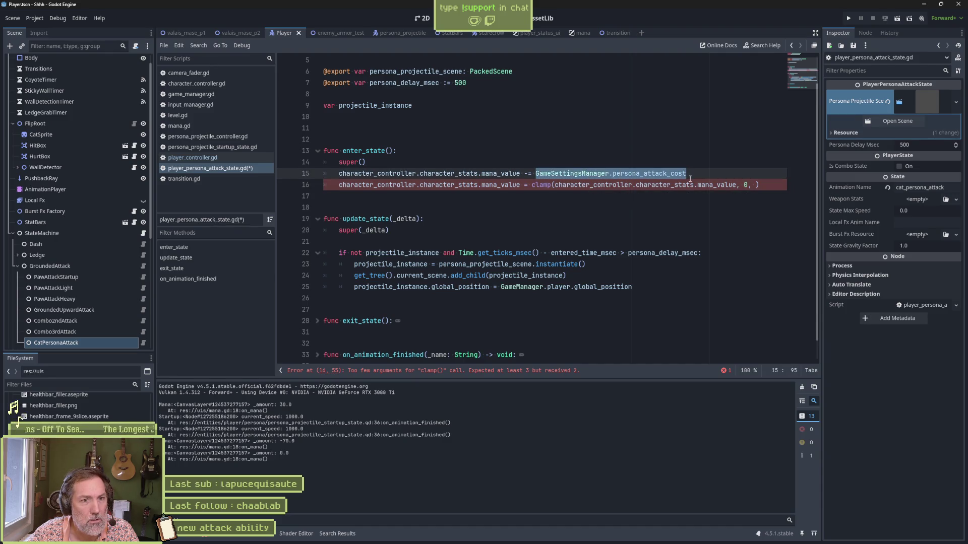
pyautogui.click(753, 186)
pyautogui.write('100')
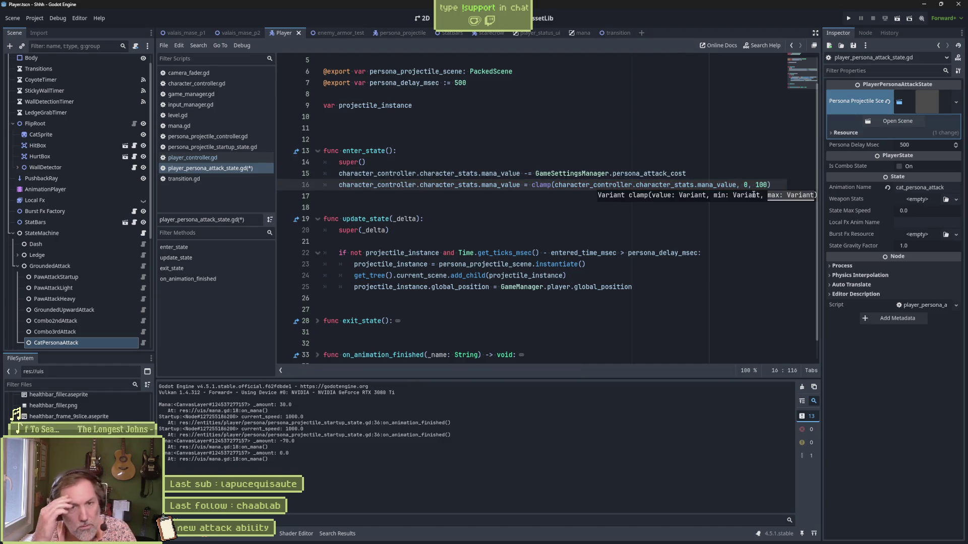
pyautogui.hotkey('ctrl', 's')
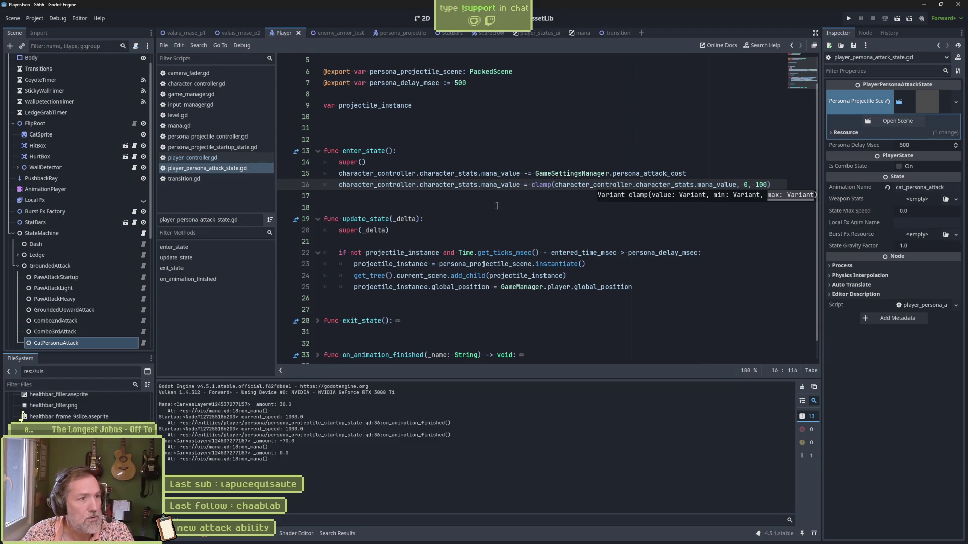
pyautogui.click(235, 33)
pyautogui.press('F6')
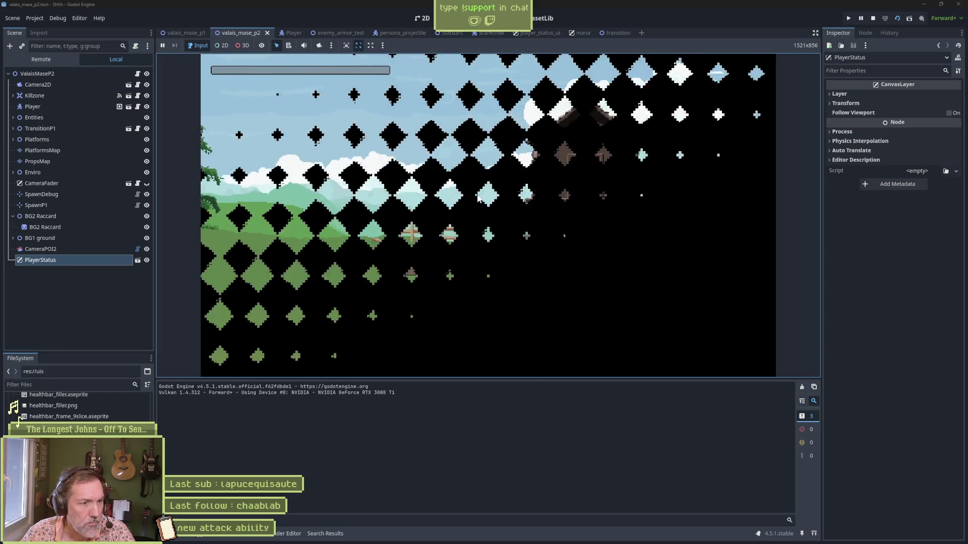
# Fire four persona attacks with X, watch the mana bar drain, then stop the game.
pyautogui.press('x')
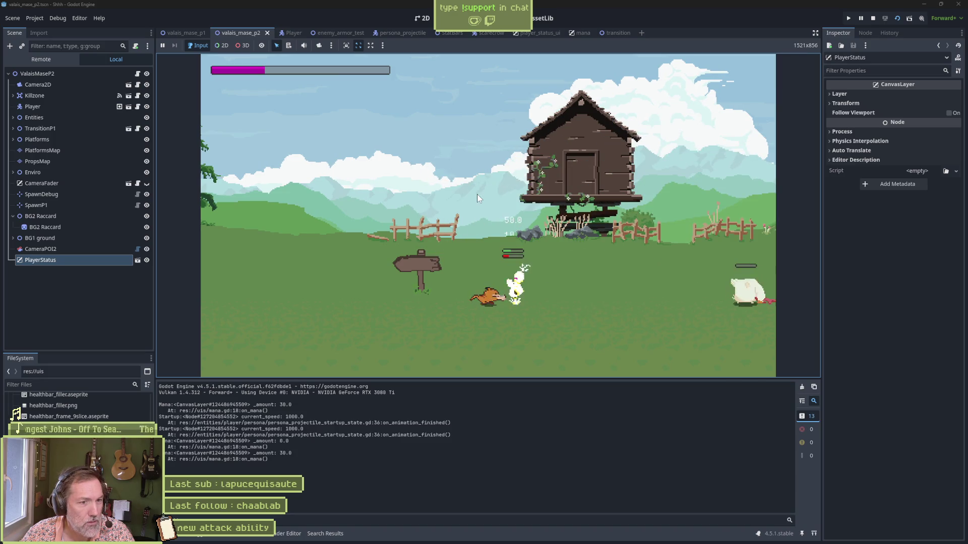
pyautogui.press('x')
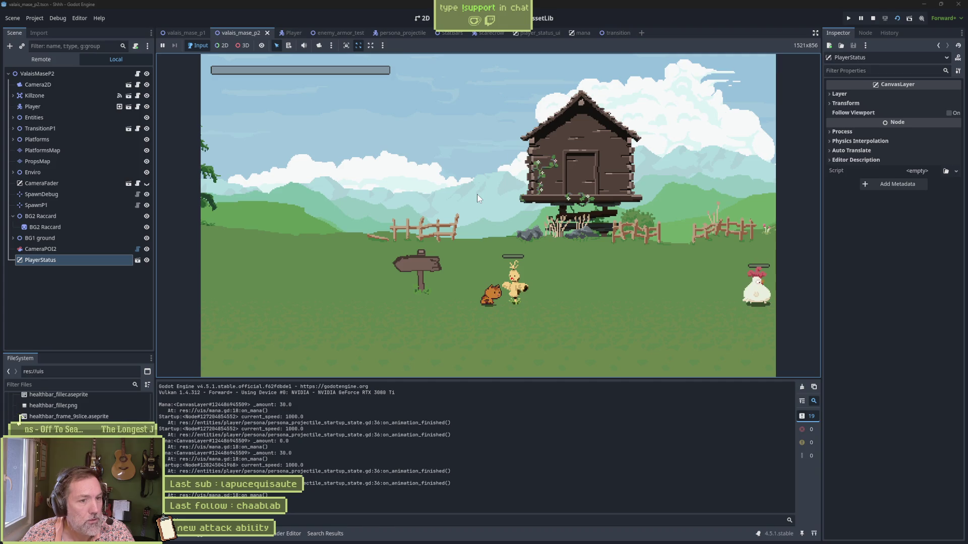
pyautogui.press('x')
pyautogui.press('x')
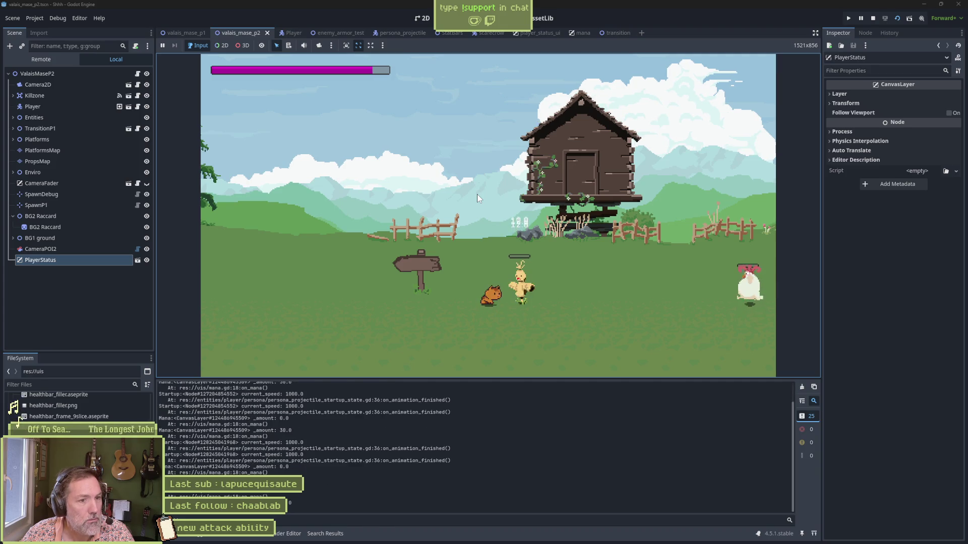
pyautogui.press('x')
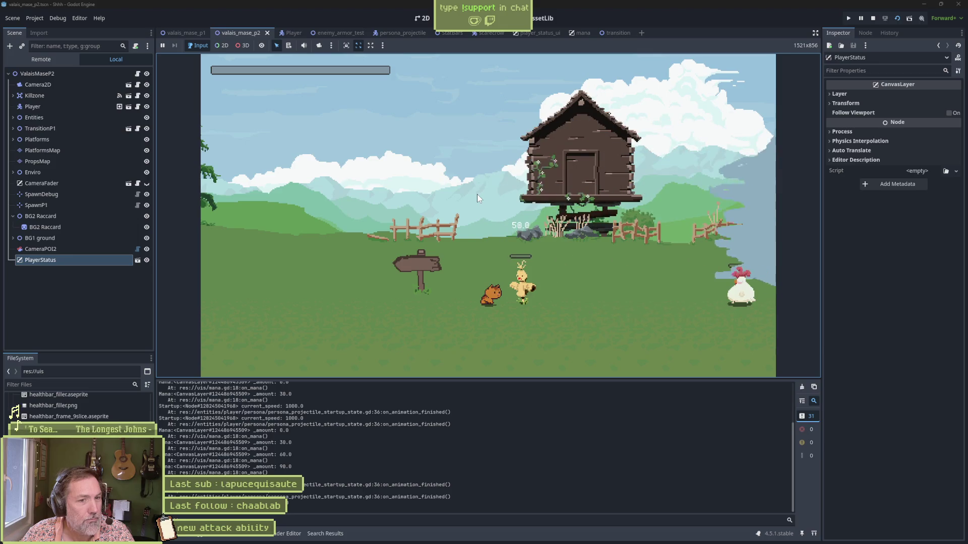
pyautogui.press('F8')
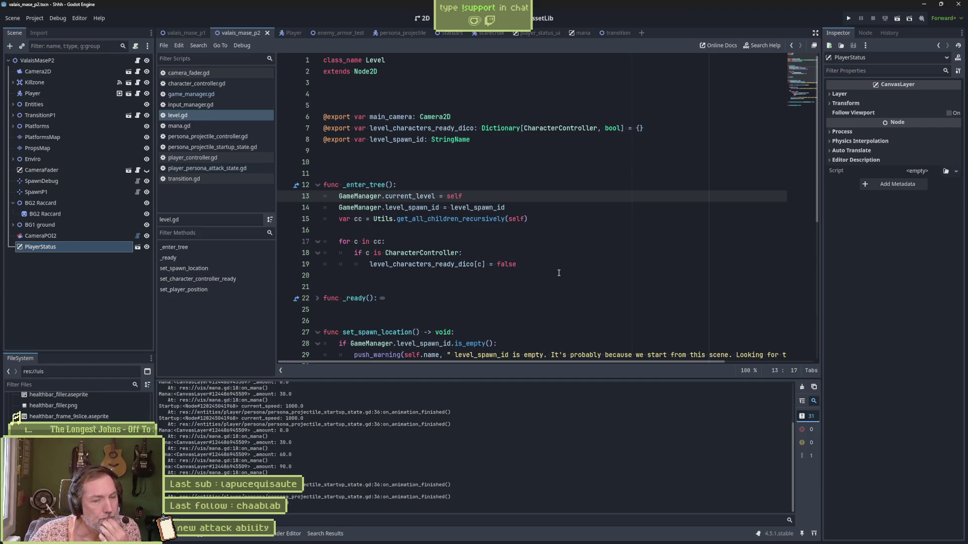
# Check persist_player_stats in game_manager.gd, then inspect the mana clamp in player_persona_attack_state.gd.
pyautogui.click(216, 93)
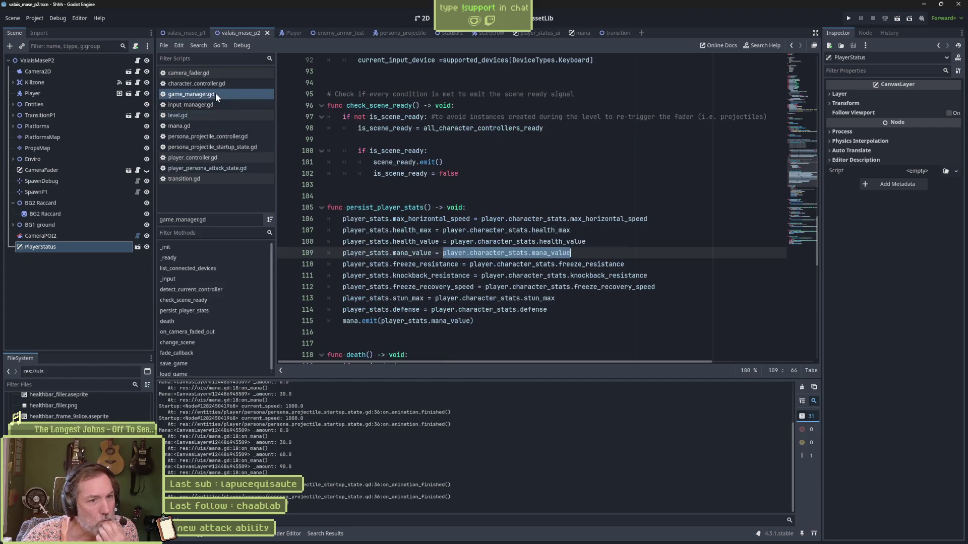
pyautogui.click(215, 168)
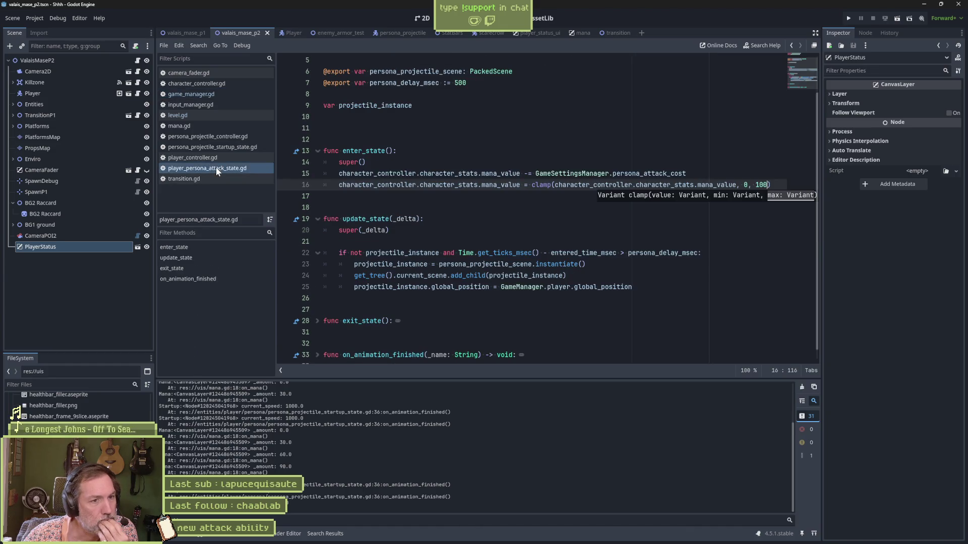
pyautogui.click(560, 187)
pyautogui.moveTo(756, 186); pyautogui.dragTo(769, 185)
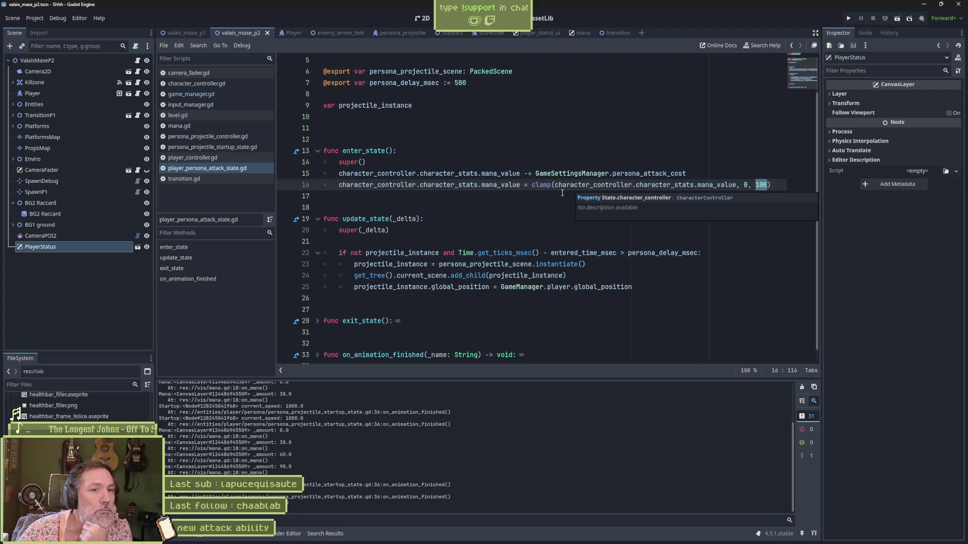
pyautogui.click(704, 179)
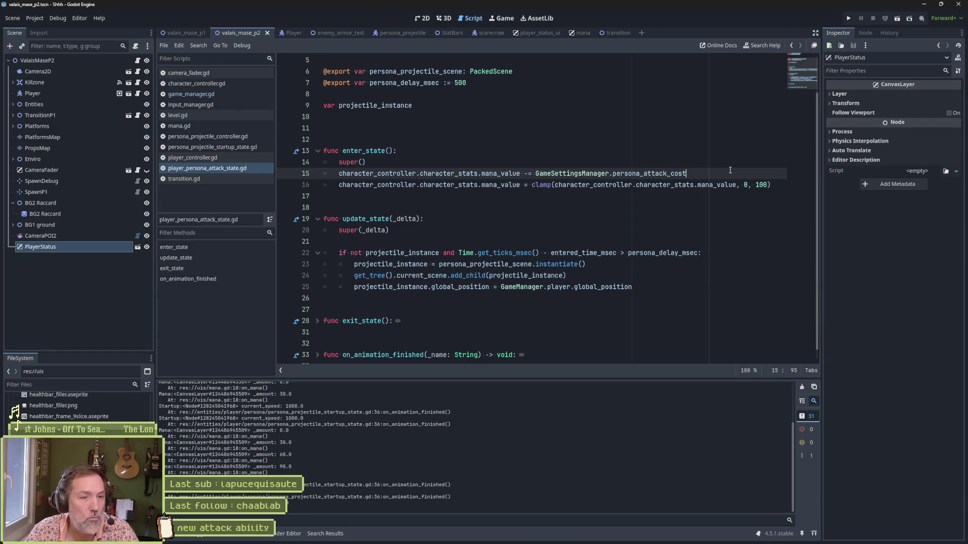
# Add 'if mana_value < 0: mana_value = 0' below the persona attack cost line.
pyautogui.press('Return')
pyautogui.write('if')
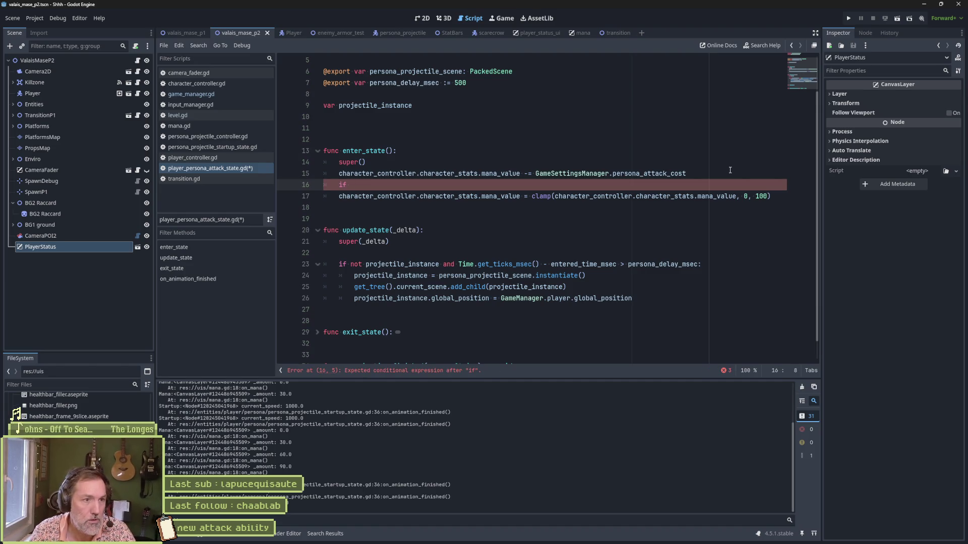
pyautogui.press('Up')
pyautogui.press('Home')
pyautogui.hotkey('ctrl', 'shift', 'Right')
pyautogui.hotkey('ctrl', 'shift', 'Right')
pyautogui.hotkey('ctrl', 'shift', 'Right')
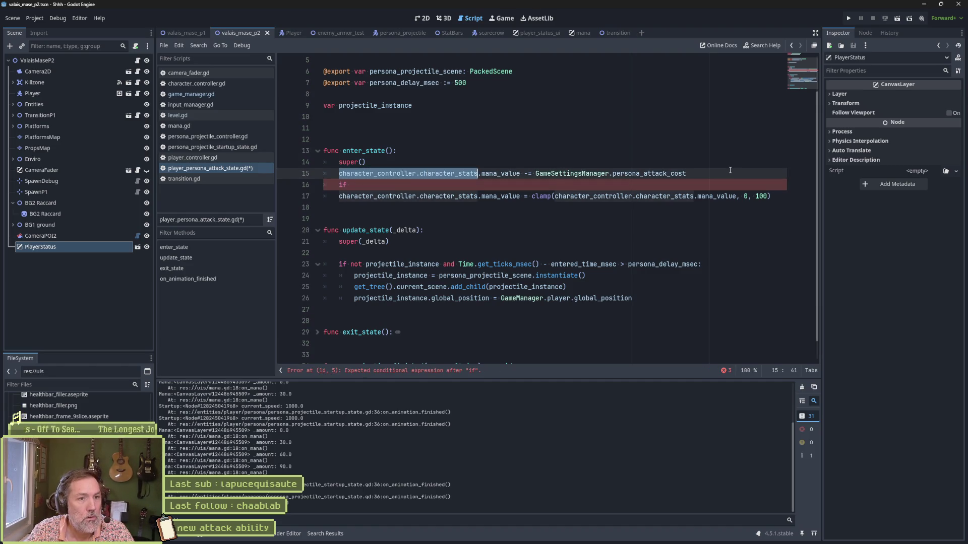
pyautogui.press('Down')
pyautogui.hotkey('ctrl', 'v')
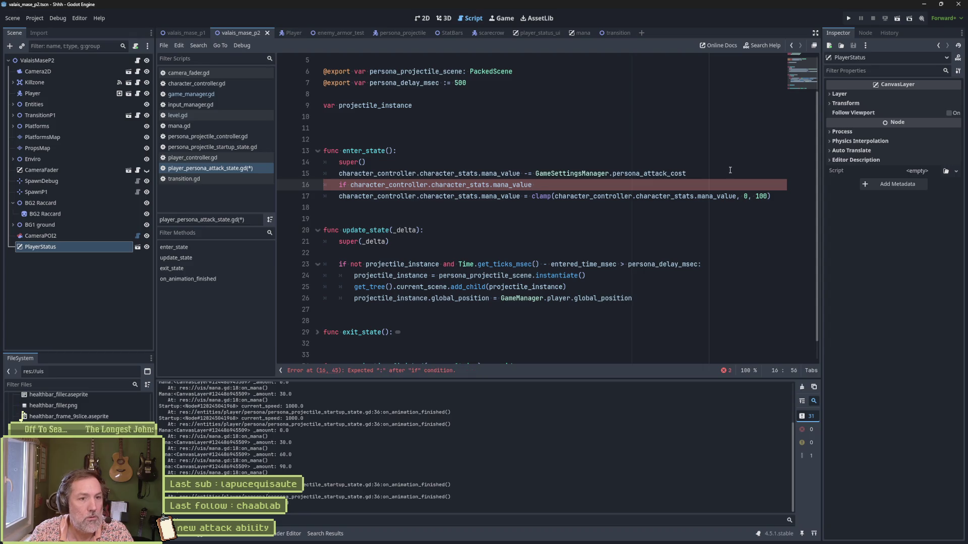
pyautogui.hotkey('ctrl', 'space')
pyautogui.write('<')
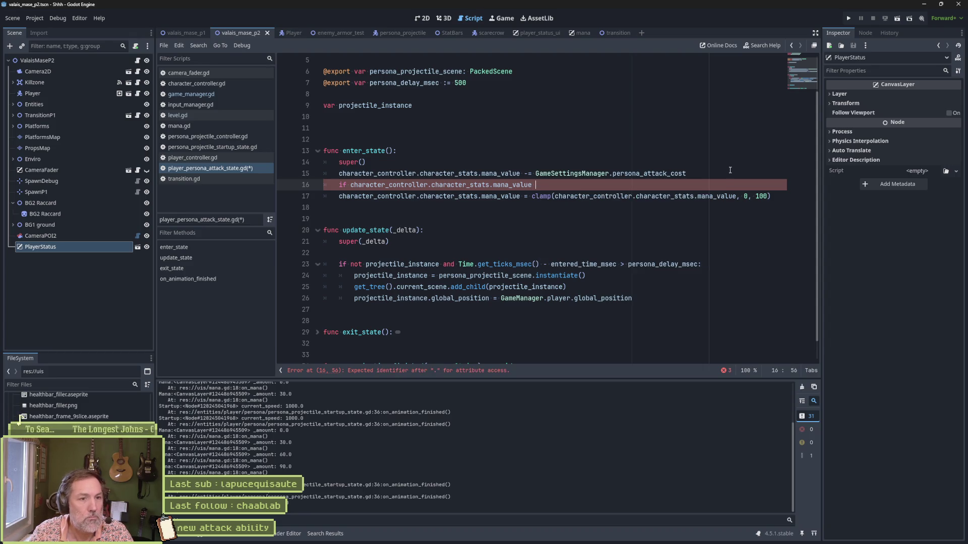
pyautogui.write(' 0:')
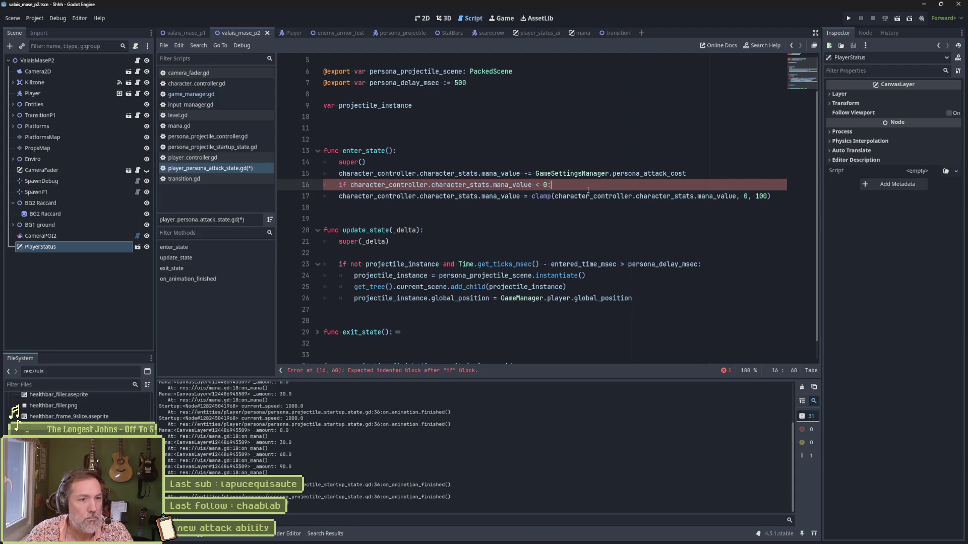
pyautogui.press('Return')
pyautogui.press('BackSpace')
pyautogui.hotkey('ctrl', 'v')
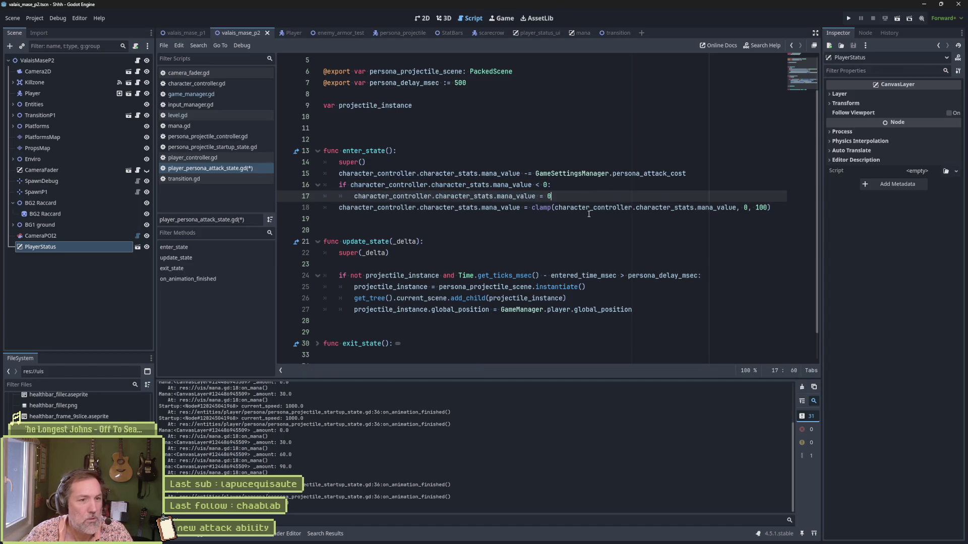
# Delete the old clamp line, save the script and rerun the level.
pyautogui.click(589, 213)
pyautogui.hotkey('ctrl', 'shift', 'k')
pyautogui.hotkey('ctrl', 's')
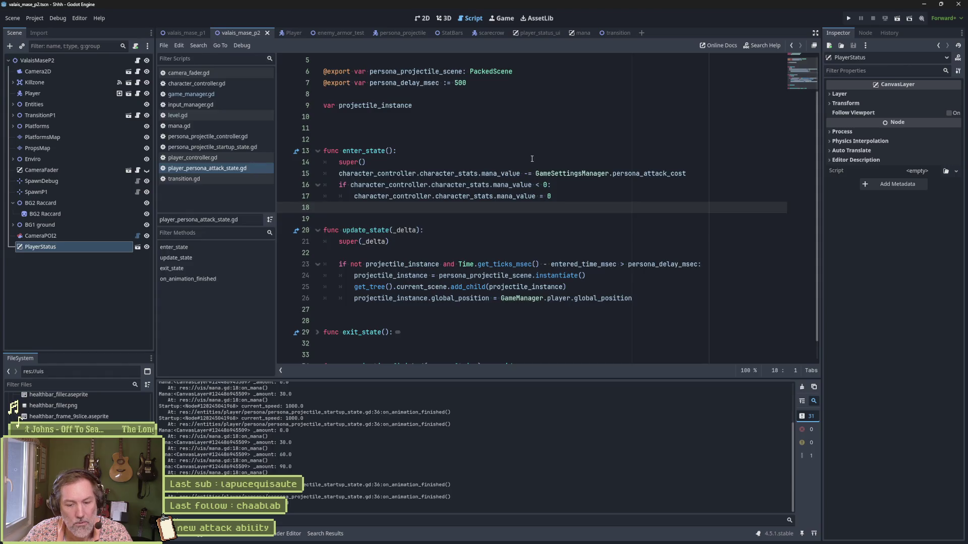
pyautogui.press('F6')
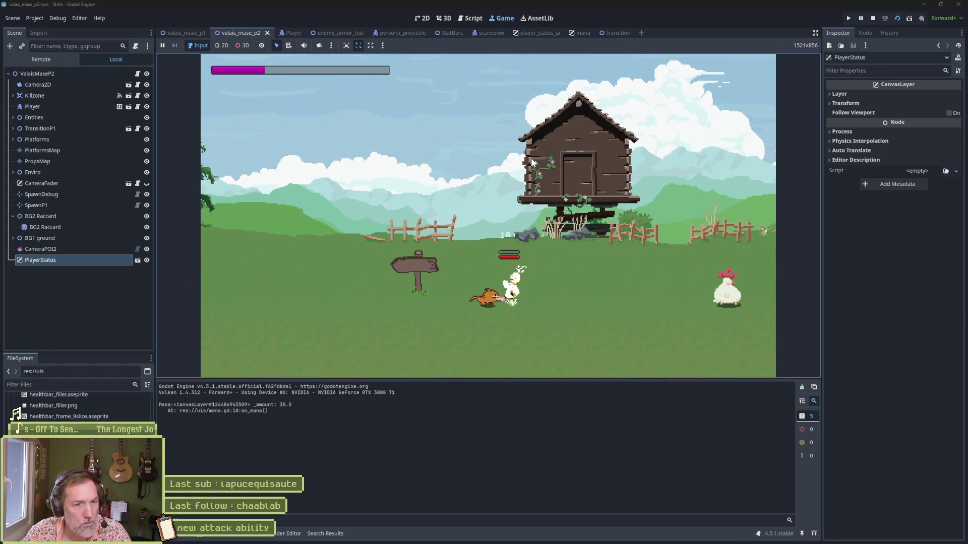
# Fire persona attacks at enemies while moving right, checking mana drains, then stop the game.
pyautogui.press('e')
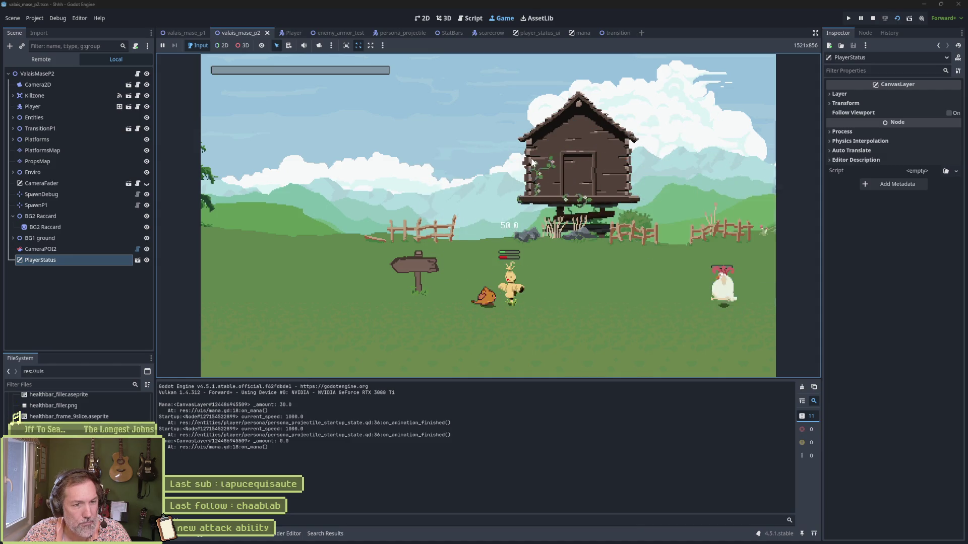
pyautogui.press('e')
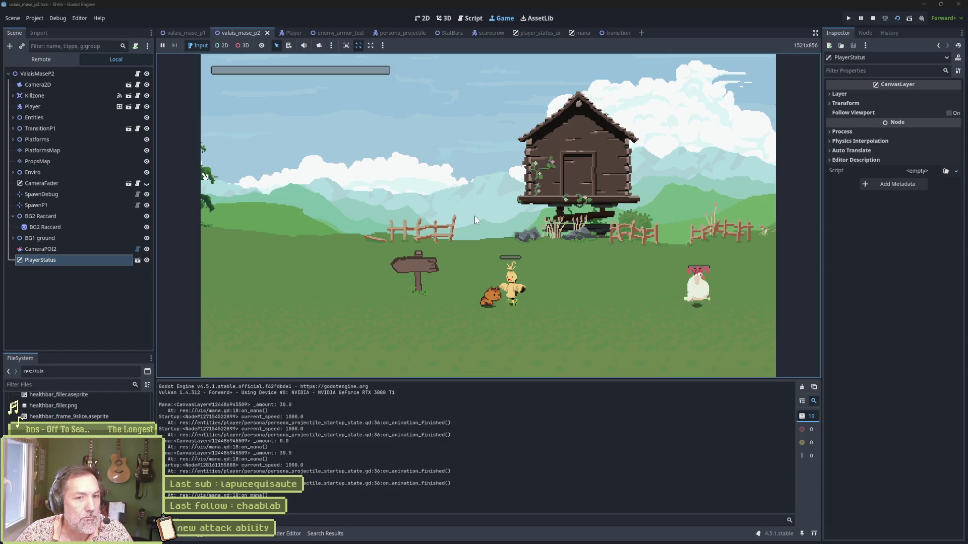
pyautogui.press('Right')
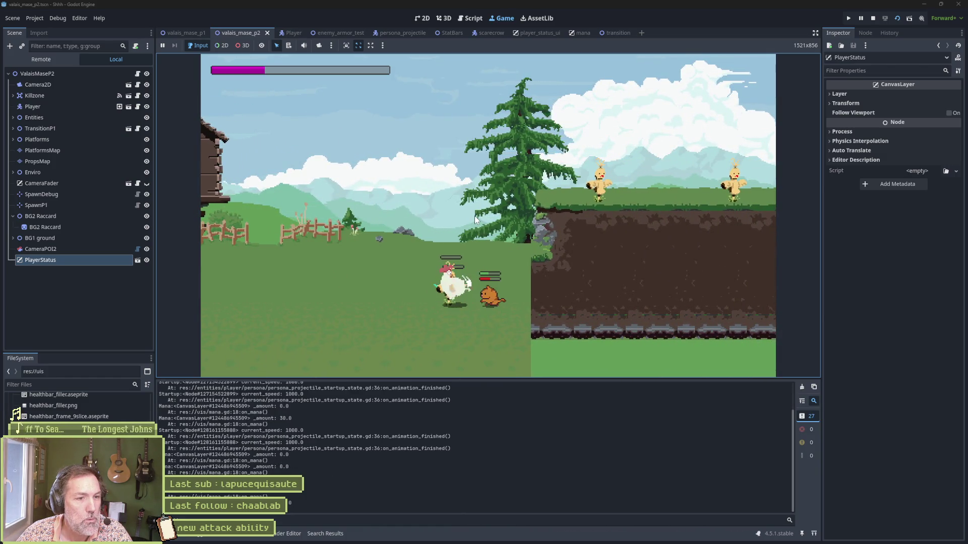
pyautogui.press('space')
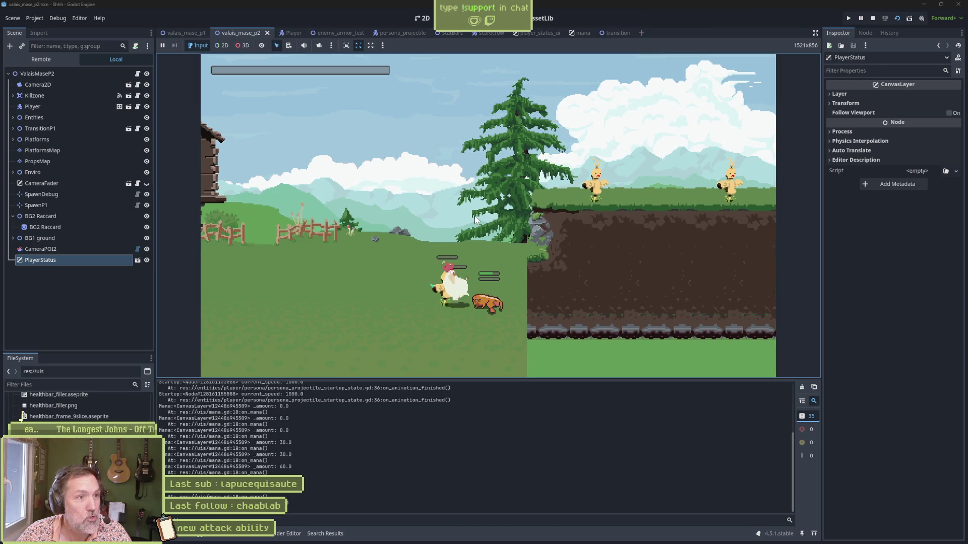
pyautogui.press('F8')
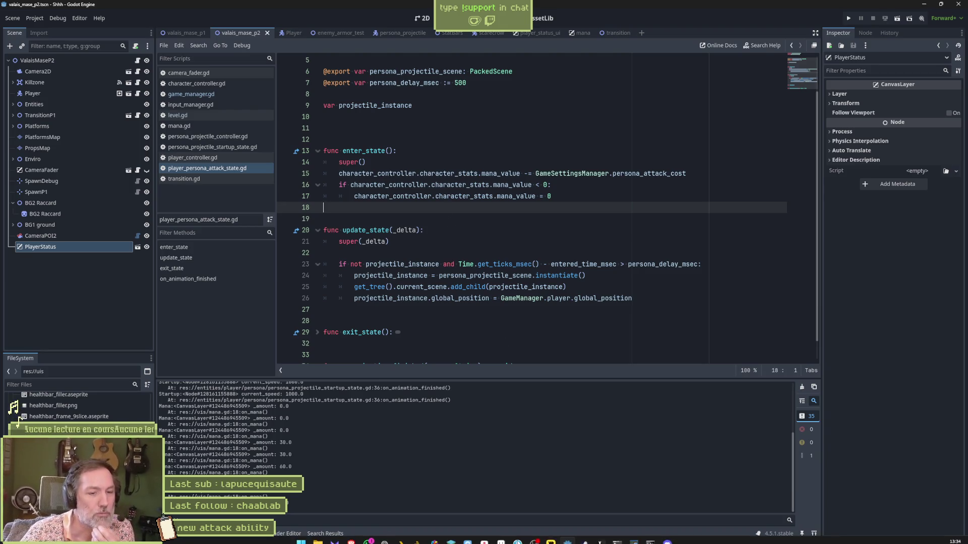
# Open the [mana] first-hit bug task on the Asana board and select its full title.
pyautogui.click(467, 542)
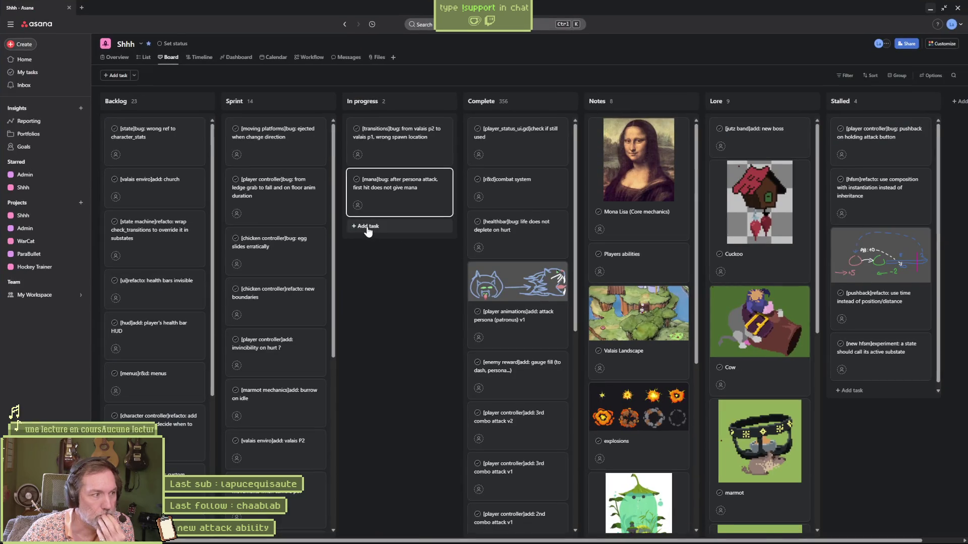
pyautogui.moveTo(486, 538)
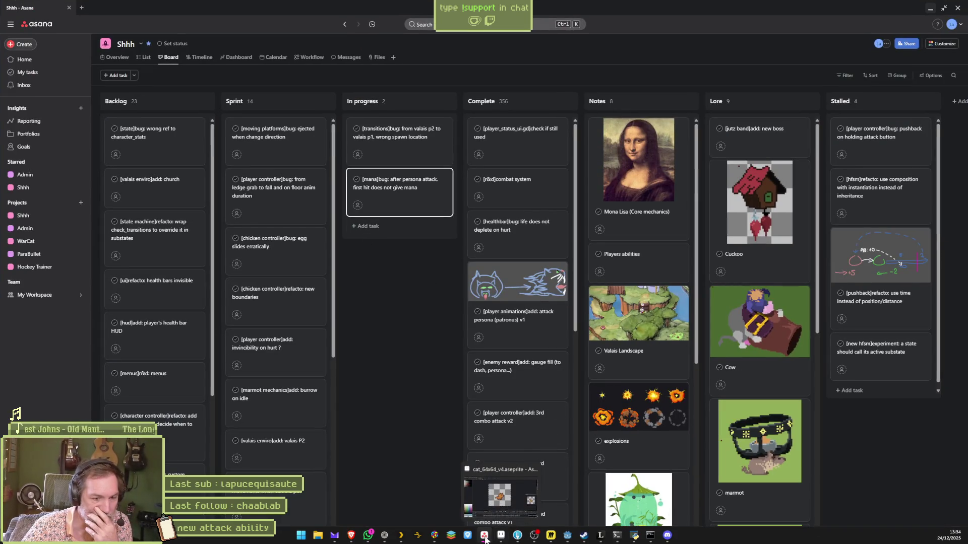
pyautogui.click(409, 195)
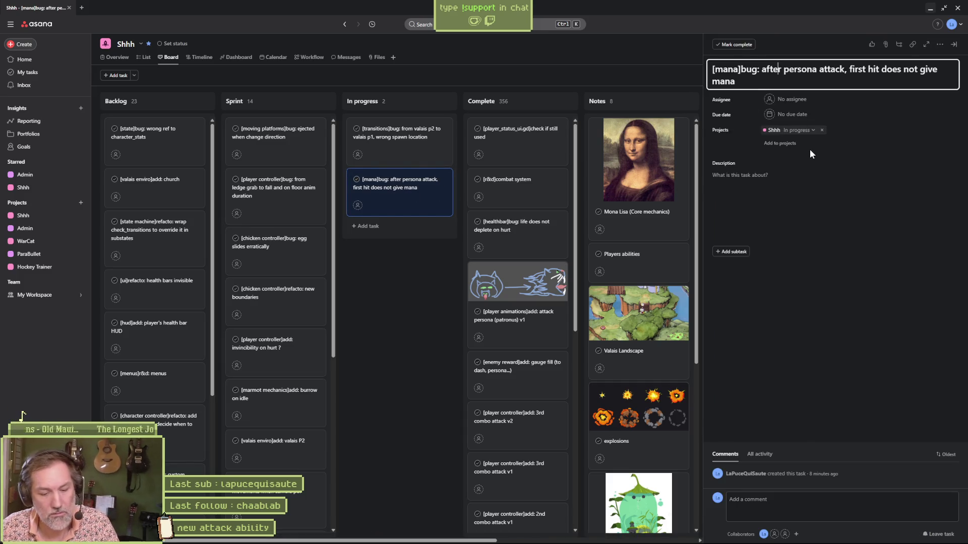
pyautogui.hotkey('ctrl', 'a')
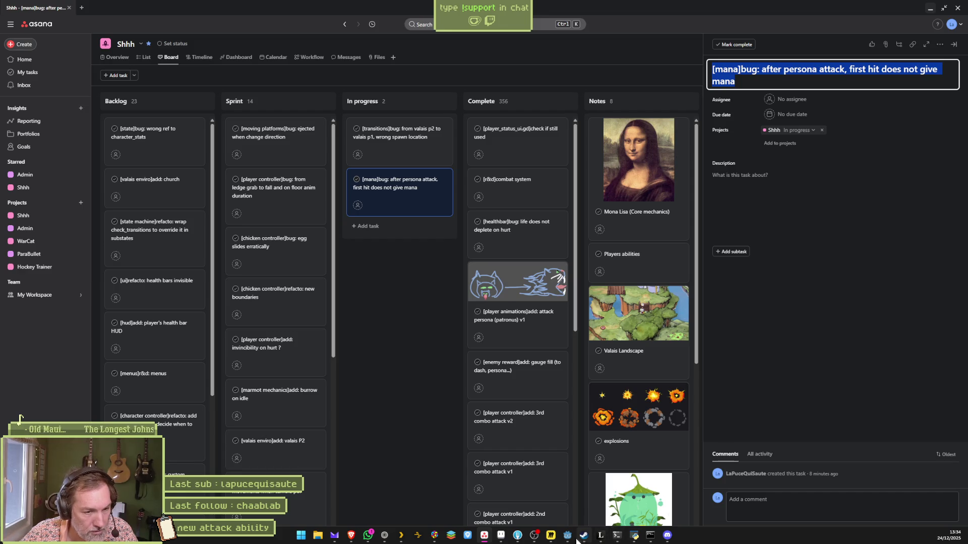
pyautogui.click(517, 536)
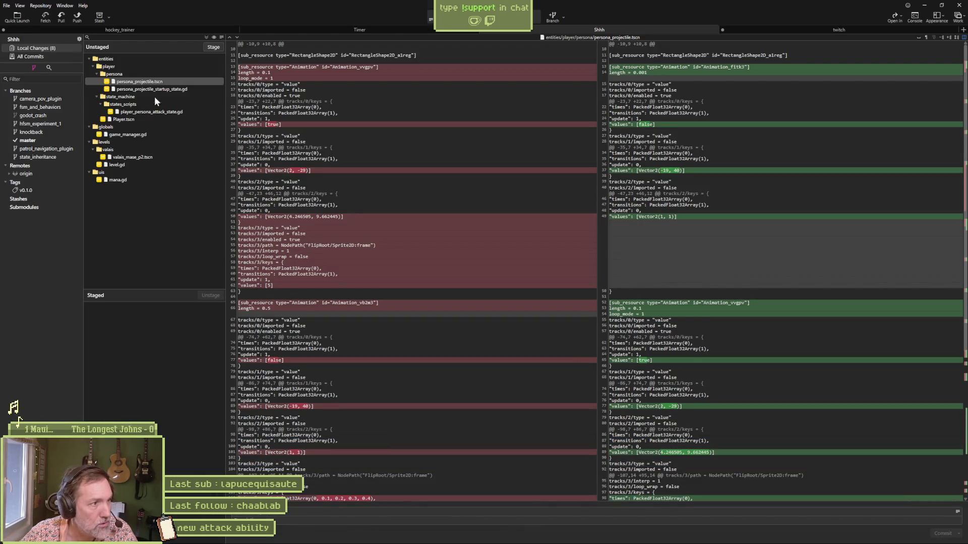
# View persona_projectile_startup_state.gd's print_debug diff in Fork, then open that script in Godot.
pyautogui.click(187, 90)
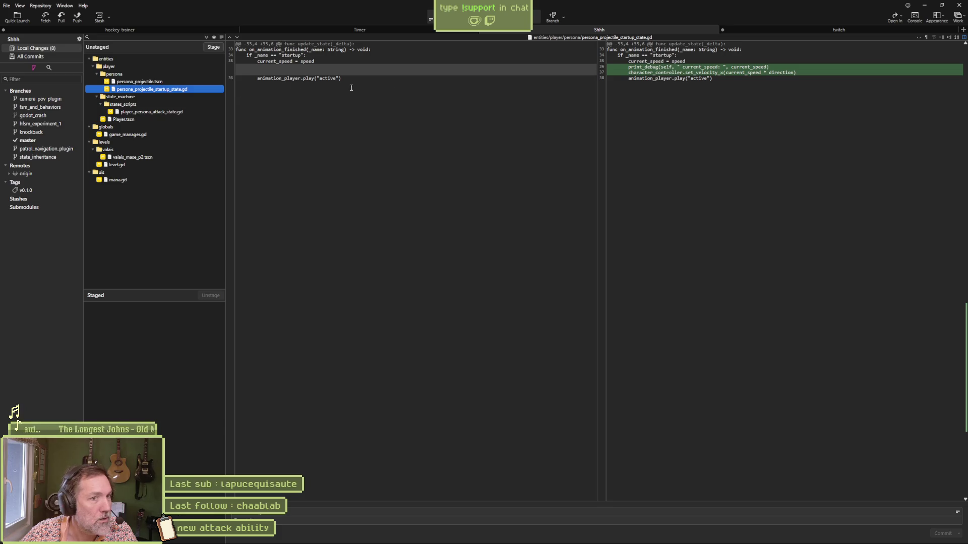
pyautogui.moveTo(707, 71)
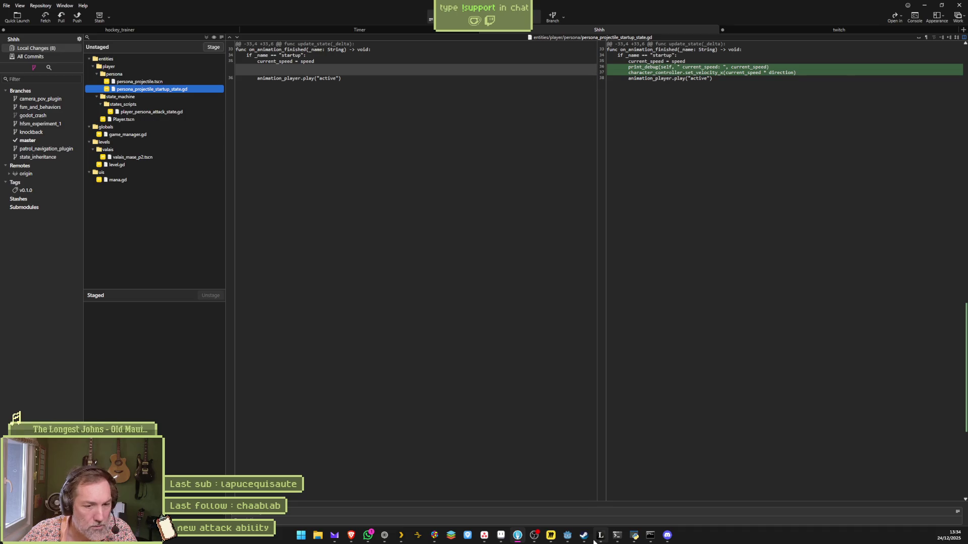
pyautogui.click(567, 535)
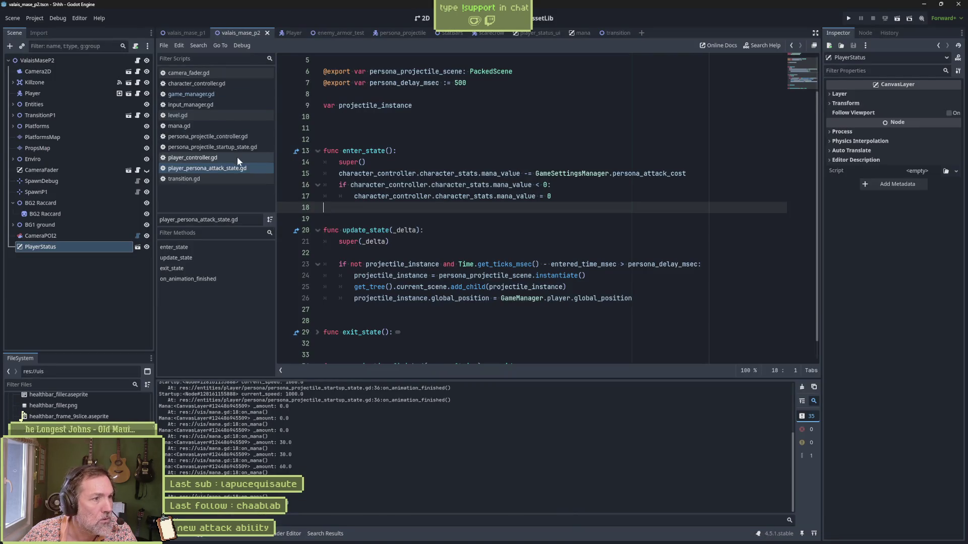
pyautogui.click(225, 147)
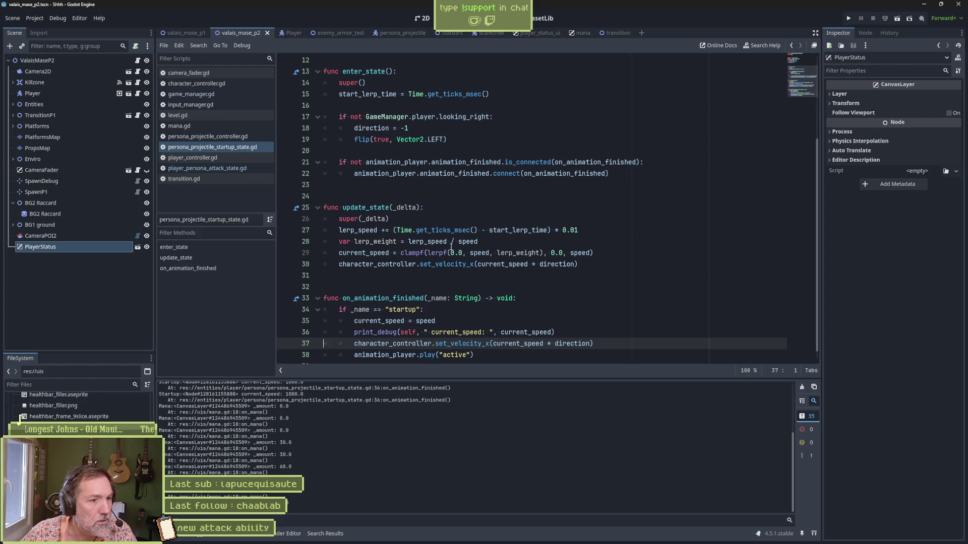
# Delete the current_speed print_debug line, save, and view player_persona_attack_state.gd's diff in Fork.
pyautogui.moveTo(557, 332); pyautogui.dragTo(582, 320)
pyautogui.press('BackSpace')
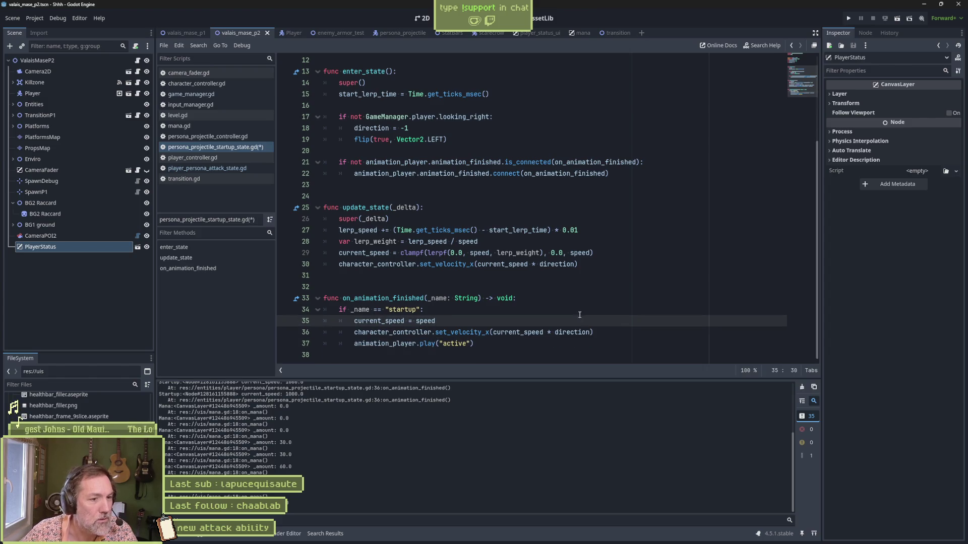
pyautogui.hotkey('ctrl', 's')
pyautogui.hotkey('alt', 'Tab')
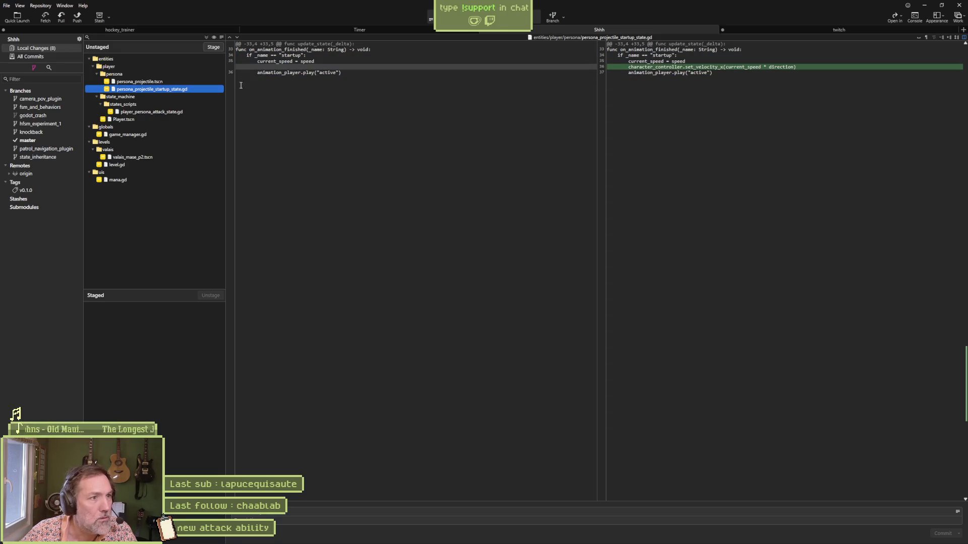
pyautogui.click(172, 112)
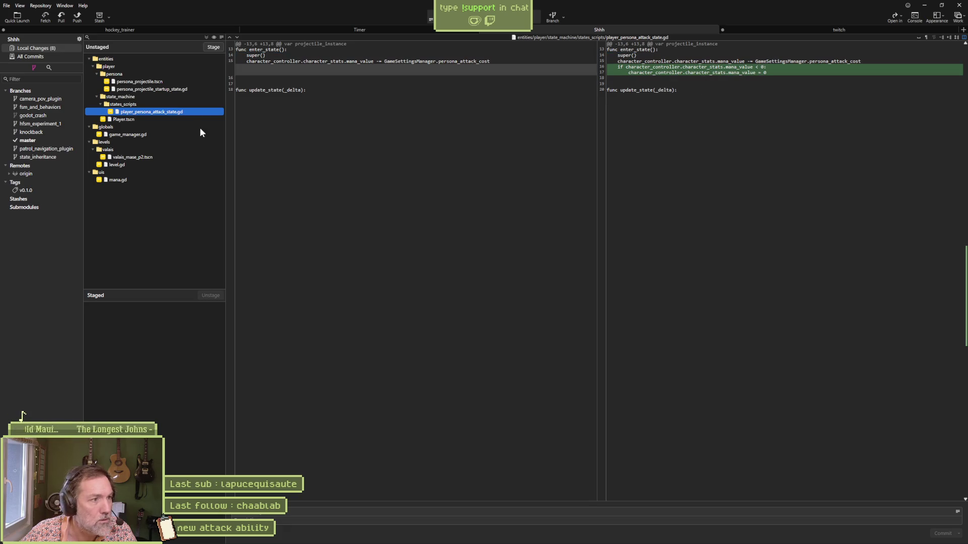
# Review the diffs of game_manager.gd, valais_mase_p2.tscn, level.gd and mana.gd.
pyautogui.click(142, 135)
pyautogui.moveTo(676, 76)
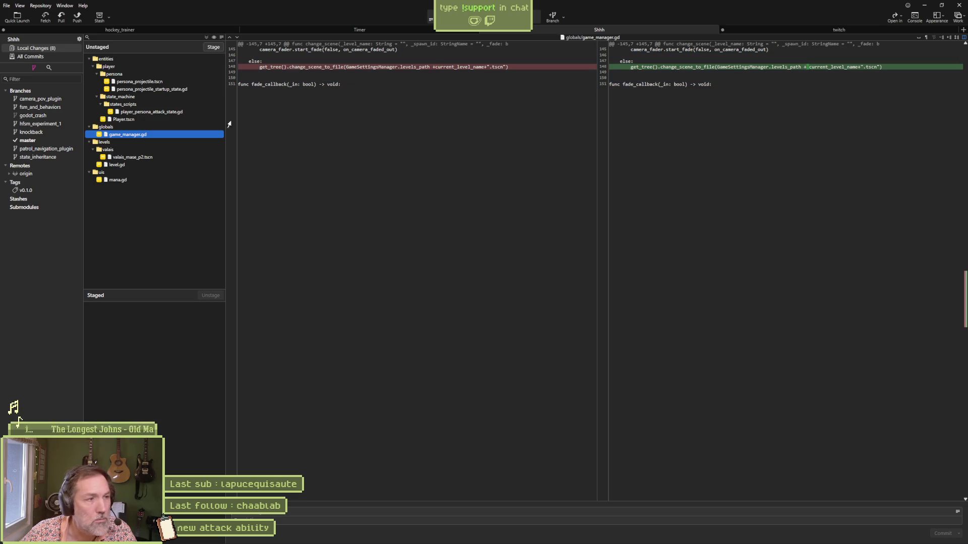
pyautogui.click(135, 157)
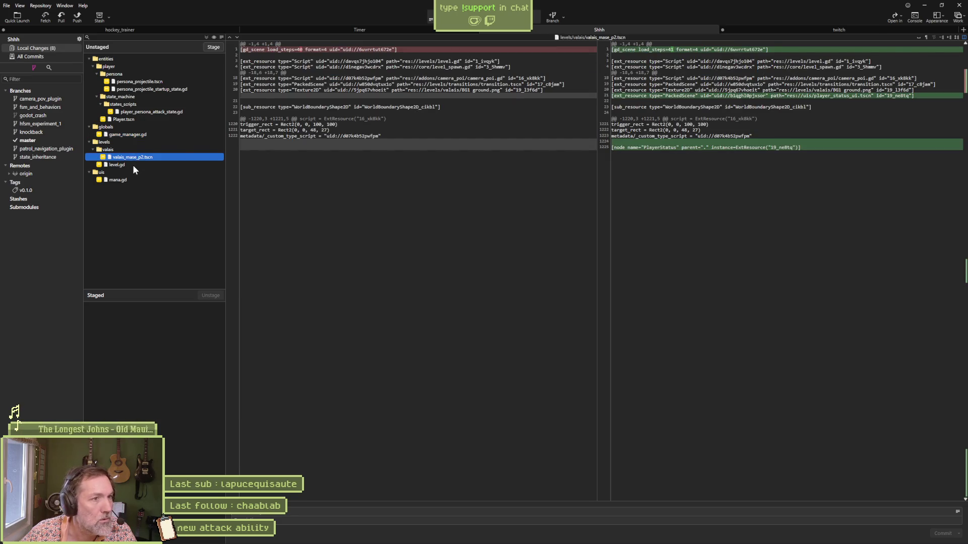
pyautogui.click(132, 164)
pyautogui.moveTo(369, 72)
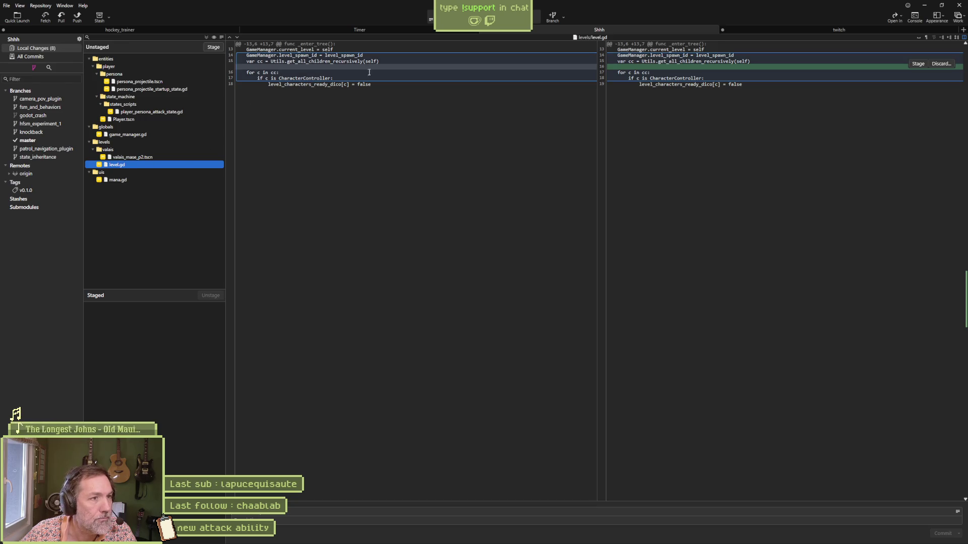
pyautogui.click(204, 179)
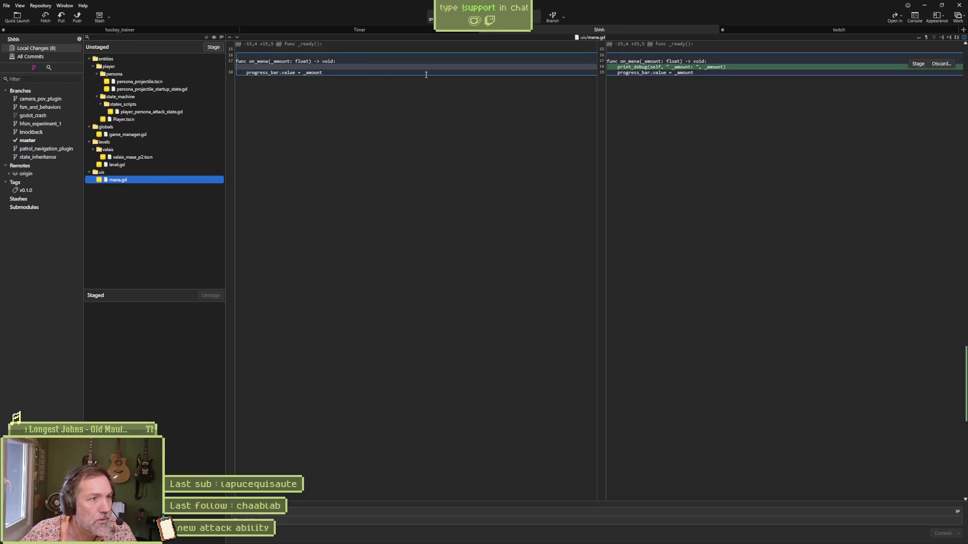
# Discard mana.gd's debug print, stage the remaining seven files and start the commit message.
pyautogui.click(939, 64)
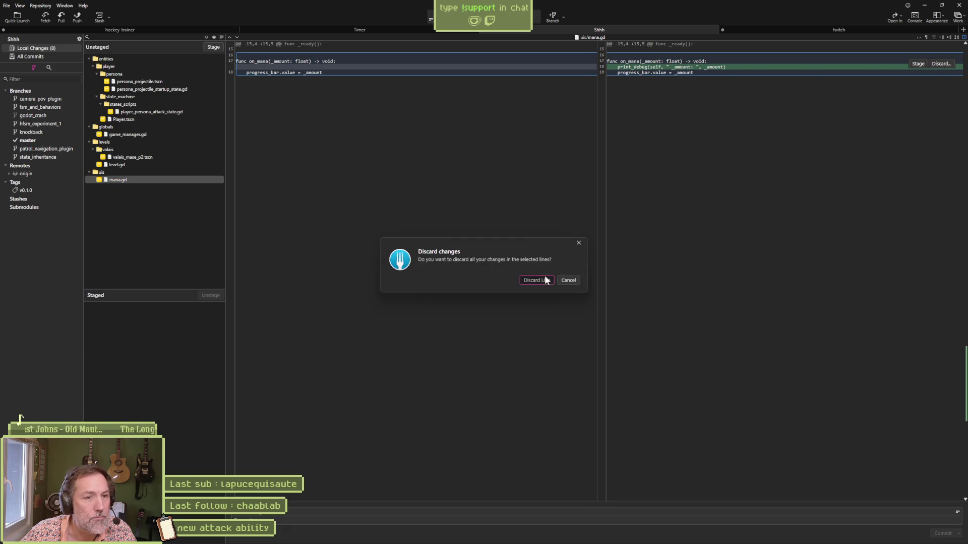
pyautogui.click(537, 280)
pyautogui.click(211, 47)
pyautogui.click(297, 512)
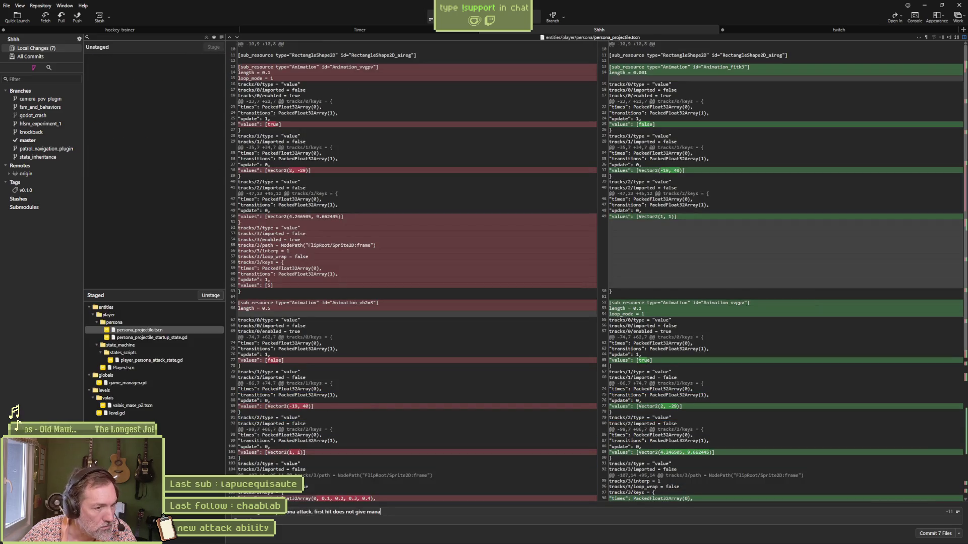
pyautogui.write('s')
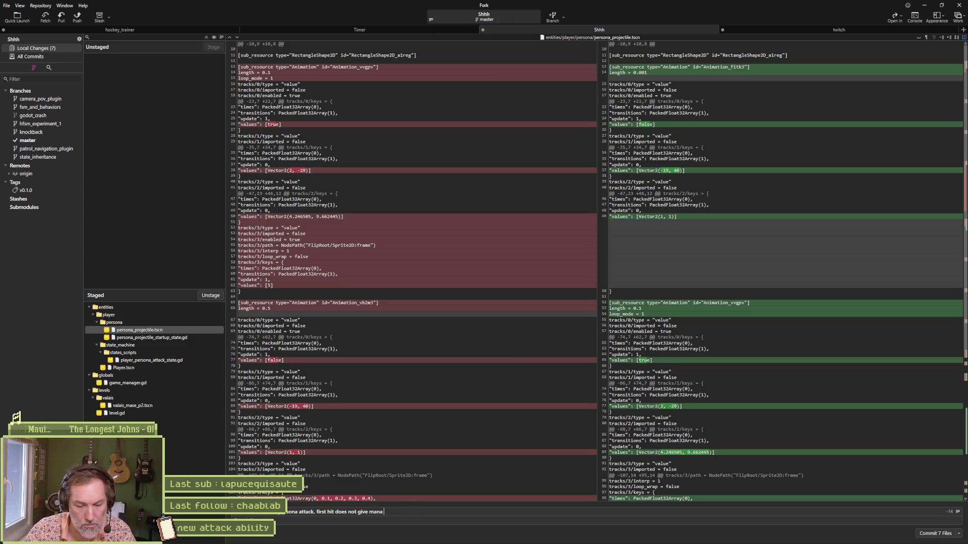
pyautogui.hotkey('alt', 'Tab')
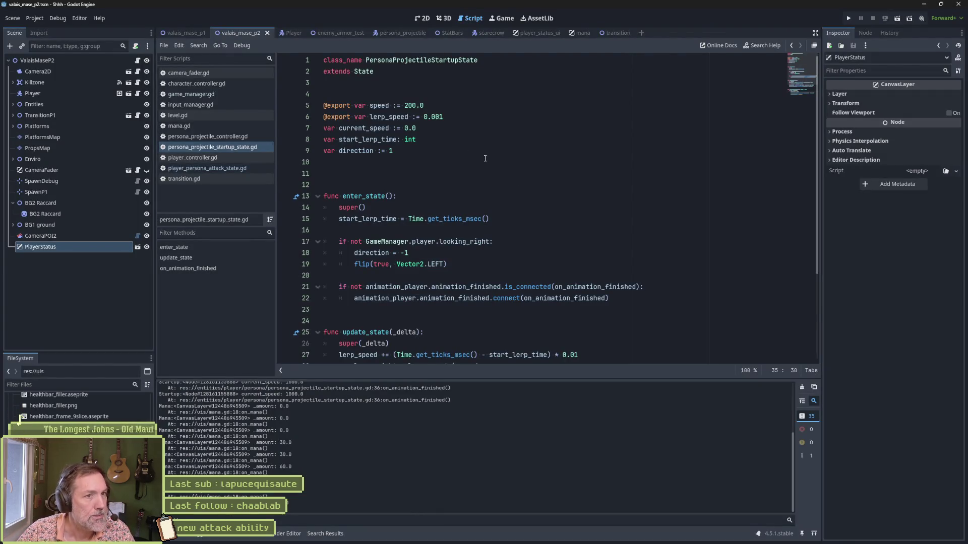
# Load the Player scene's cat_persona_attack animation and preview it in the 2D view.
pyautogui.click(292, 34)
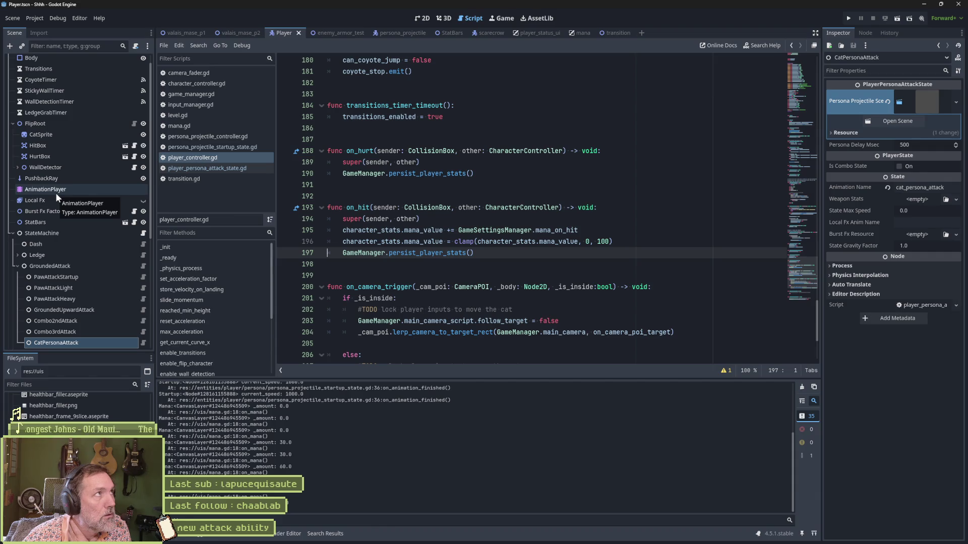
pyautogui.click(56, 191)
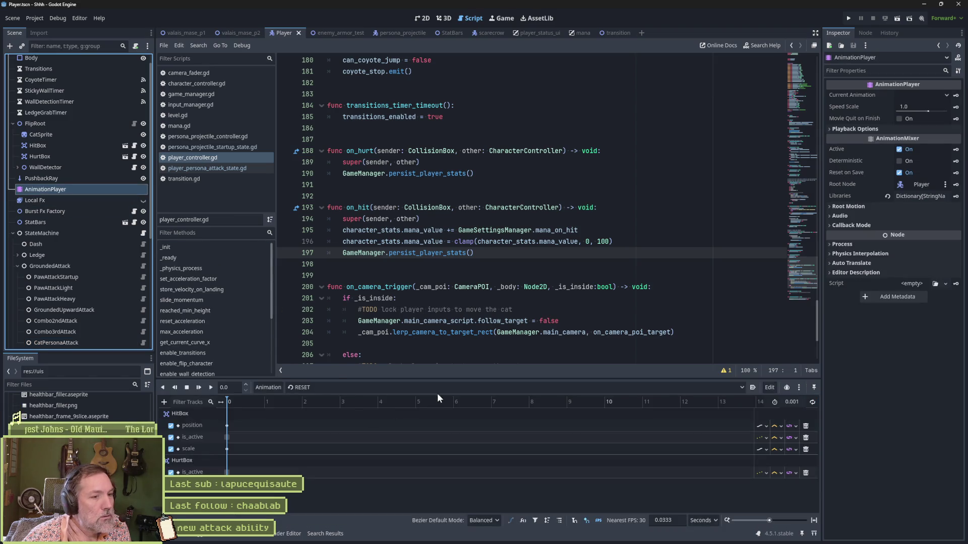
pyautogui.click(456, 387)
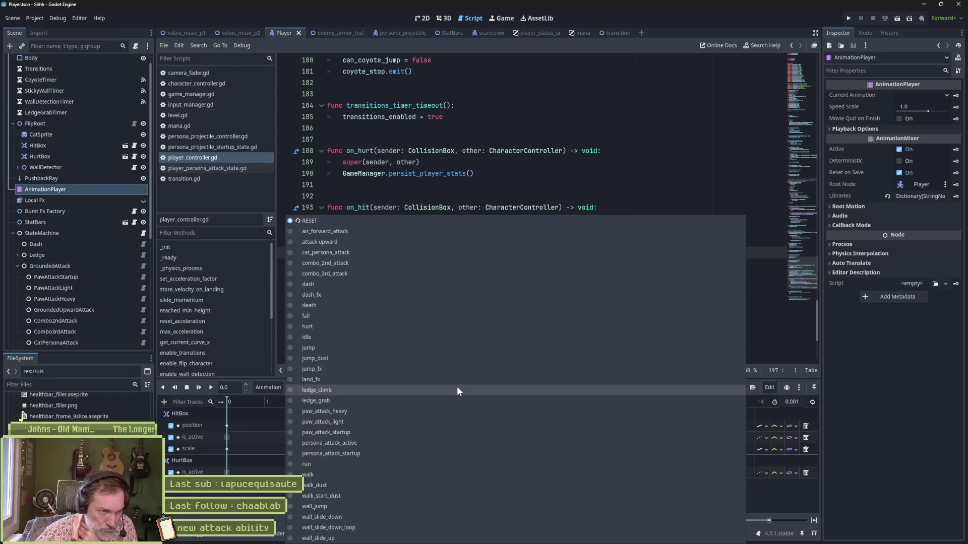
pyautogui.press('Escape')
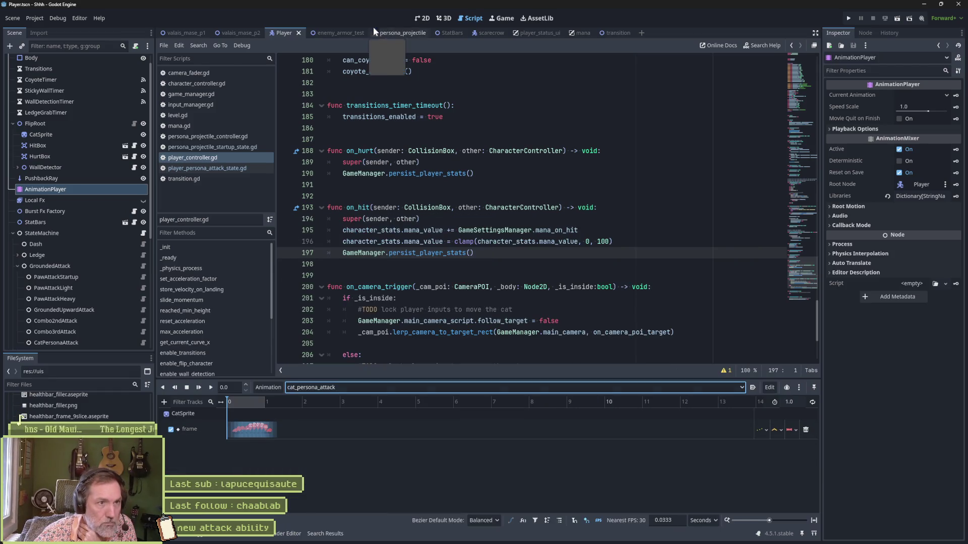
pyautogui.click(422, 18)
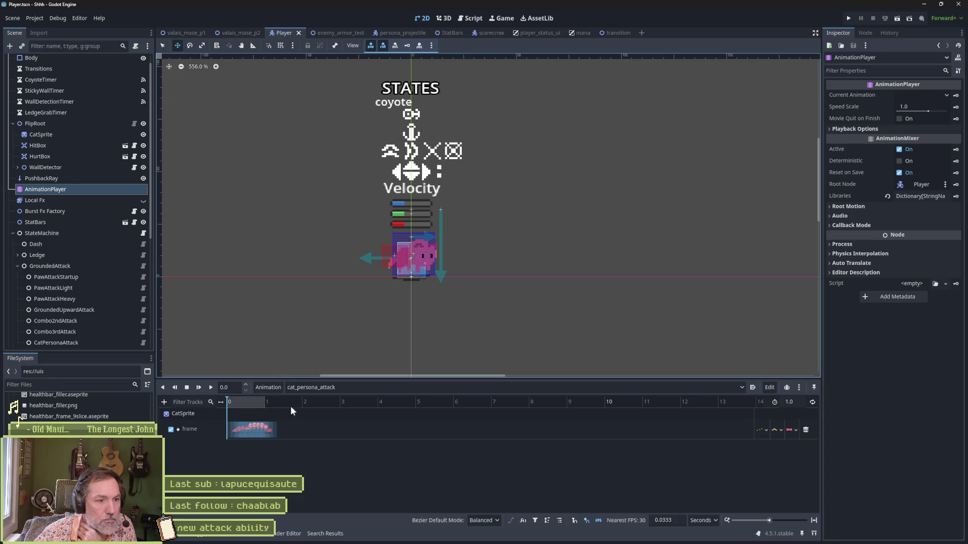
pyautogui.click(814, 521)
pyautogui.click(198, 387)
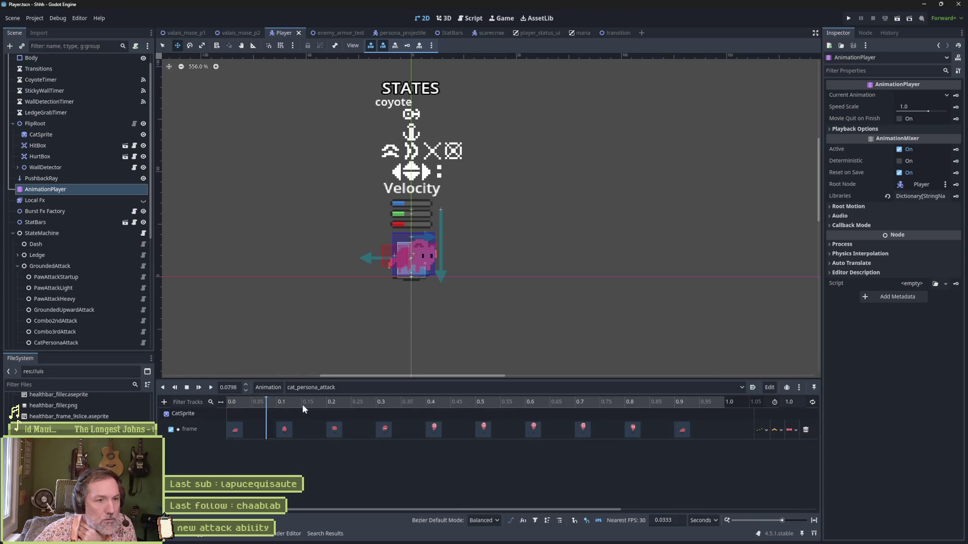
pyautogui.click(186, 387)
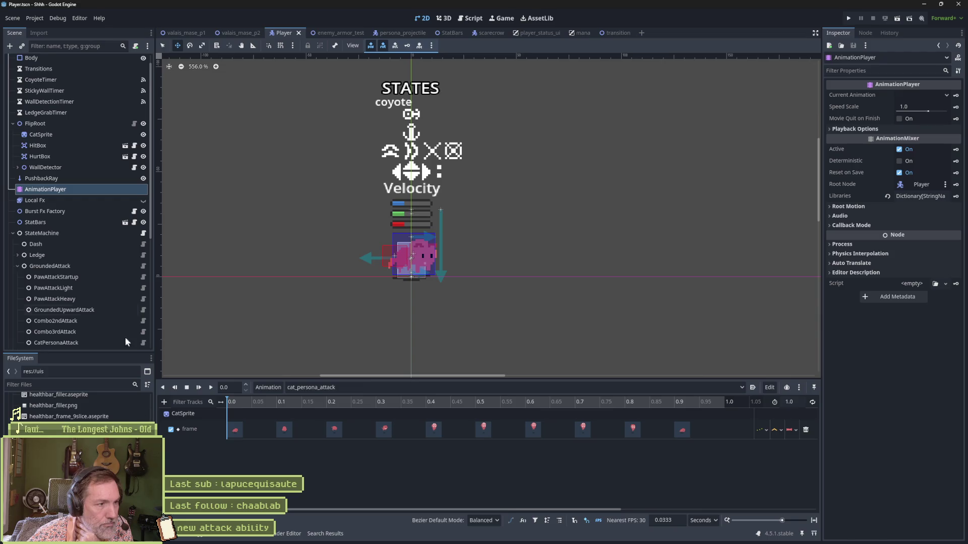
# Key HurtBox is_active off at 0.0 and on at 1.0, then run the project.
pyautogui.click(45, 155)
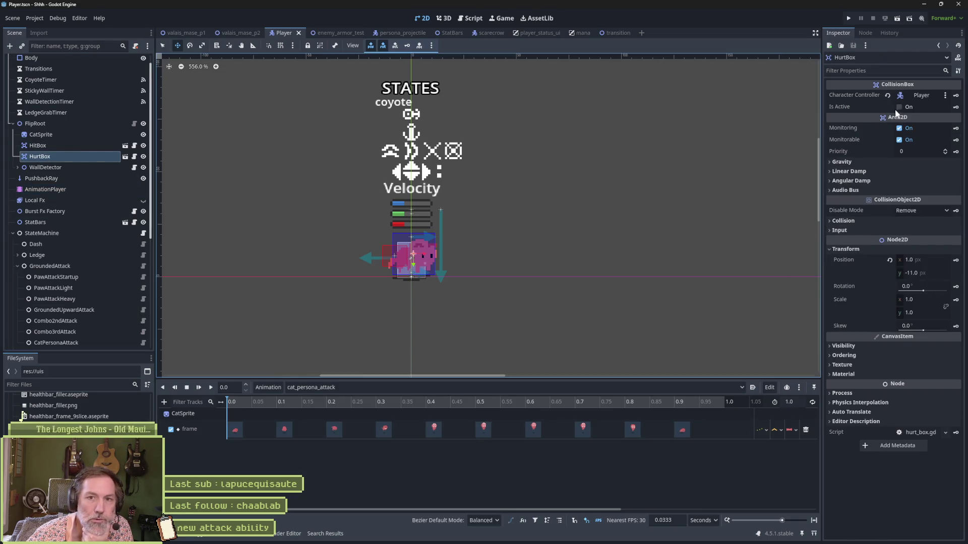
pyautogui.click(956, 108)
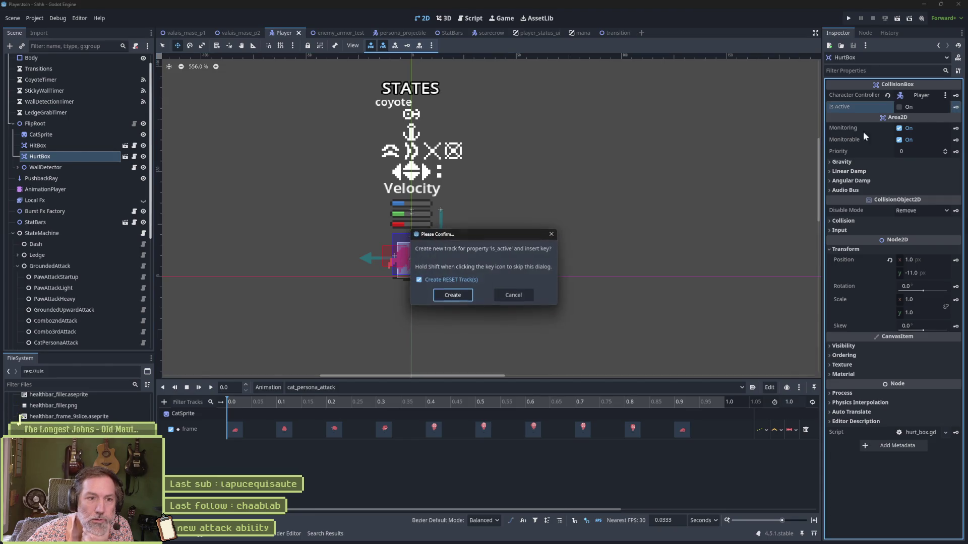
pyautogui.click(448, 296)
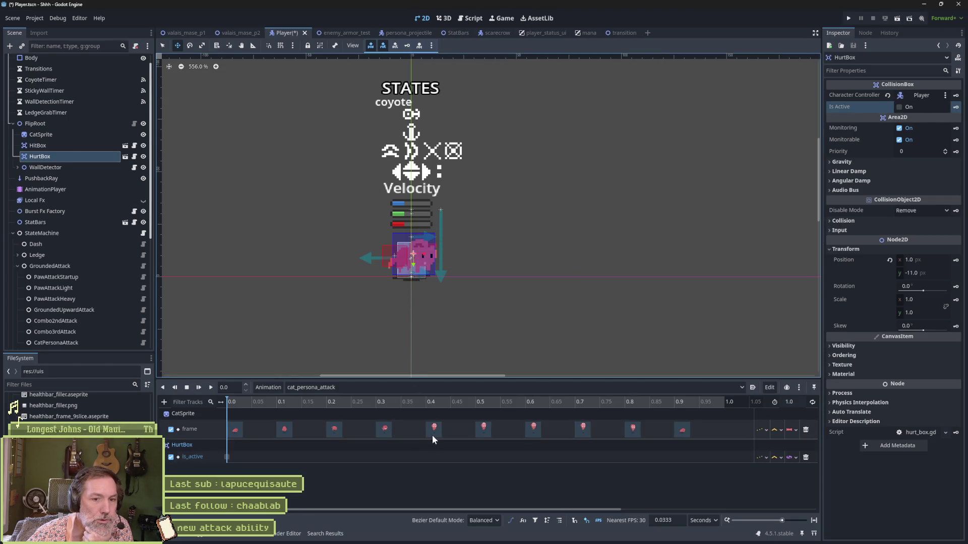
pyautogui.moveTo(656, 451); pyautogui.dragTo(730, 452)
pyautogui.click(718, 406)
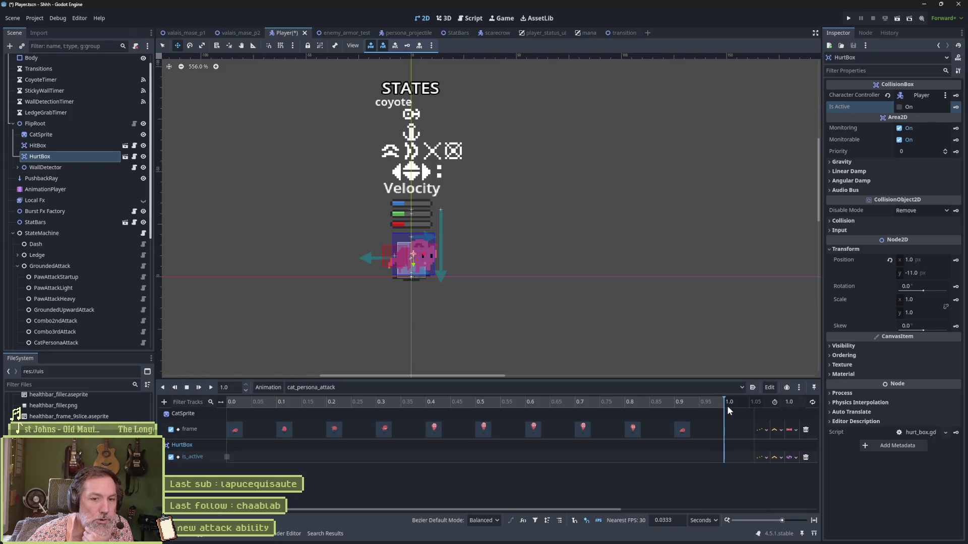
pyautogui.click(900, 107)
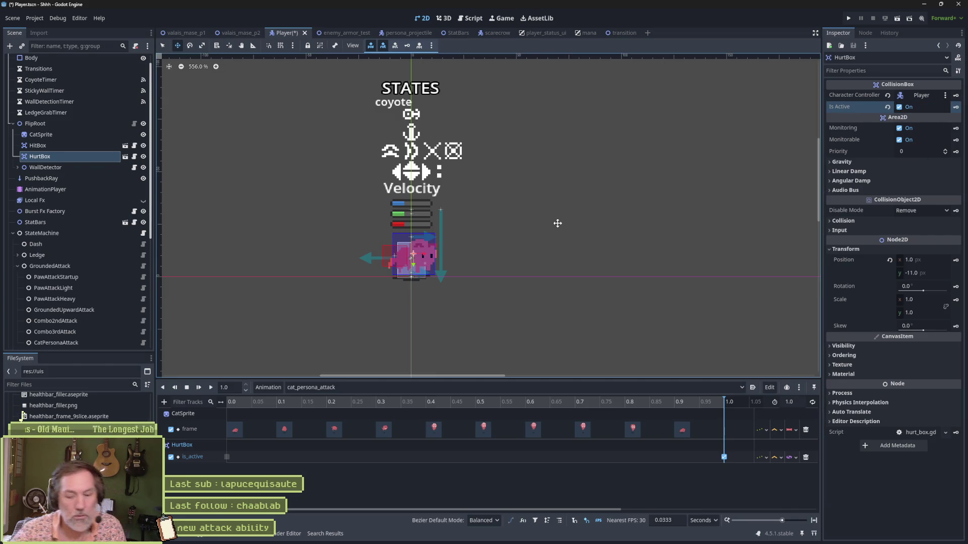
pyautogui.press('F5')
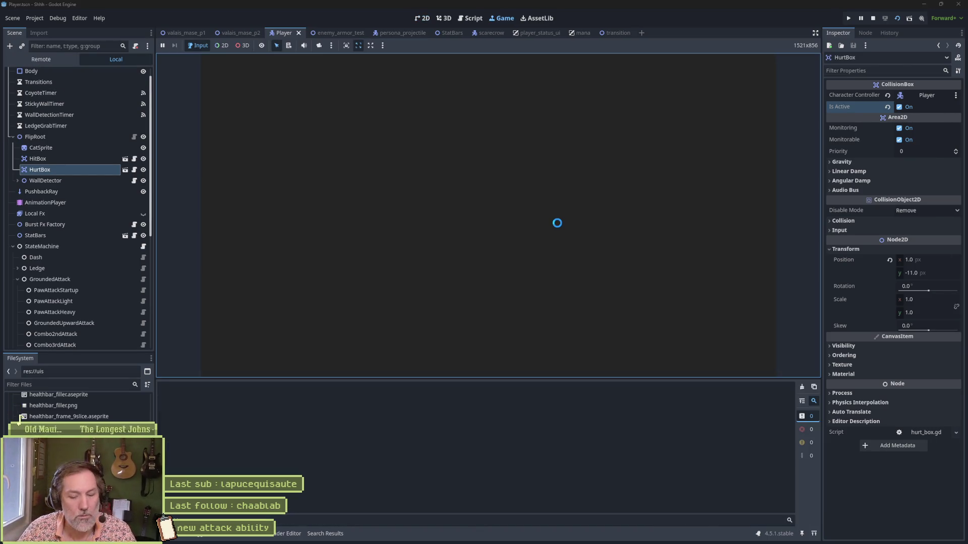
# In valais_mase_p2, enable Attack on the first Scarecrow under Entities.
pyautogui.click(243, 33)
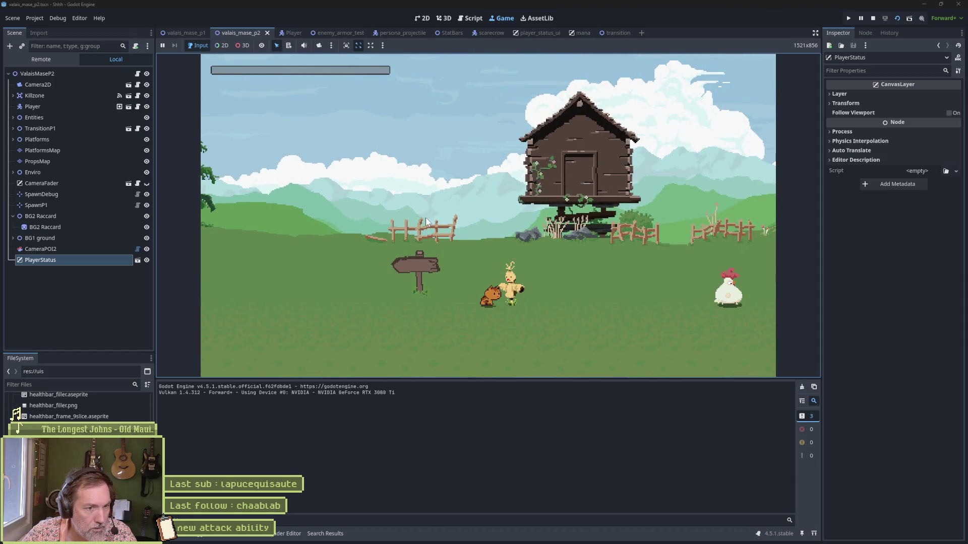
pyautogui.press('F8')
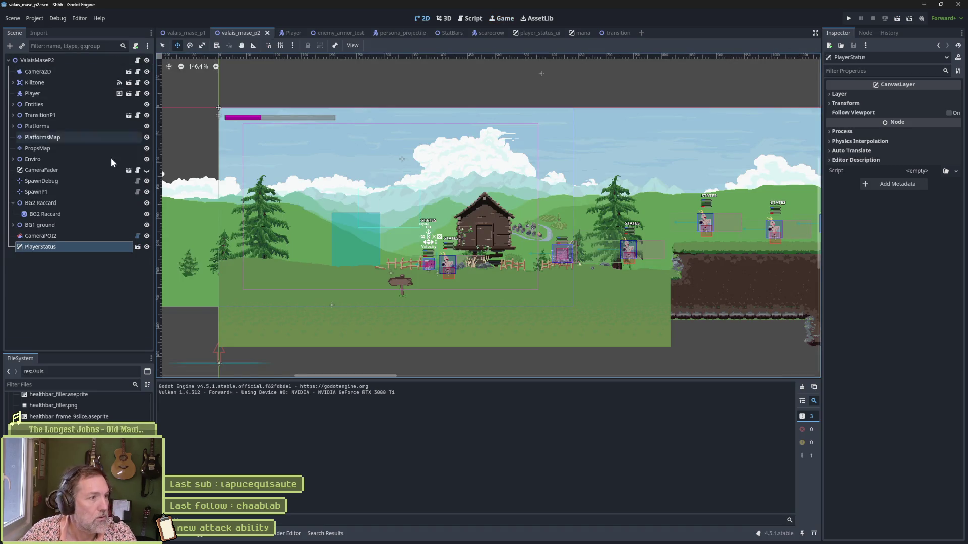
pyautogui.click(22, 106)
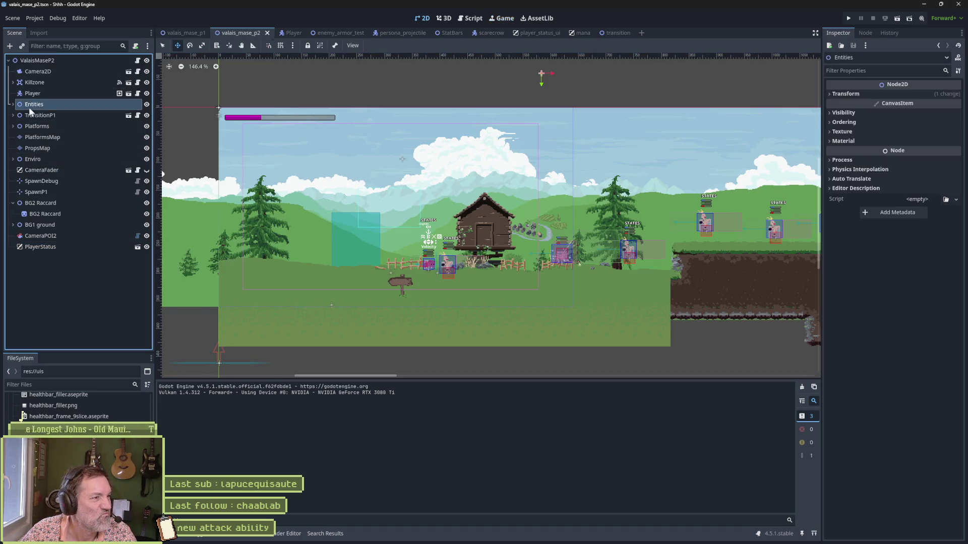
pyautogui.click(13, 104)
pyautogui.click(43, 115)
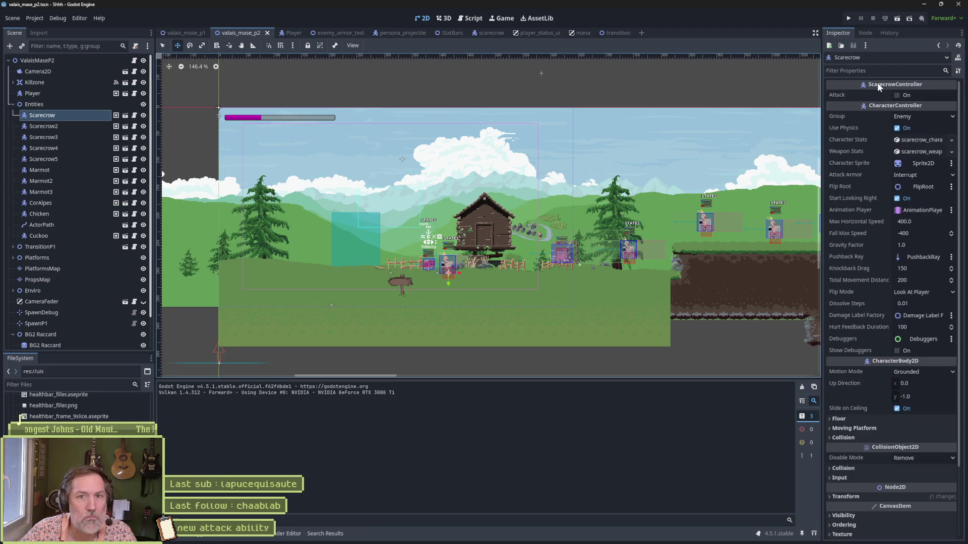
pyautogui.click(896, 94)
# Playtest the level twice against the attacking Scarecrow, then return to Fork.
pyautogui.press('F6')
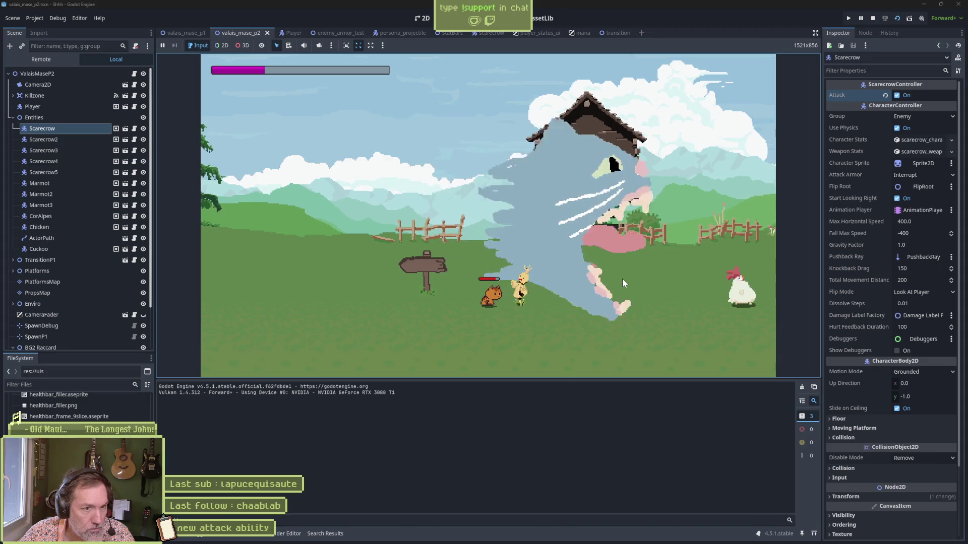
pyautogui.press('F8')
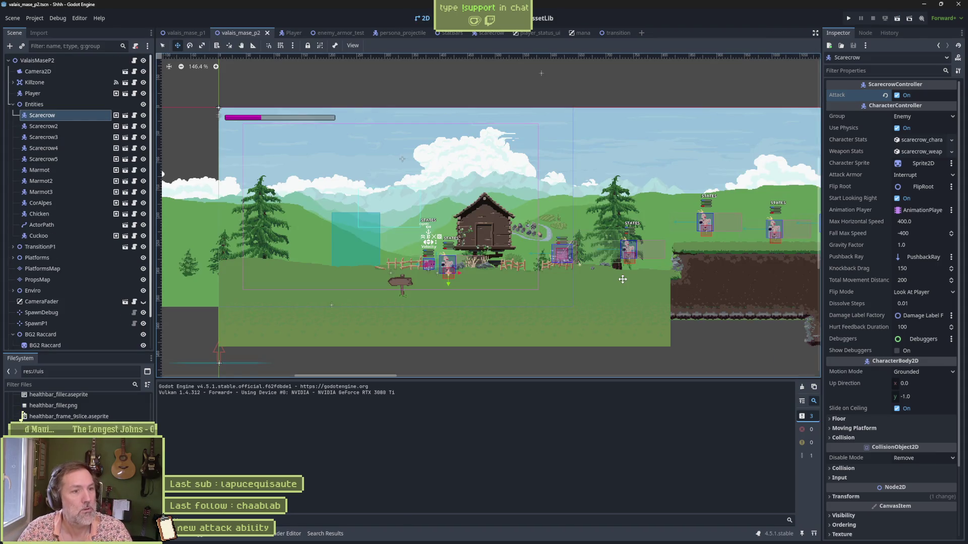
pyautogui.press('F6')
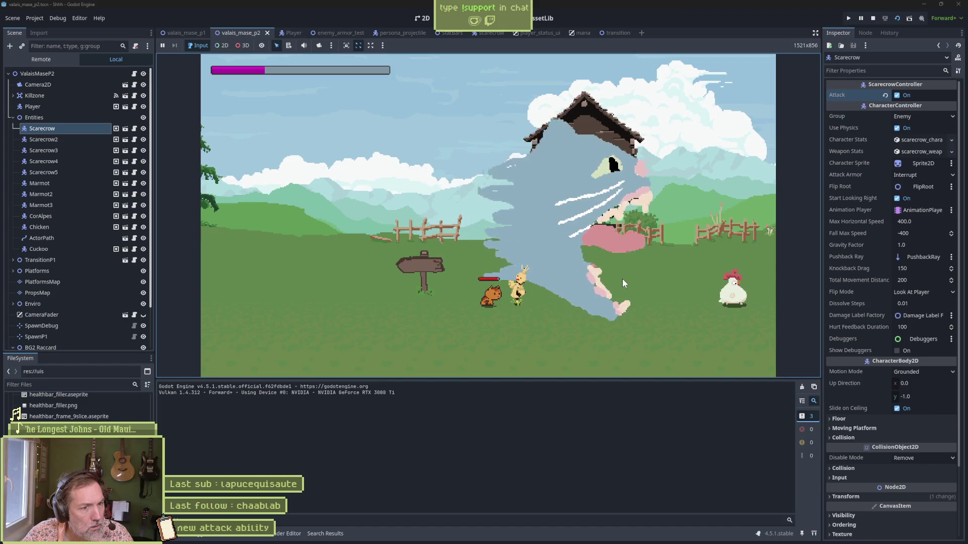
pyautogui.press('F8')
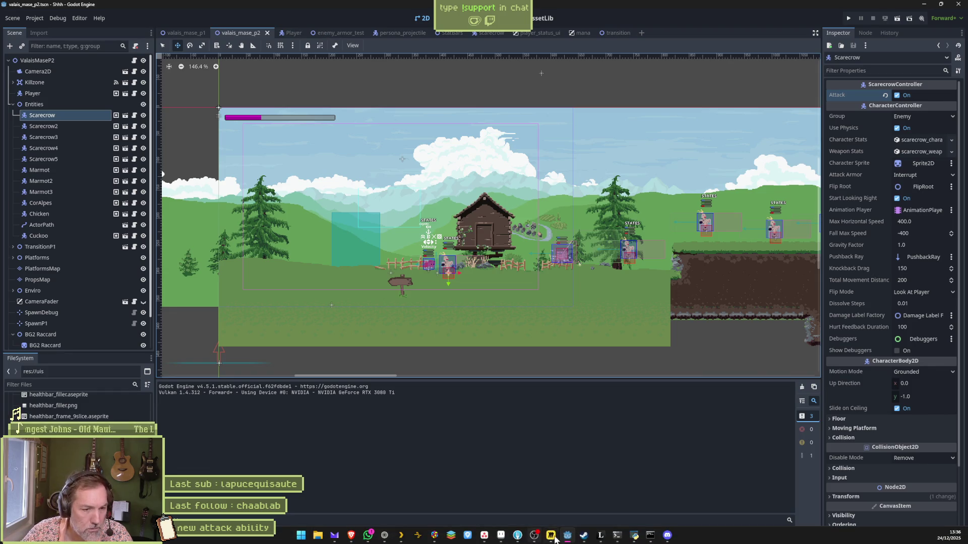
pyautogui.click(551, 536)
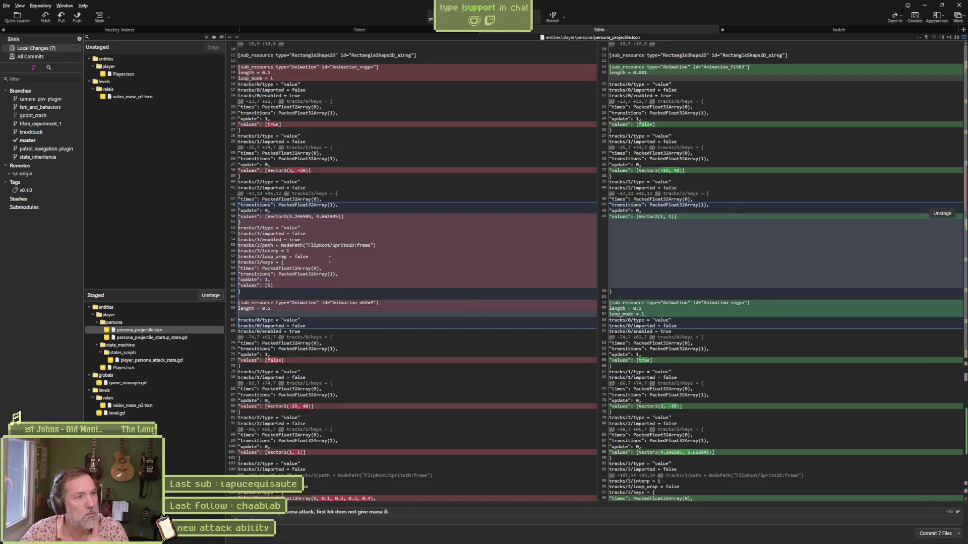
# Inspect the Player.tscn and valais_mase_p2.tscn diffs, including the Scarecrow's attack = true line, then return to Godot.
pyautogui.click(135, 73)
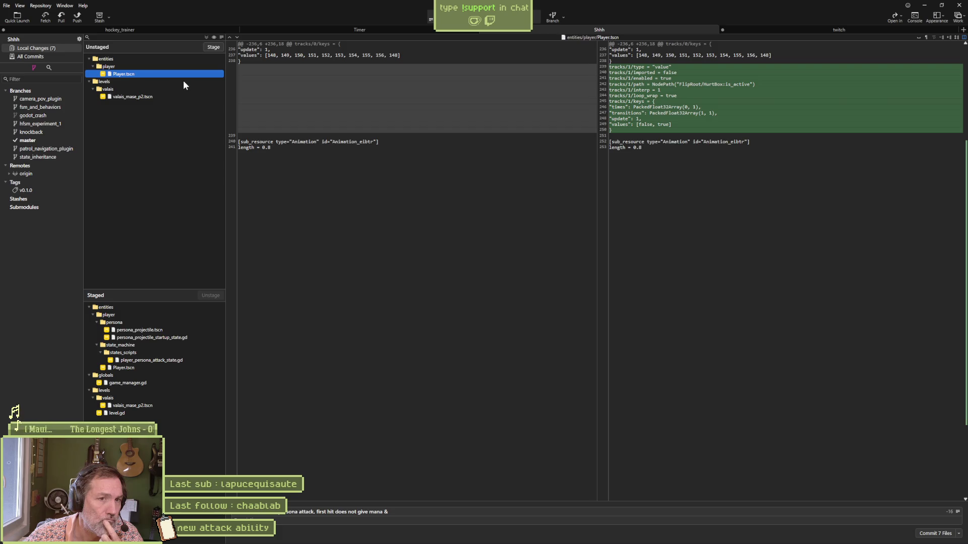
pyautogui.click(155, 96)
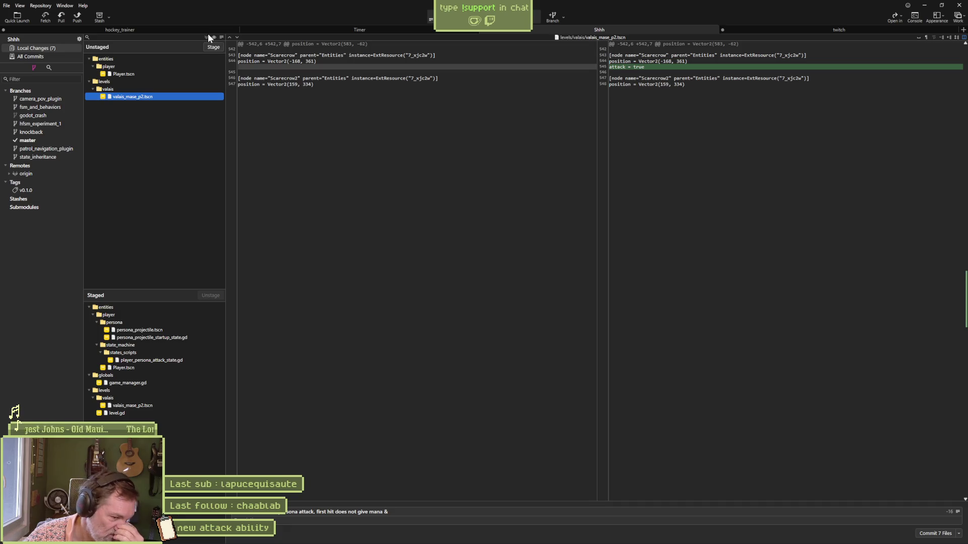
pyautogui.moveTo(436, 537)
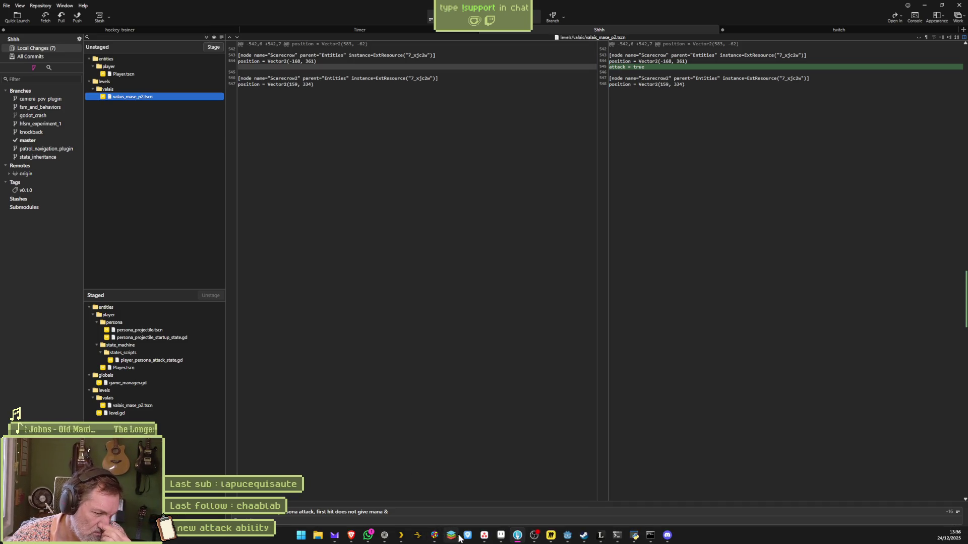
pyautogui.click(567, 537)
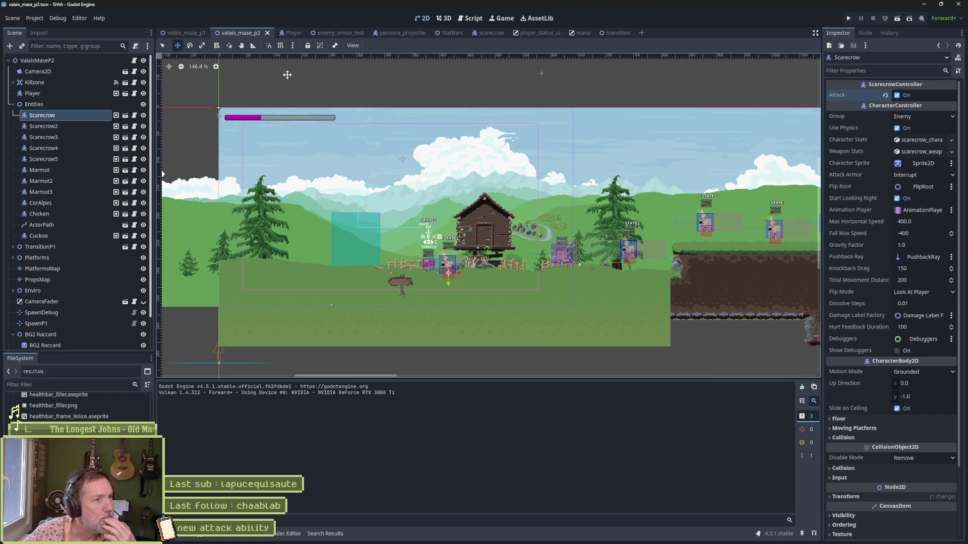
# In the Player scene, check CatPersonaAttack's mana-deduction line in enter_state, then view mana.gd.
pyautogui.click(291, 33)
pyautogui.scroll(-5, 132, 198)
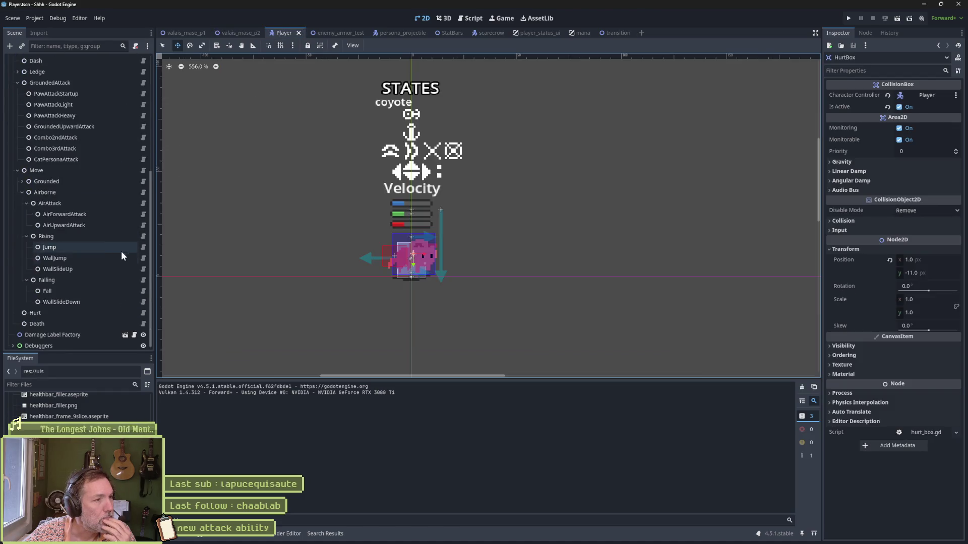
pyautogui.click(144, 158)
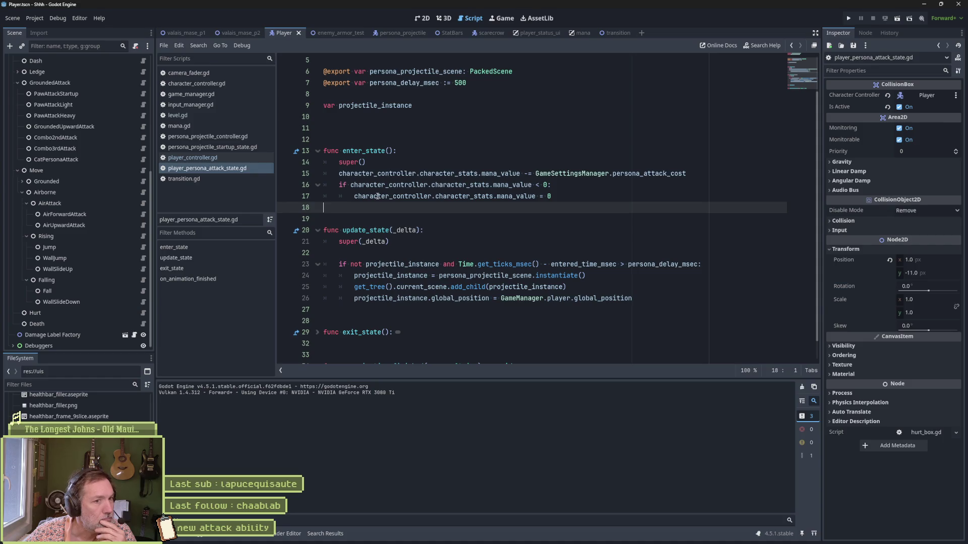
pyautogui.moveTo(340, 173); pyautogui.dragTo(686, 174)
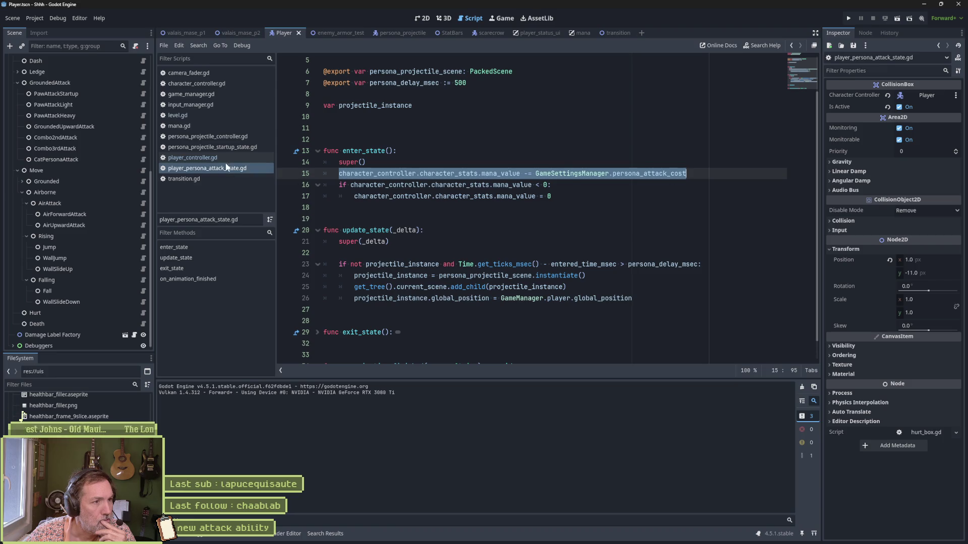
pyautogui.click(201, 126)
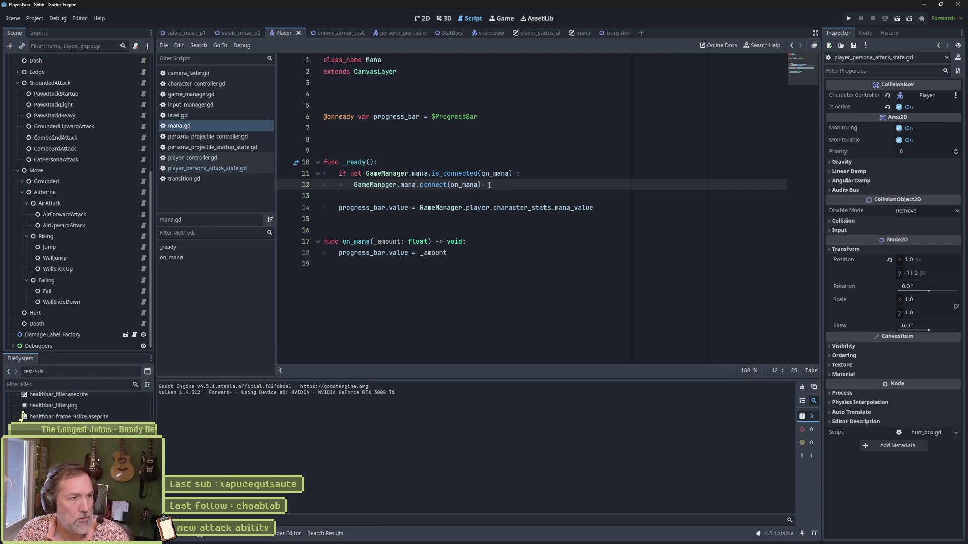
# Jump to the GameManager definition, then review the persona attack state's mana-below-zero reset and mana.gd.
pyautogui.keyDown('ctrl'); pyautogui.click(401, 174); pyautogui.keyUp('ctrl')
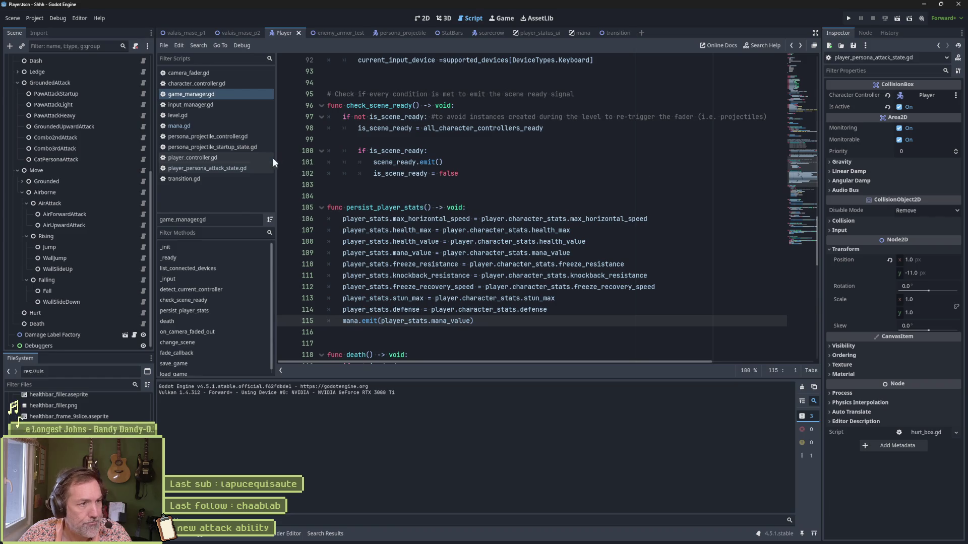
pyautogui.click(235, 169)
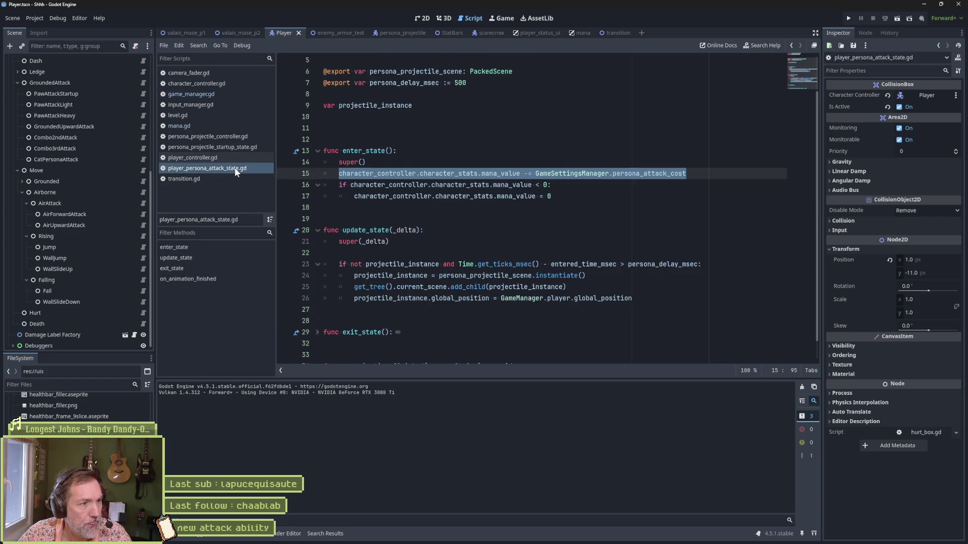
pyautogui.click(473, 184)
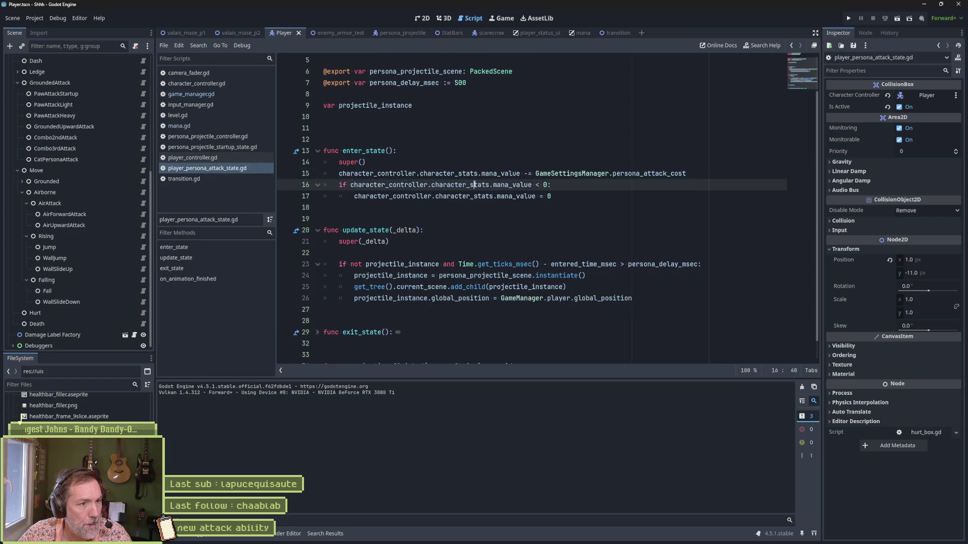
pyautogui.click(570, 199)
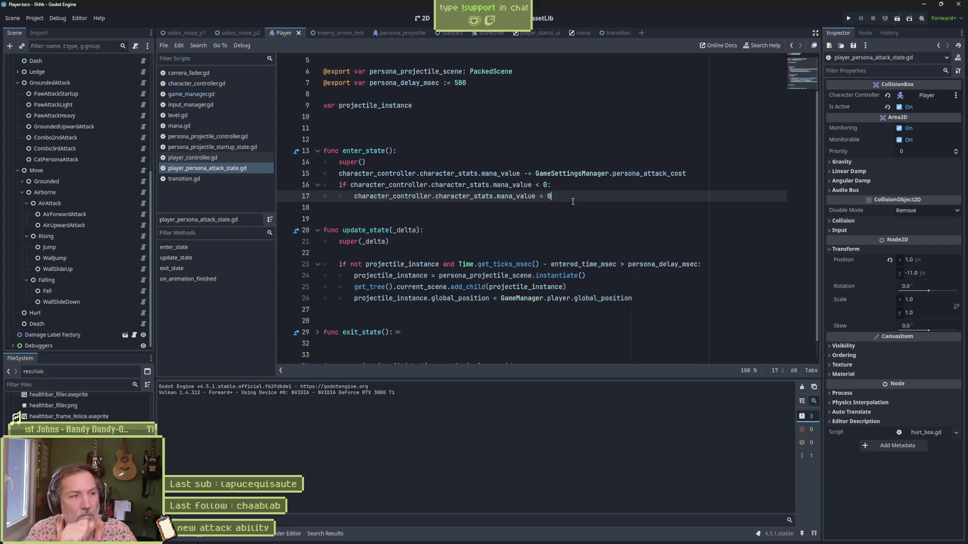
pyautogui.click(186, 127)
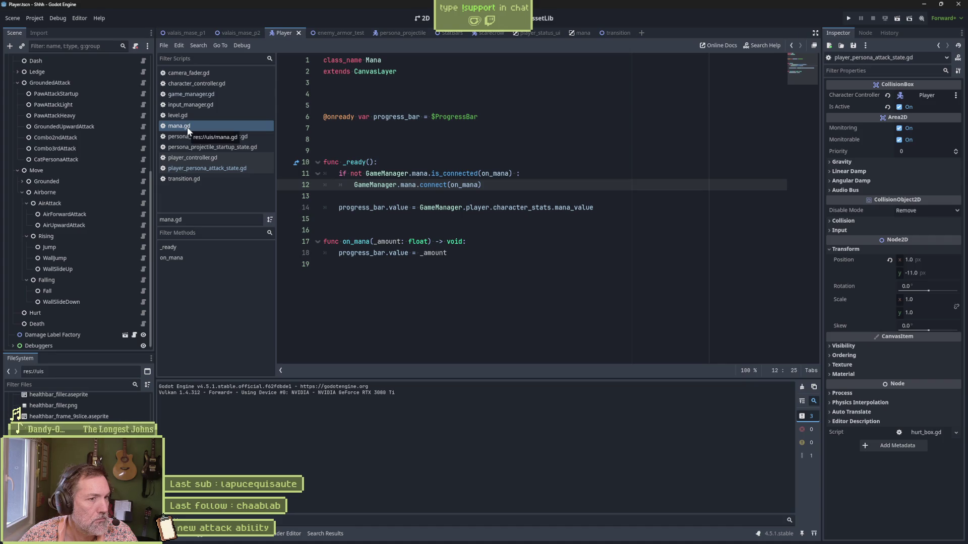
# Inspect the mana emit line in game_manager.gd's persist_player_stats, then return to the persona attack state's mana reset line.
pyautogui.click(191, 95)
pyautogui.moveTo(575, 323); pyautogui.dragTo(574, 314)
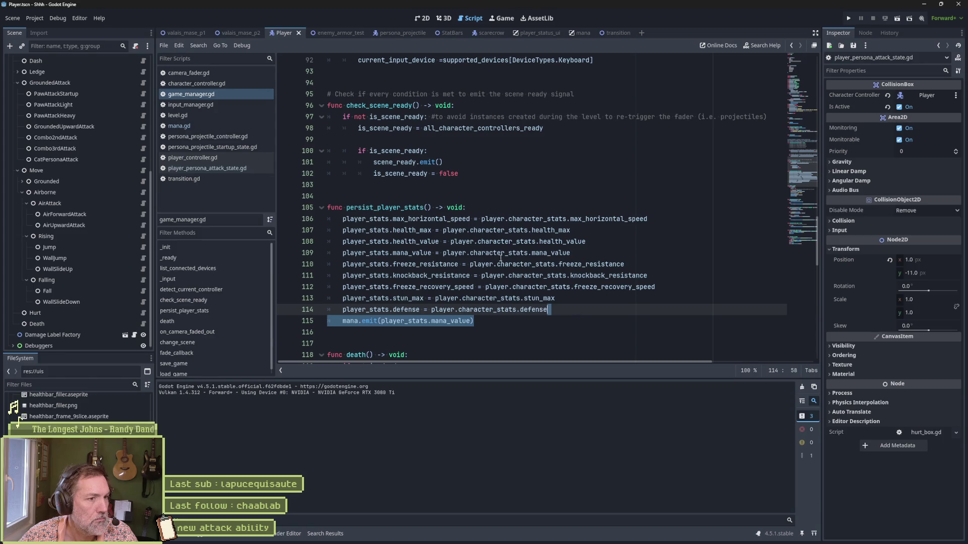
pyautogui.doubleClick(416, 208)
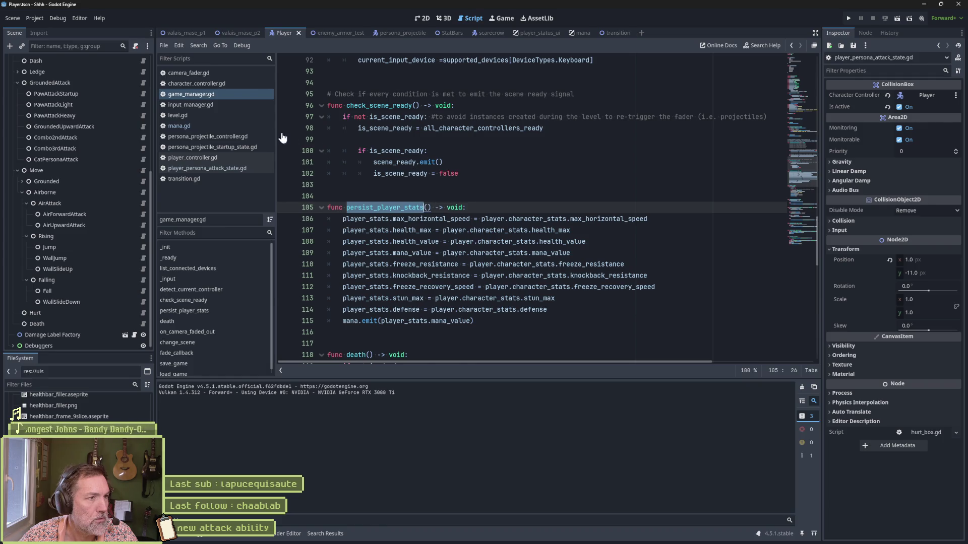
pyautogui.click(218, 145)
pyautogui.click(211, 171)
pyautogui.click(584, 195)
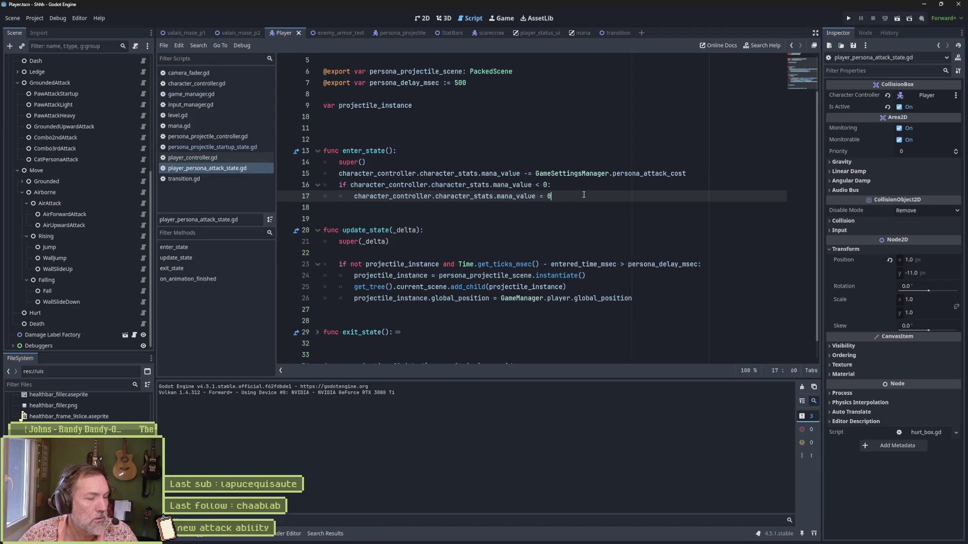
# Add a new line after the mana reset and look through game_manager.gd for the persist call.
pyautogui.press('Return')
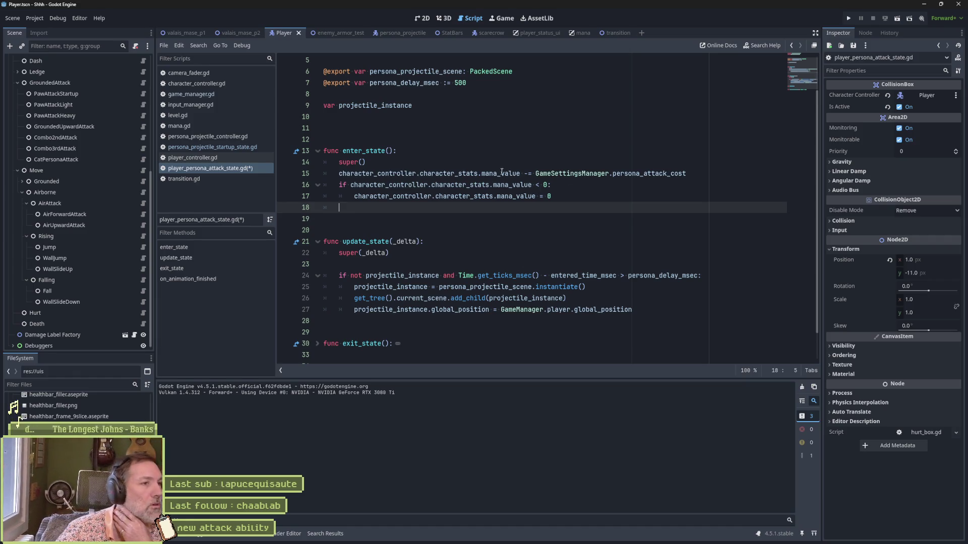
pyautogui.click(191, 94)
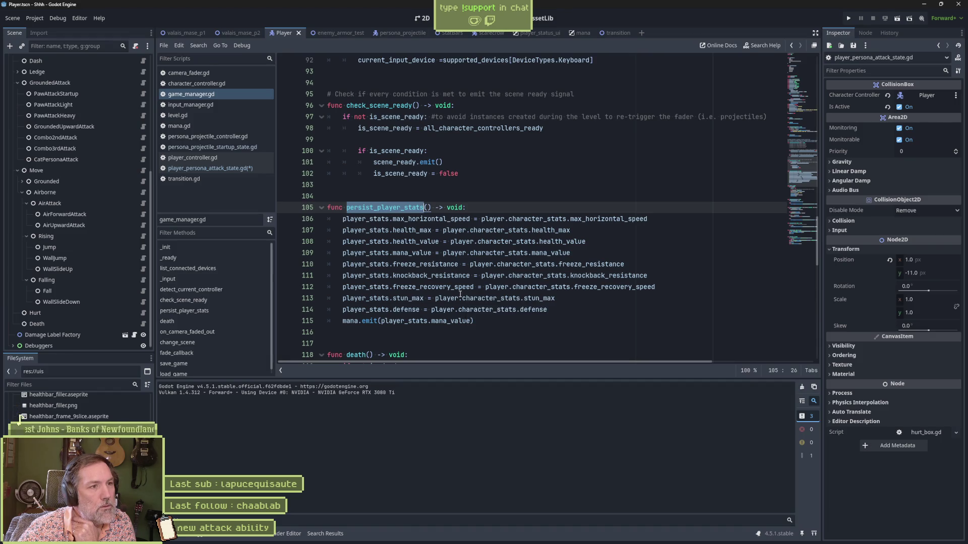
pyautogui.scroll(-13, 460, 293)
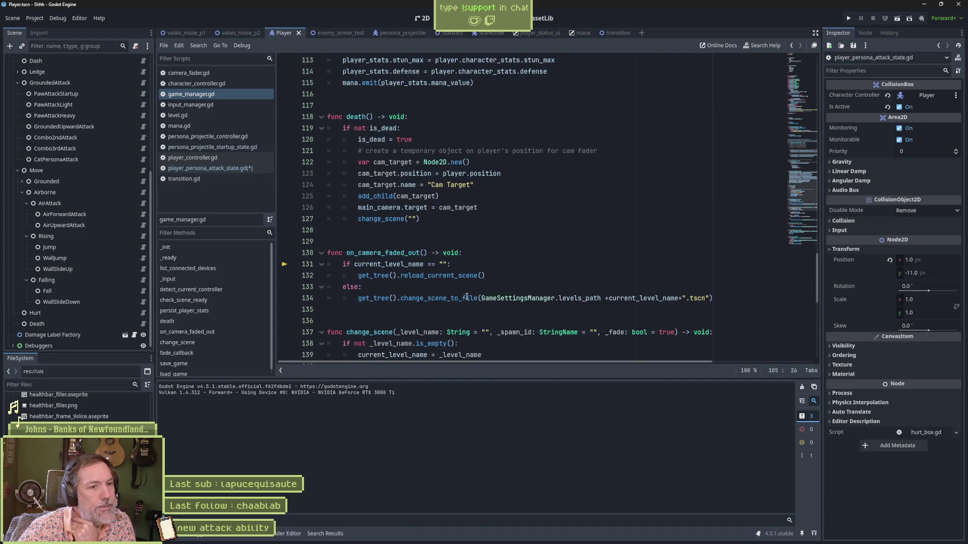
pyautogui.scroll(-5, 466, 296)
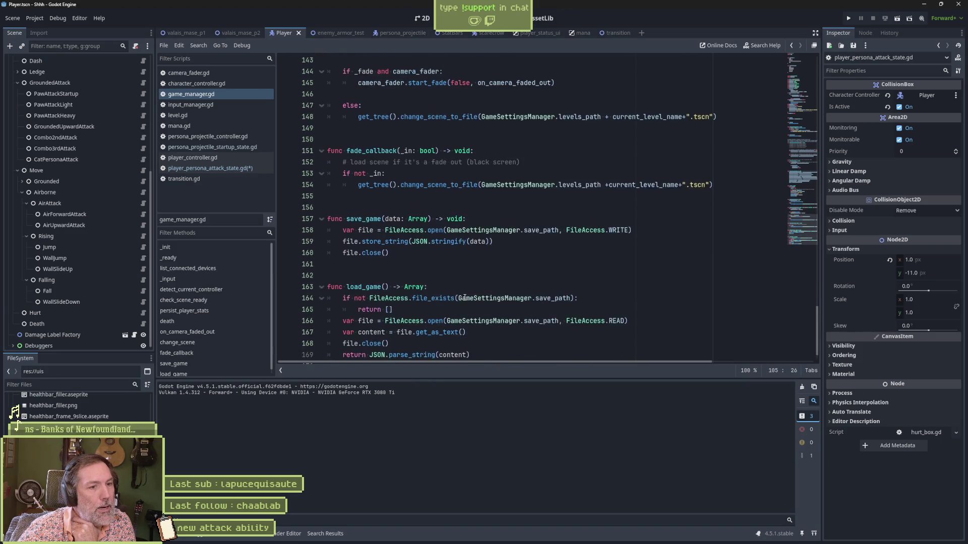
pyautogui.scroll(14, 463, 297)
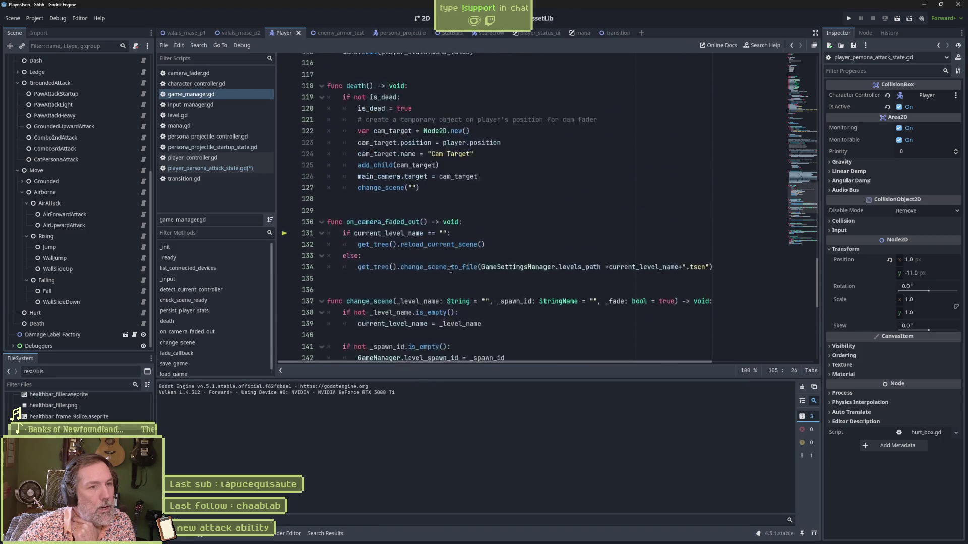
pyautogui.scroll(1, 452, 270)
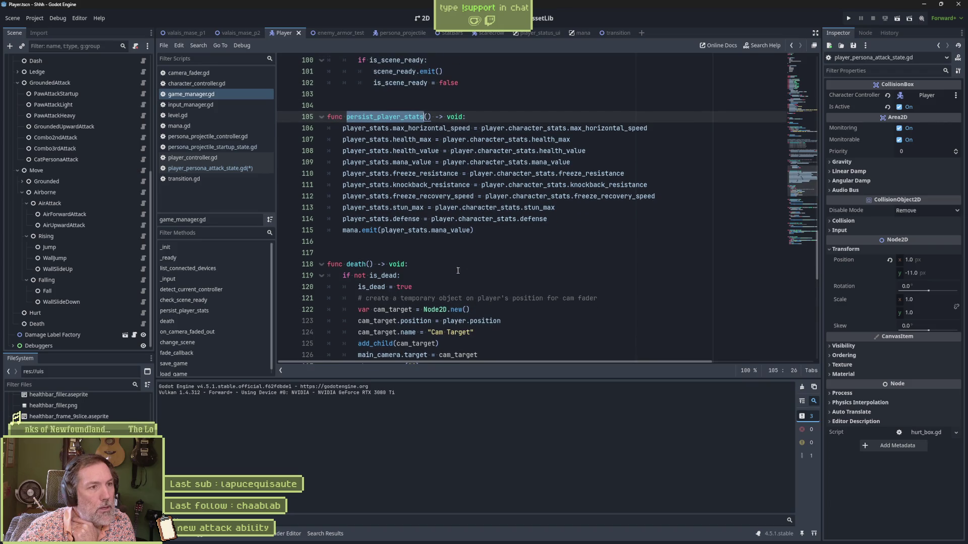
pyautogui.scroll(12, 495, 256)
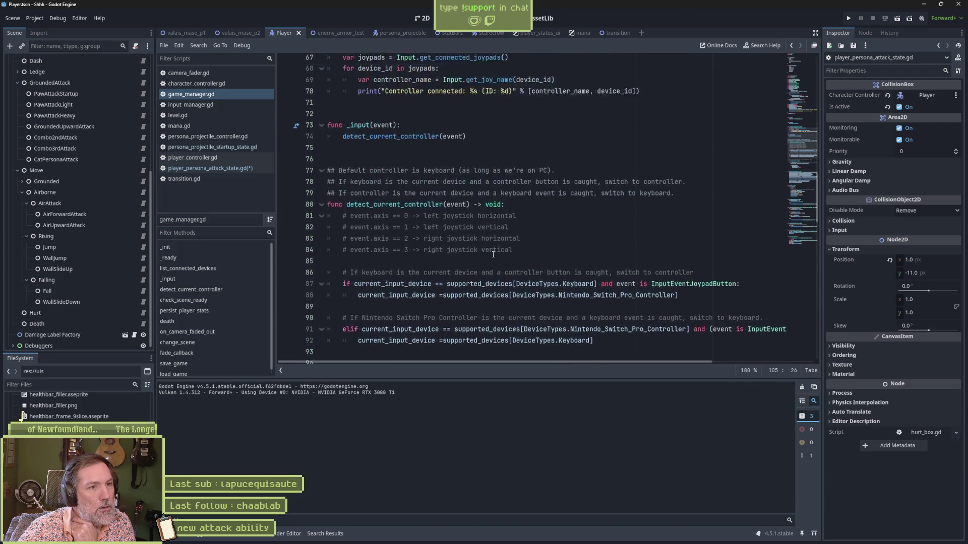
pyautogui.scroll(3, 492, 254)
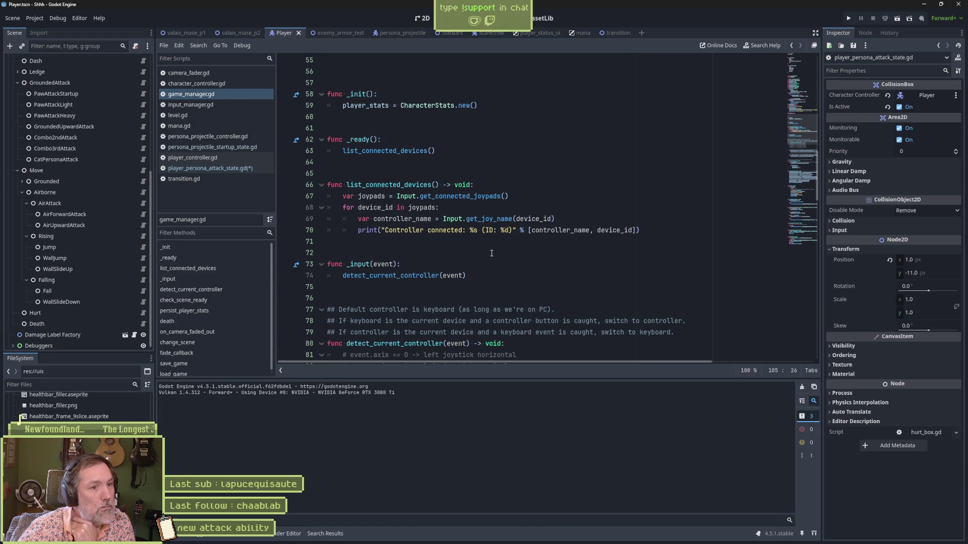
pyautogui.scroll(5, 491, 254)
pyautogui.scroll(-6, 491, 253)
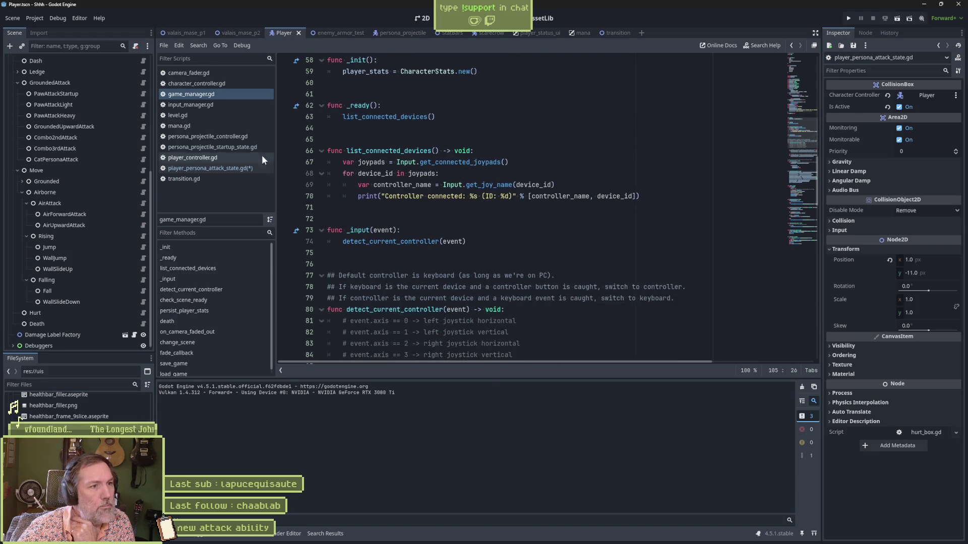
# Copy GameManager.persist_player_stats() from on_hit in player_controller.gd into the end of enter_state, and save.
pyautogui.click(200, 157)
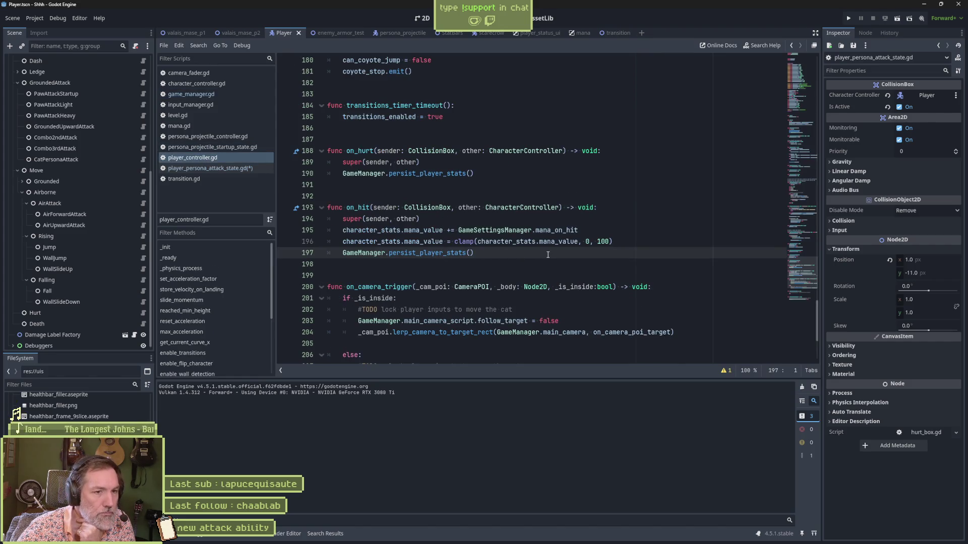
pyautogui.moveTo(611, 251); pyautogui.dragTo(613, 242)
pyautogui.hotkey('ctrl', 'c')
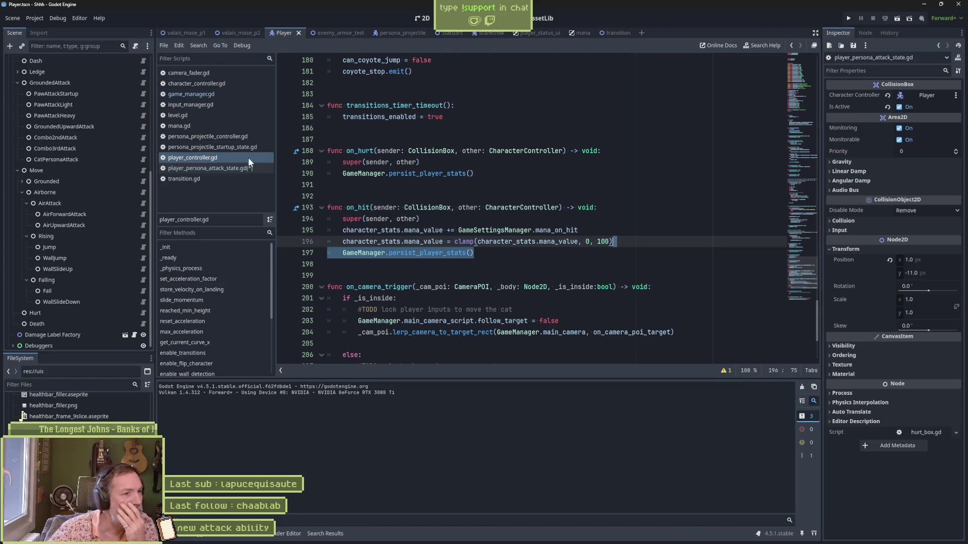
pyautogui.click(259, 170)
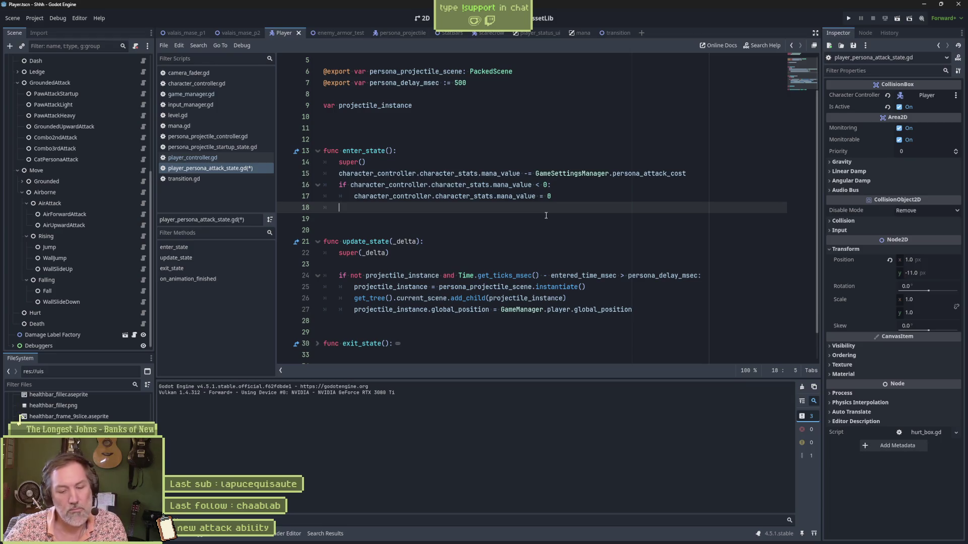
pyautogui.press('Return')
pyautogui.hotkey('ctrl', 'v')
pyautogui.hotkey('ctrl', 's')
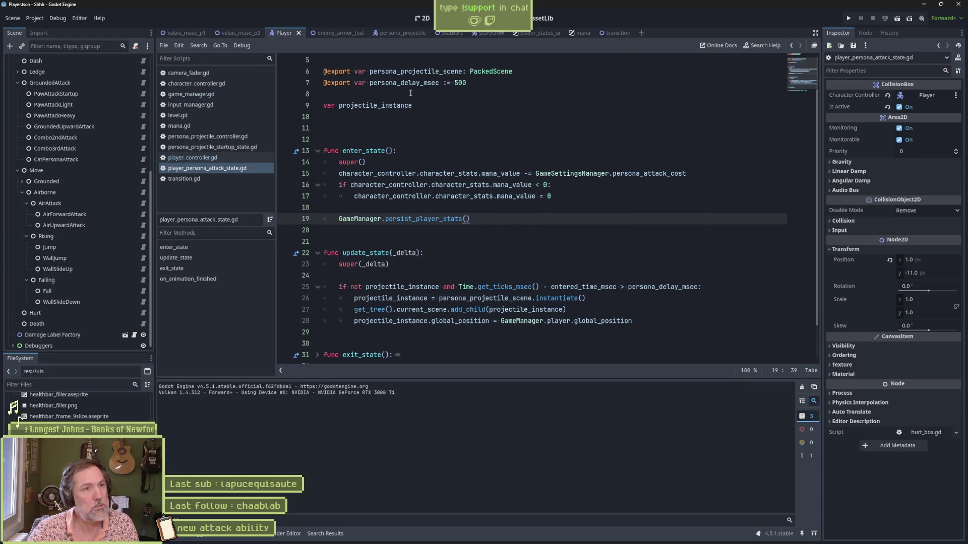
pyautogui.click(334, 34)
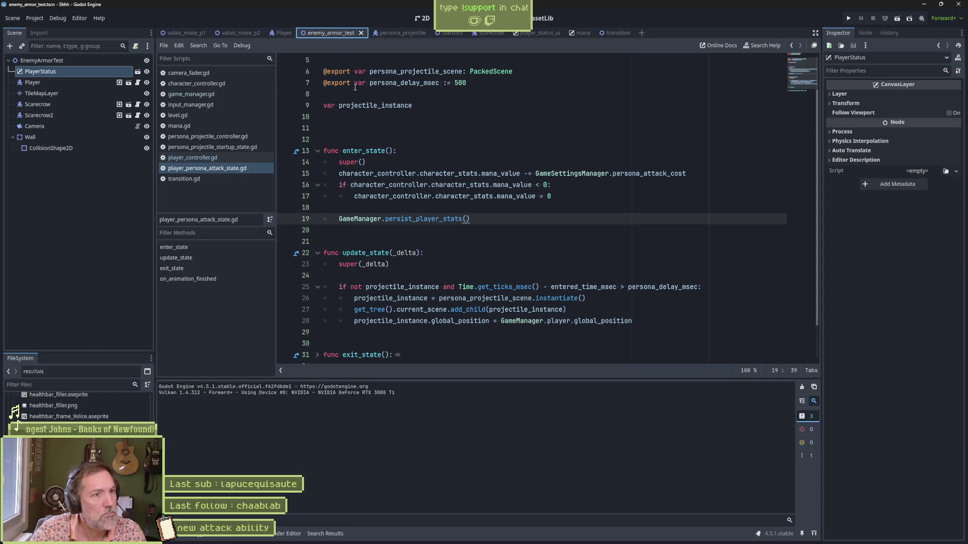
pyautogui.press('F6')
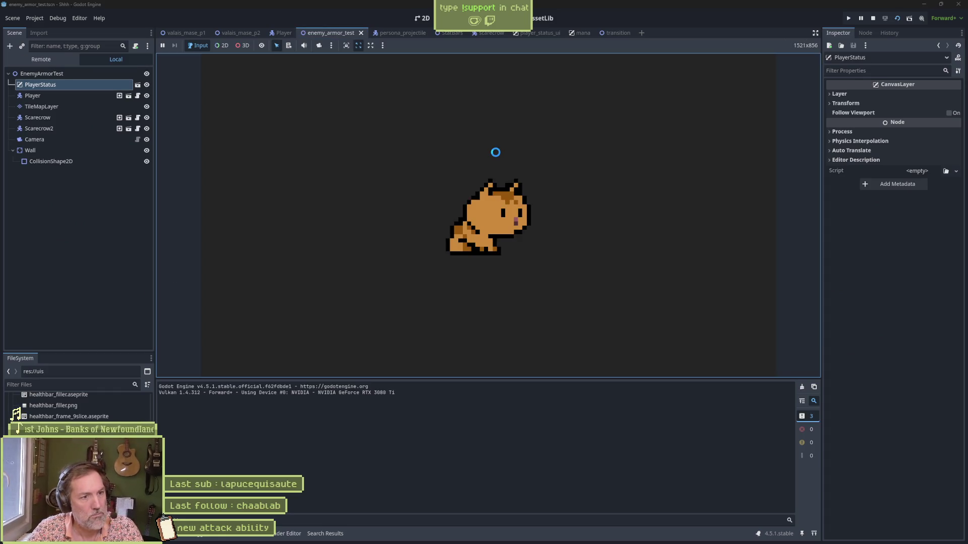
pyautogui.press('Right')
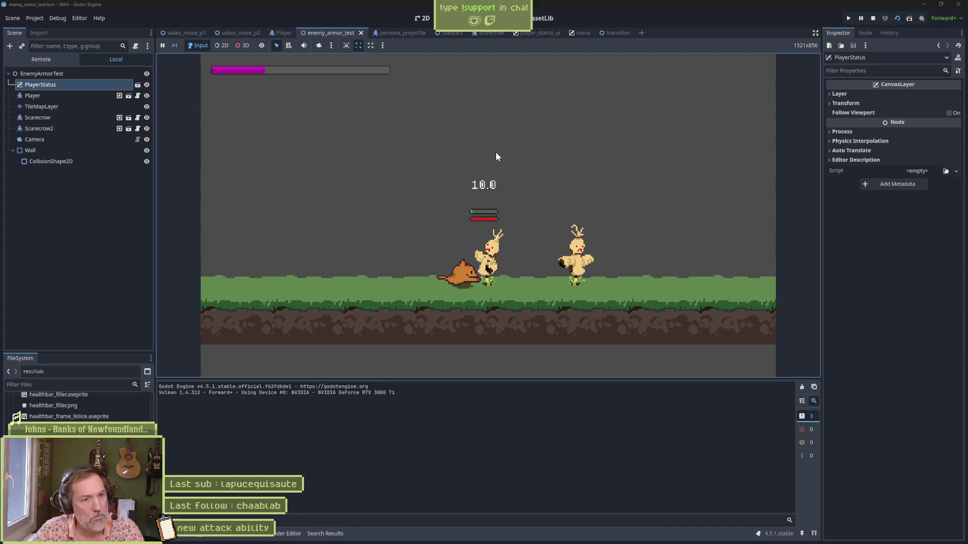
pyautogui.press('Left')
pyautogui.press('e')
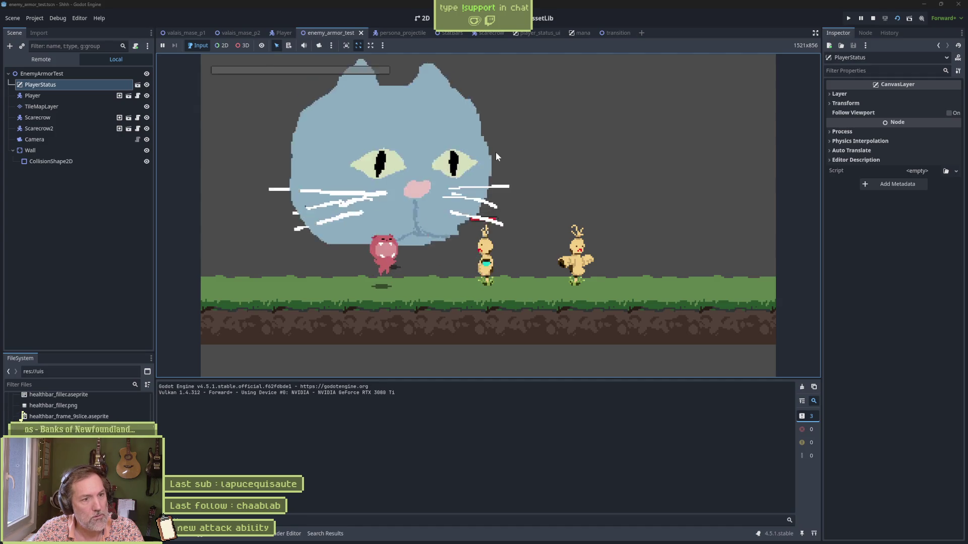
pyautogui.press('Right')
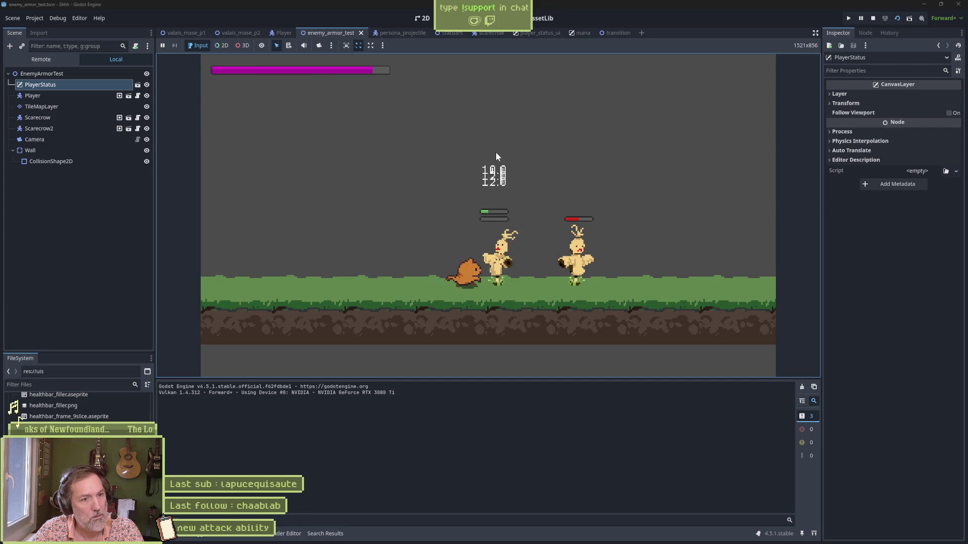
pyautogui.press('Left')
pyautogui.press('e')
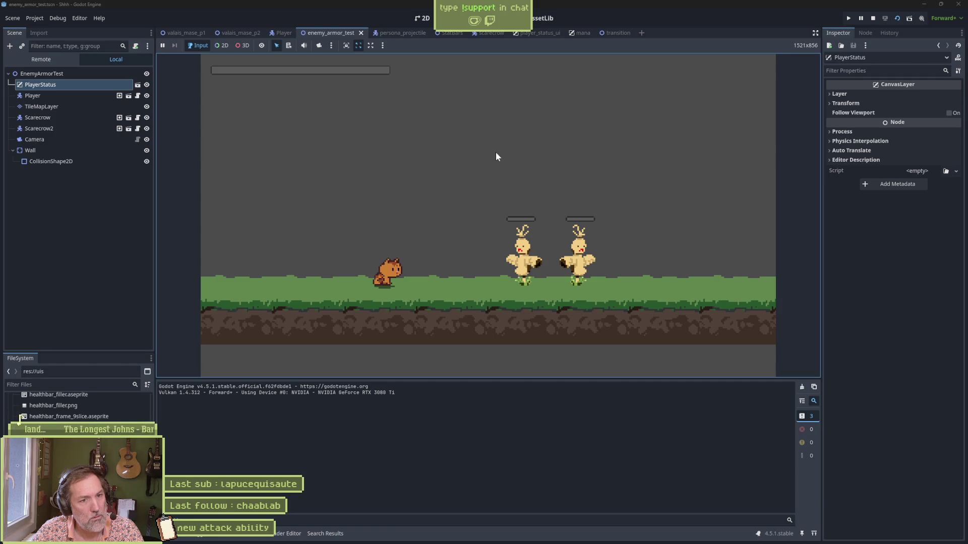
pyautogui.press('F8')
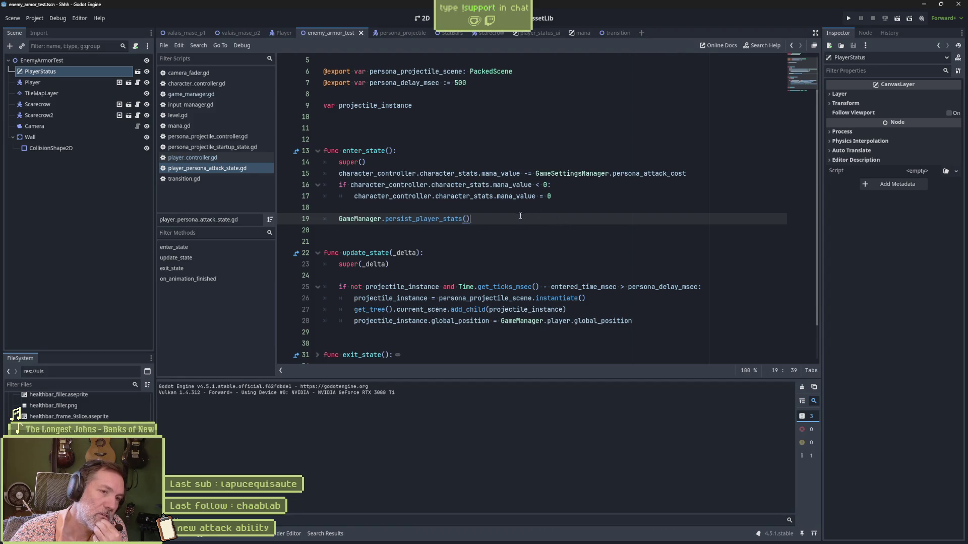
# Check the character_stats occurrences, then follow the CharacterStats type on line 24 of character_controller.gd to character_stats.gd.
pyautogui.doubleClick(460, 195)
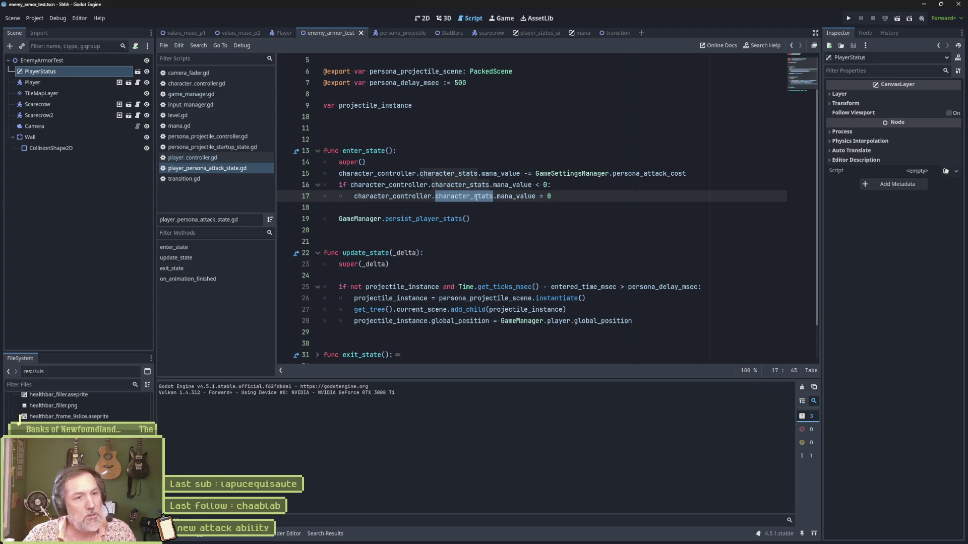
pyautogui.click(474, 197)
pyautogui.keyDown('ctrl'); pyautogui.click(476, 196); pyautogui.keyUp('ctrl')
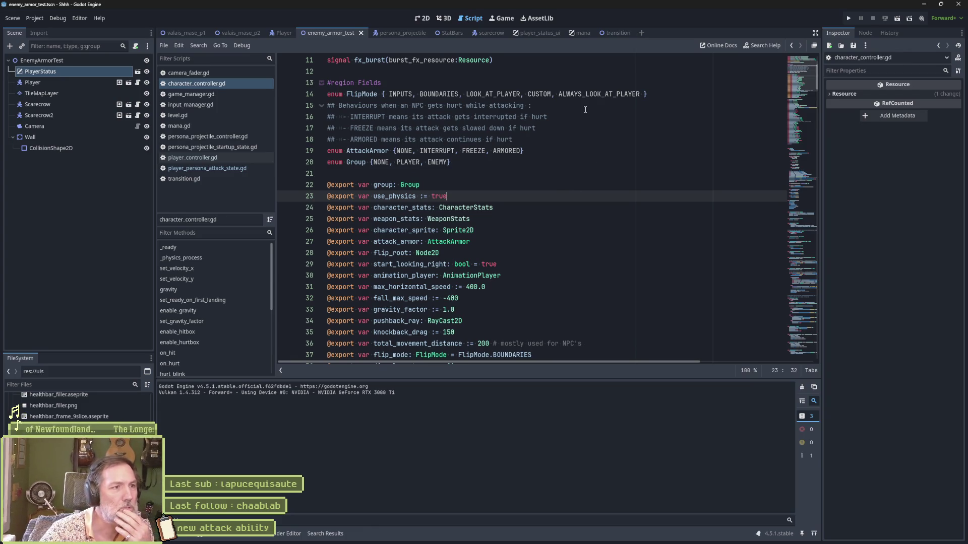
pyautogui.click(800, 64)
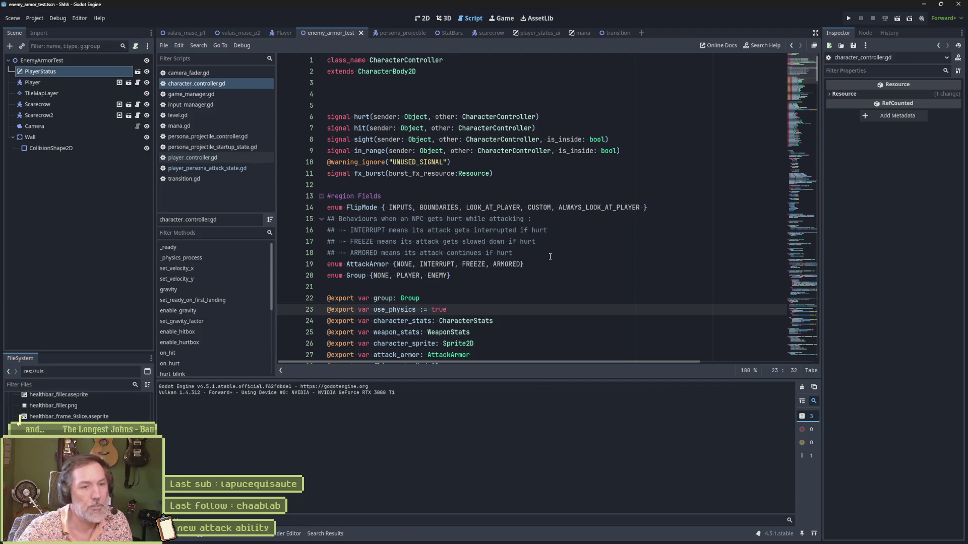
pyautogui.click(483, 321)
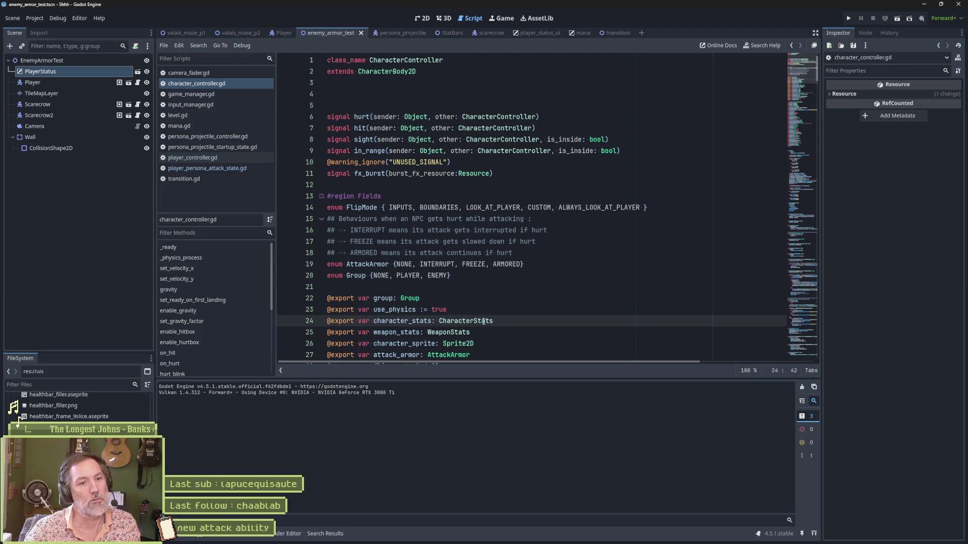
pyautogui.keyDown('ctrl'); pyautogui.click(486, 322); pyautogui.keyUp('ctrl')
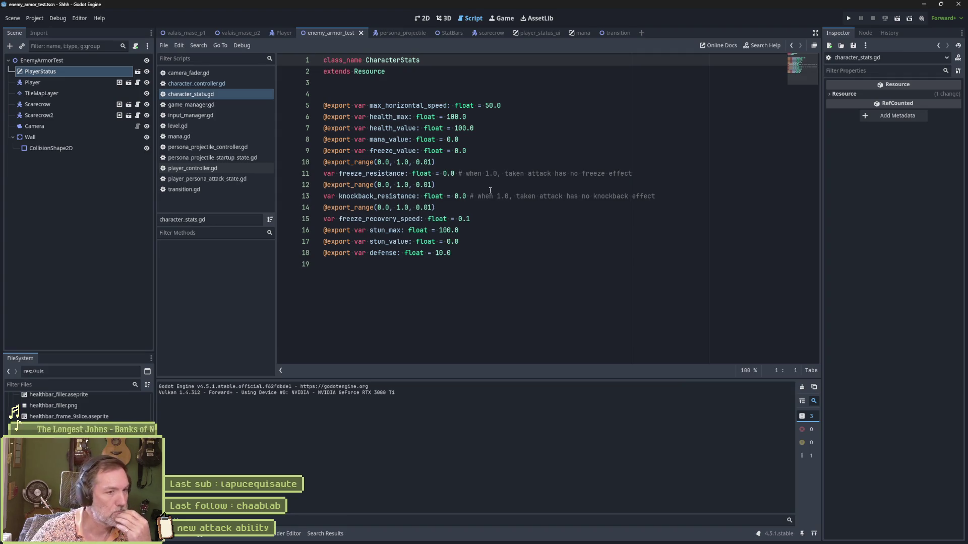